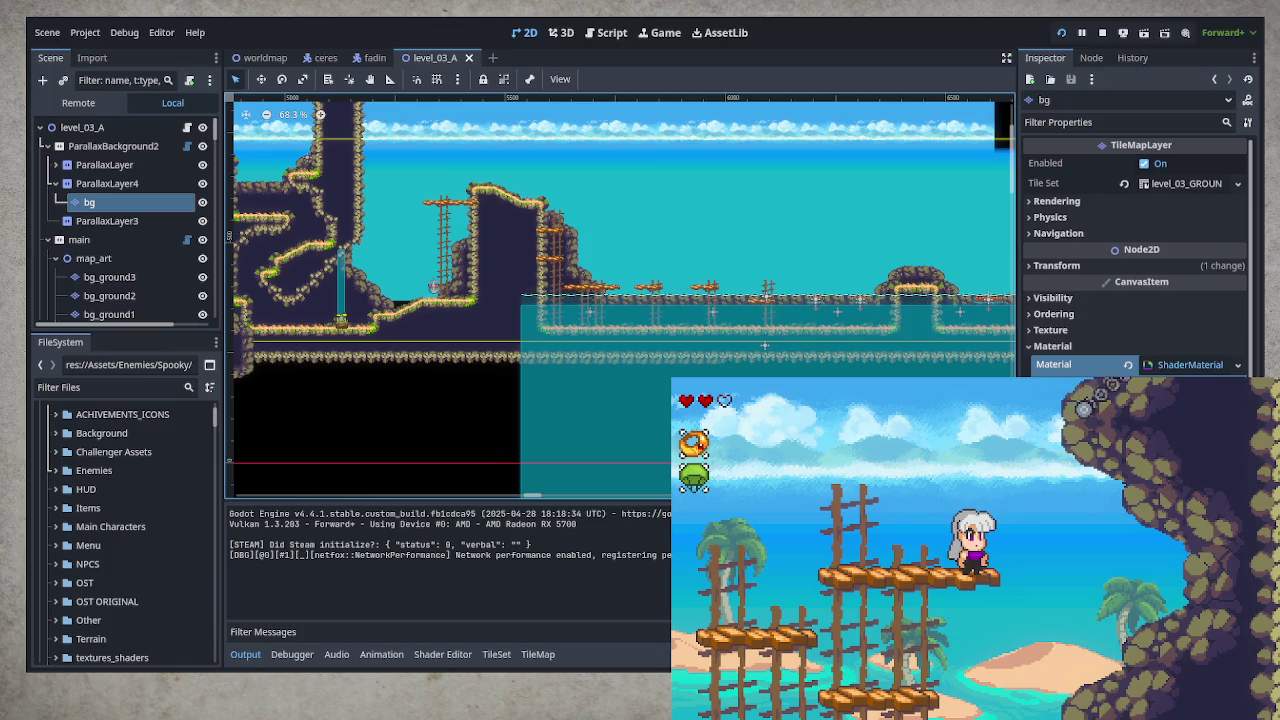
- Play the beach section: swing the sword, drop down, jump-dash and run right to the rock ledge
{"action": "key", "text": "x"}
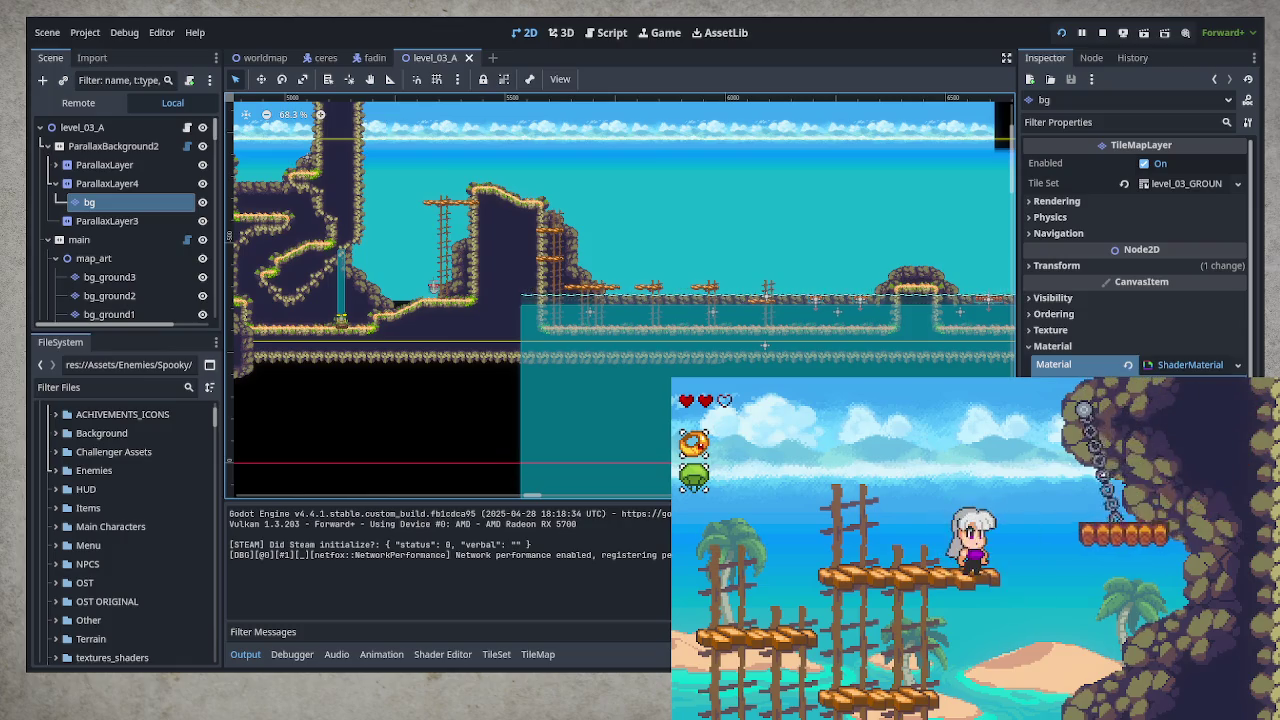
{"action": "key", "text": "Down"}
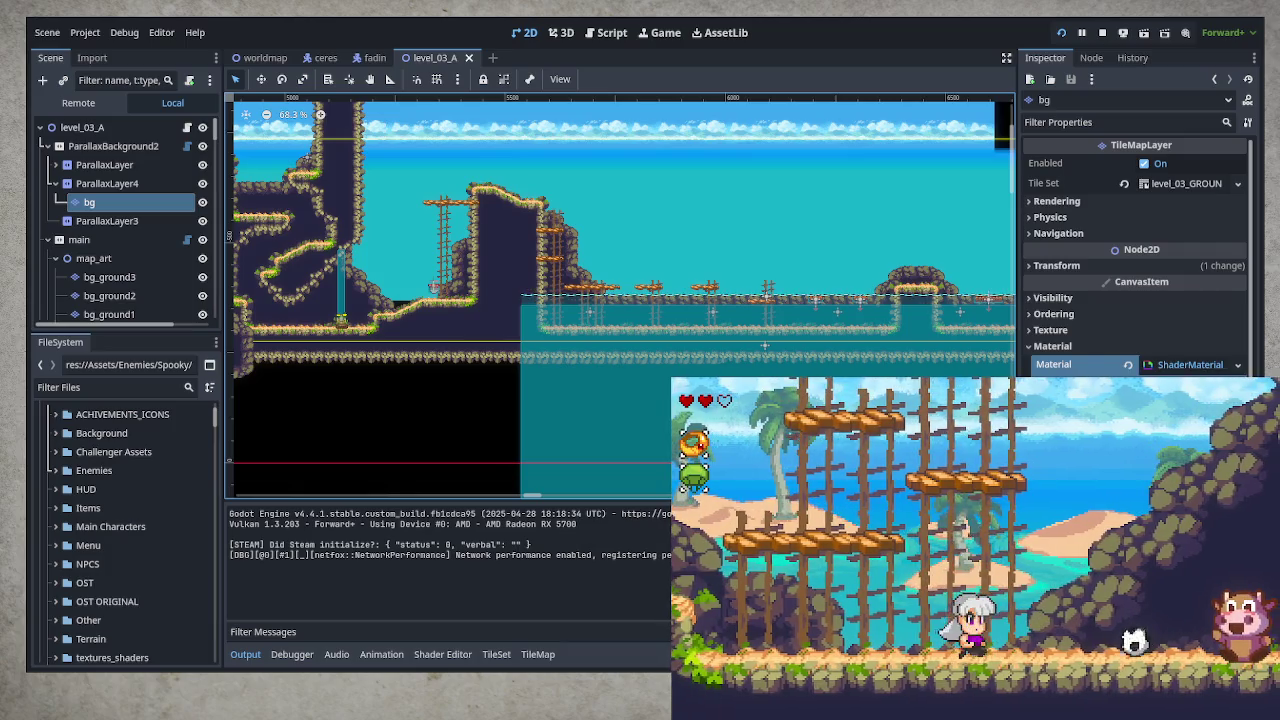
{"action": "key", "text": "space"}
{"action": "key", "text": "Right"}
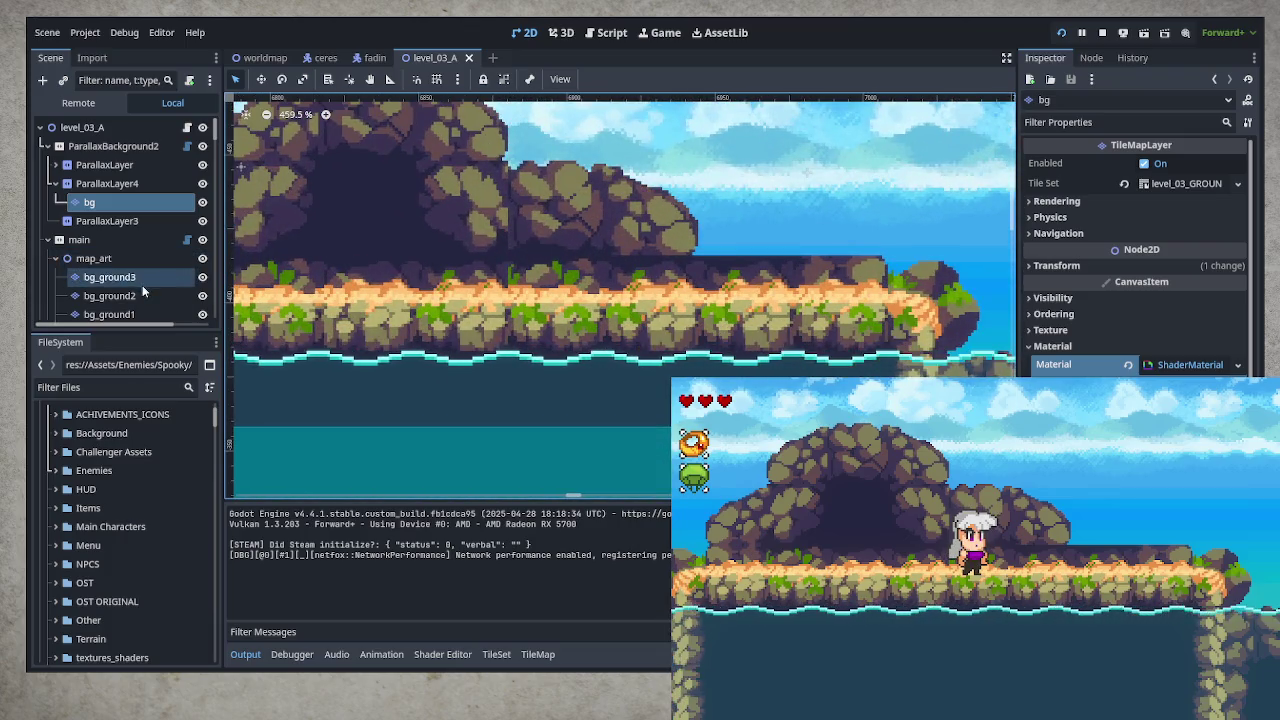
- Select the bg_ground2 layer and choose the bg_rocks terrain
{"action": "left_click", "coordinate": [144, 292]}
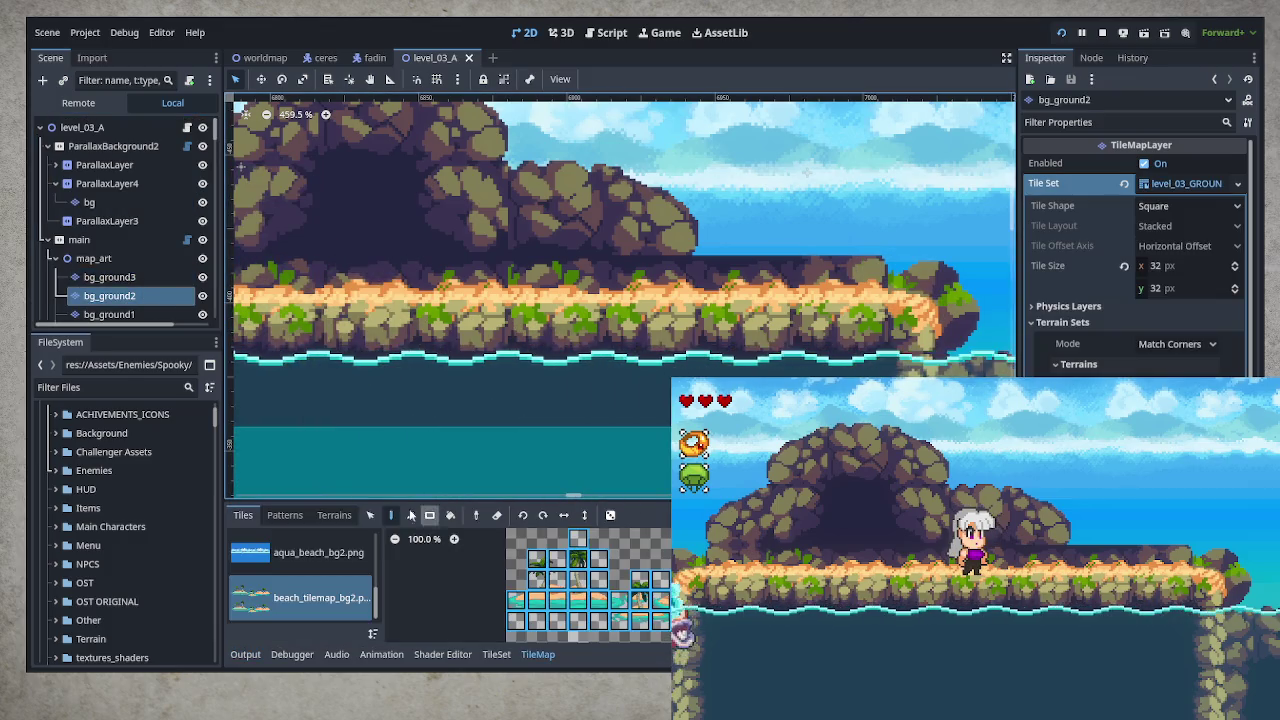
{"action": "left_click", "coordinate": [334, 515]}
{"action": "left_click", "coordinate": [320, 591]}
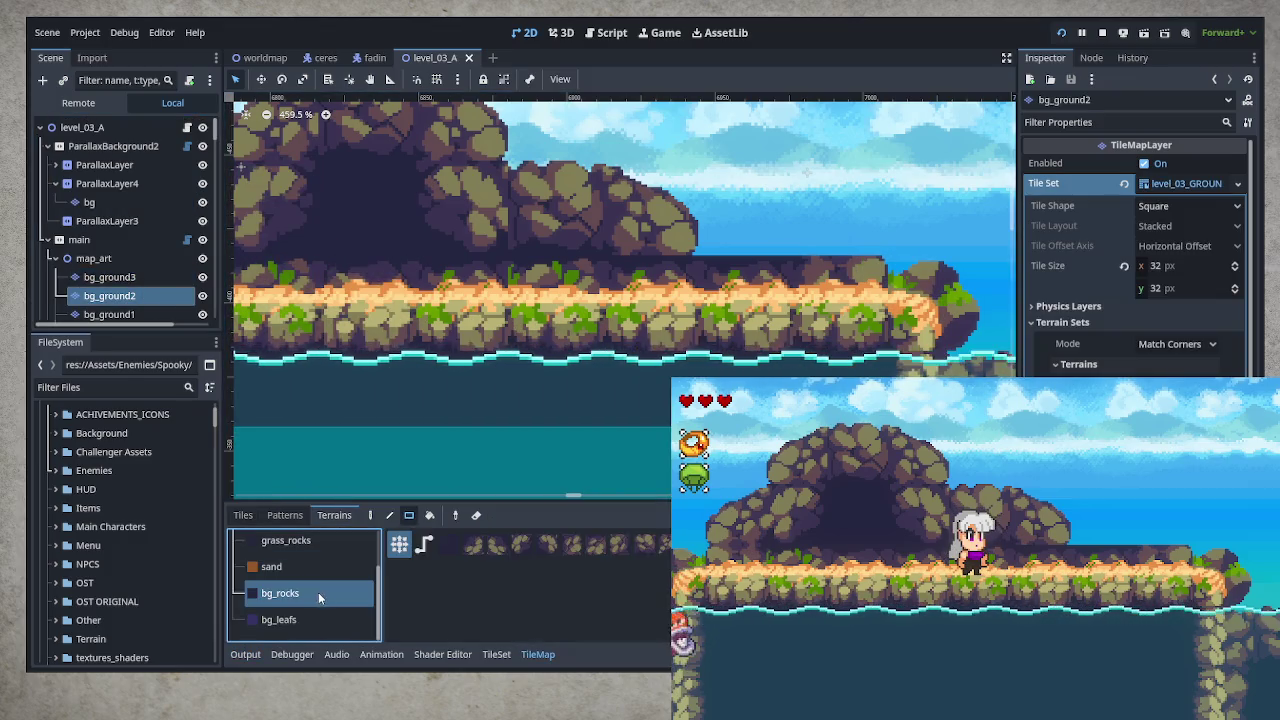
- Paint bg_rocks rectangles over and below the rocky cave mound
{"action": "mouse_move", "coordinate": [758, 333]}
{"action": "left_mouse_down"}
{"action": "mouse_move", "coordinate": [829, 322]}
{"action": "mouse_move", "coordinate": [880, 362]}
{"action": "left_mouse_up"}
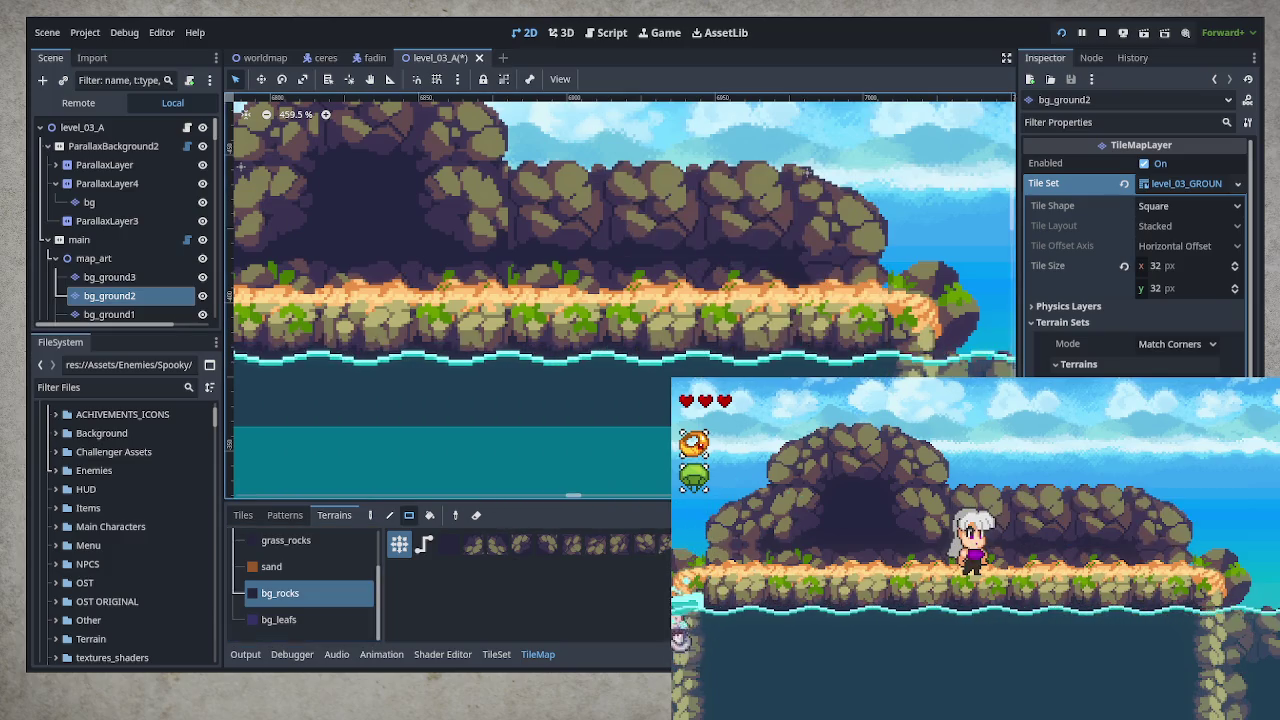
{"action": "left_click_drag", "start_coordinate": [775, 268], "coordinate": [464, 441]}
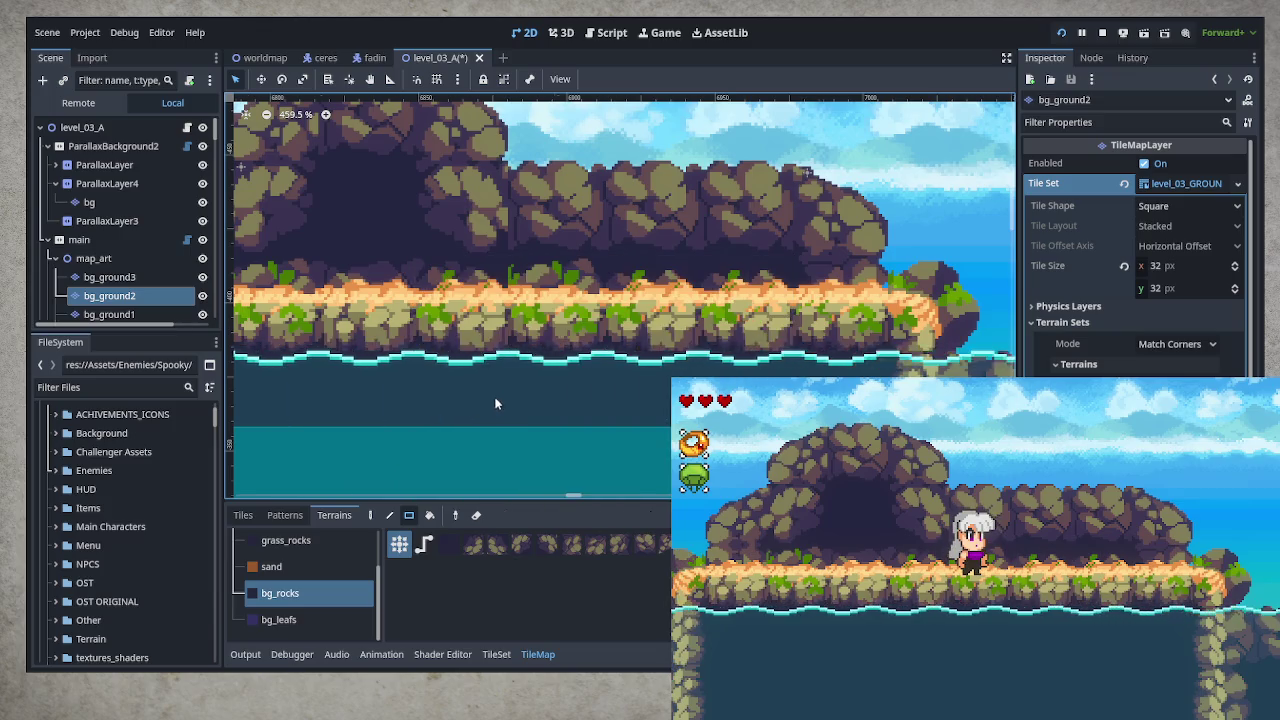
{"action": "scroll", "coordinate": [500, 395], "scroll_direction": "down", "scroll_amount": 4}
{"action": "mouse_move", "coordinate": [285, 378]}
{"action": "left_mouse_down"}
{"action": "mouse_move", "coordinate": [371, 414]}
{"action": "mouse_move", "coordinate": [640, 470]}
{"action": "mouse_move", "coordinate": [600, 470]}
{"action": "left_mouse_up"}
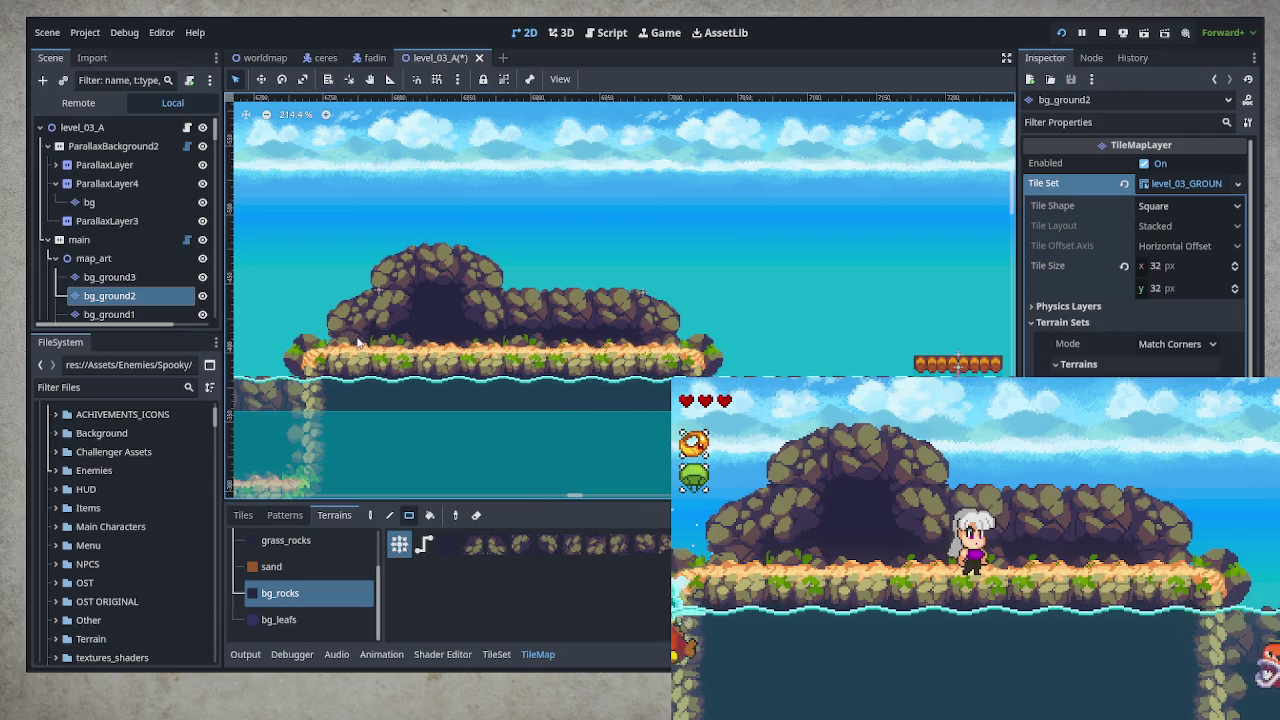
{"action": "left_click_drag", "start_coordinate": [502, 340], "coordinate": [240, 415]}
{"action": "left_click_drag", "start_coordinate": [462, 290], "coordinate": [680, 420]}
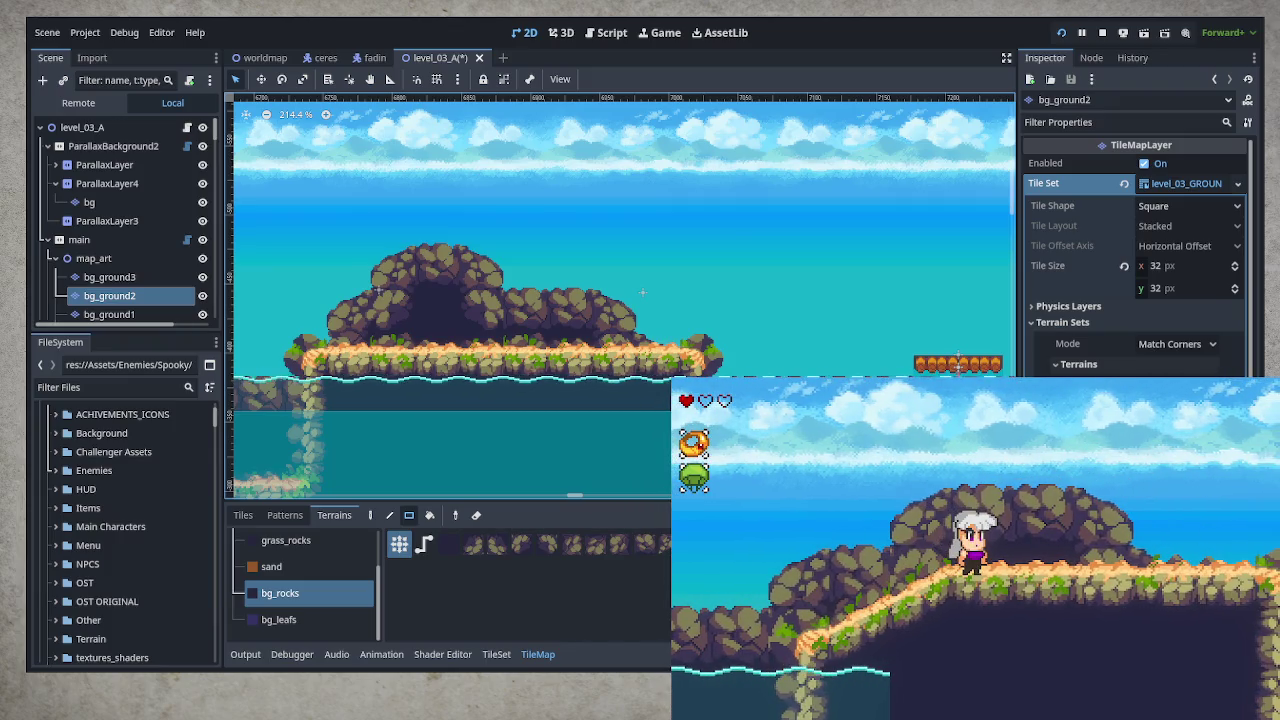
- Pan the level view right to the rocky ledge beside the water
{"action": "scroll", "coordinate": [620, 290], "scroll_direction": "right", "scroll_amount": 10}
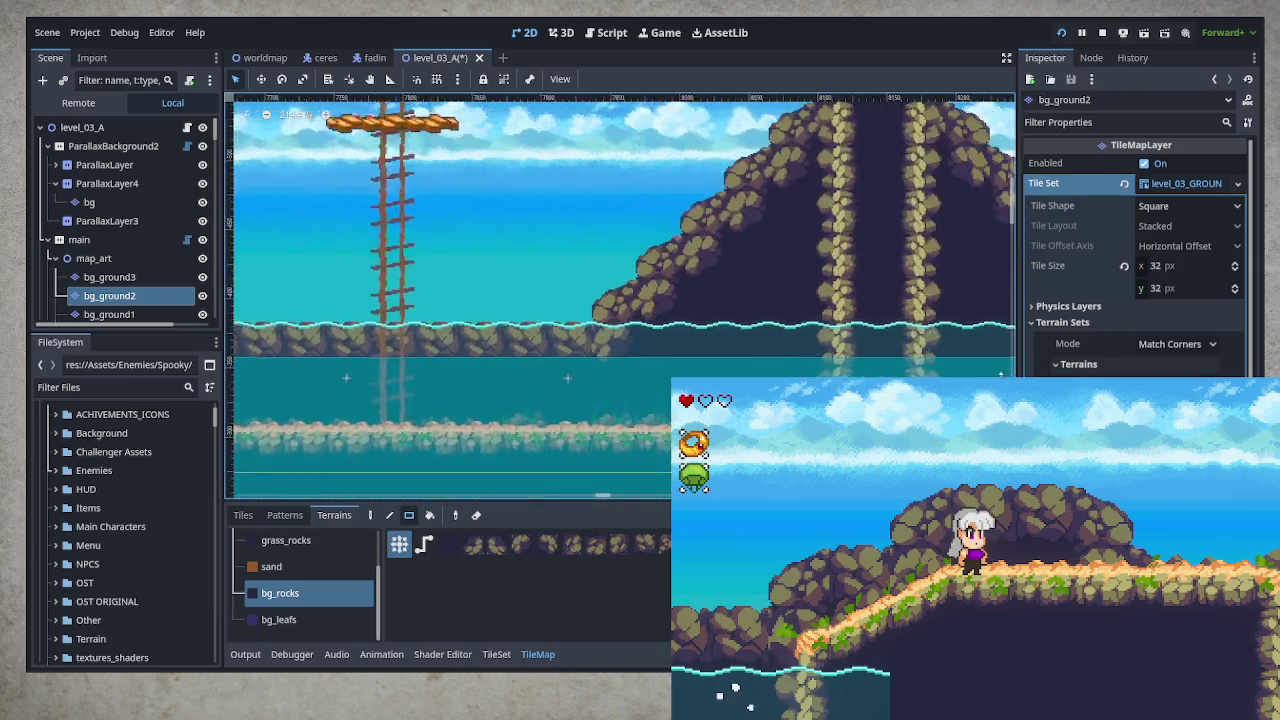
{"action": "scroll", "coordinate": [504, 410], "scroll_direction": "right", "scroll_amount": 15}
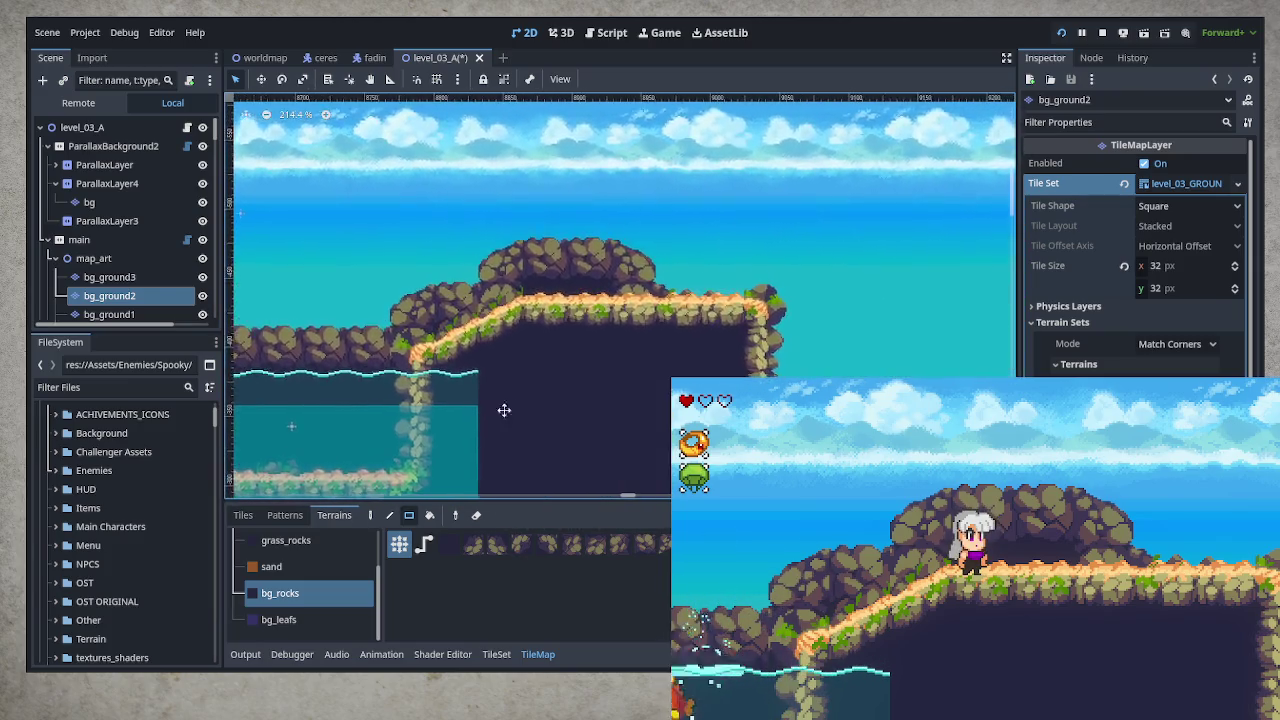
{"action": "left_click_drag", "start_coordinate": [504, 410], "coordinate": [551, 334]}
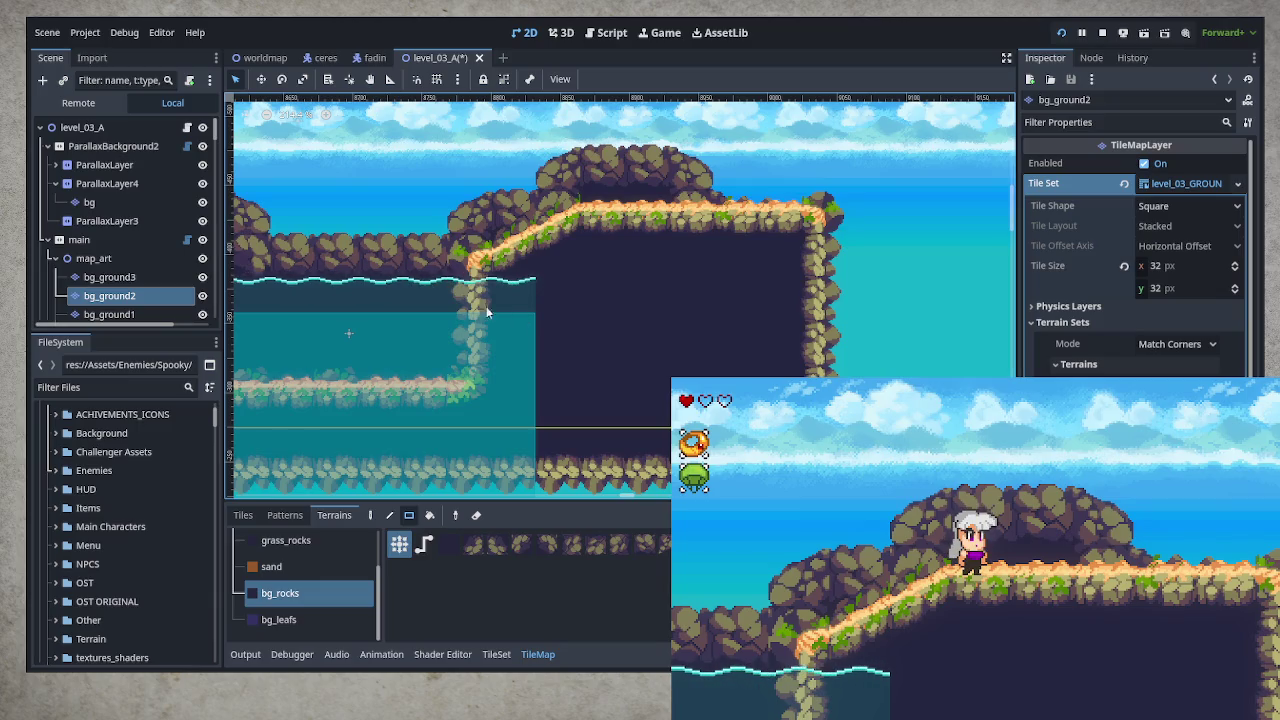
- Collapse water3 in the Scene dock and select the front_water layer
{"action": "scroll", "coordinate": [136, 276], "scroll_direction": "down", "scroll_amount": 10}
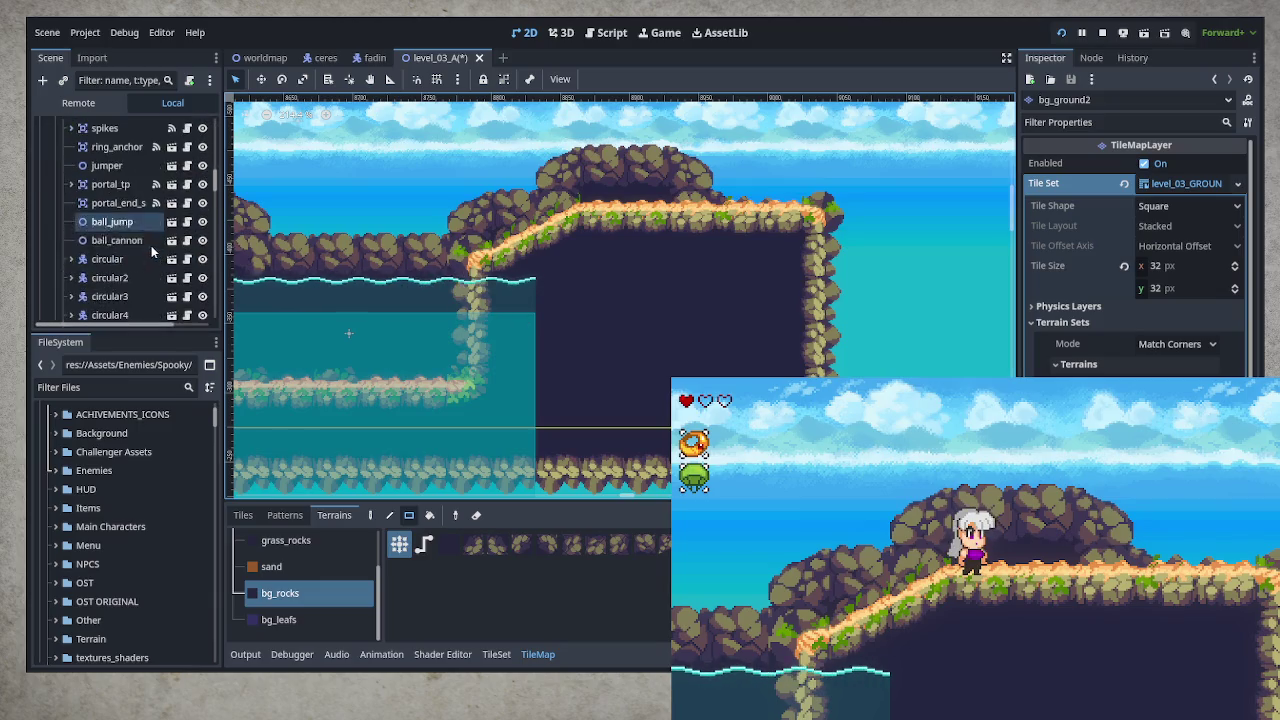
{"action": "scroll", "coordinate": [153, 252], "scroll_direction": "down", "scroll_amount": 10}
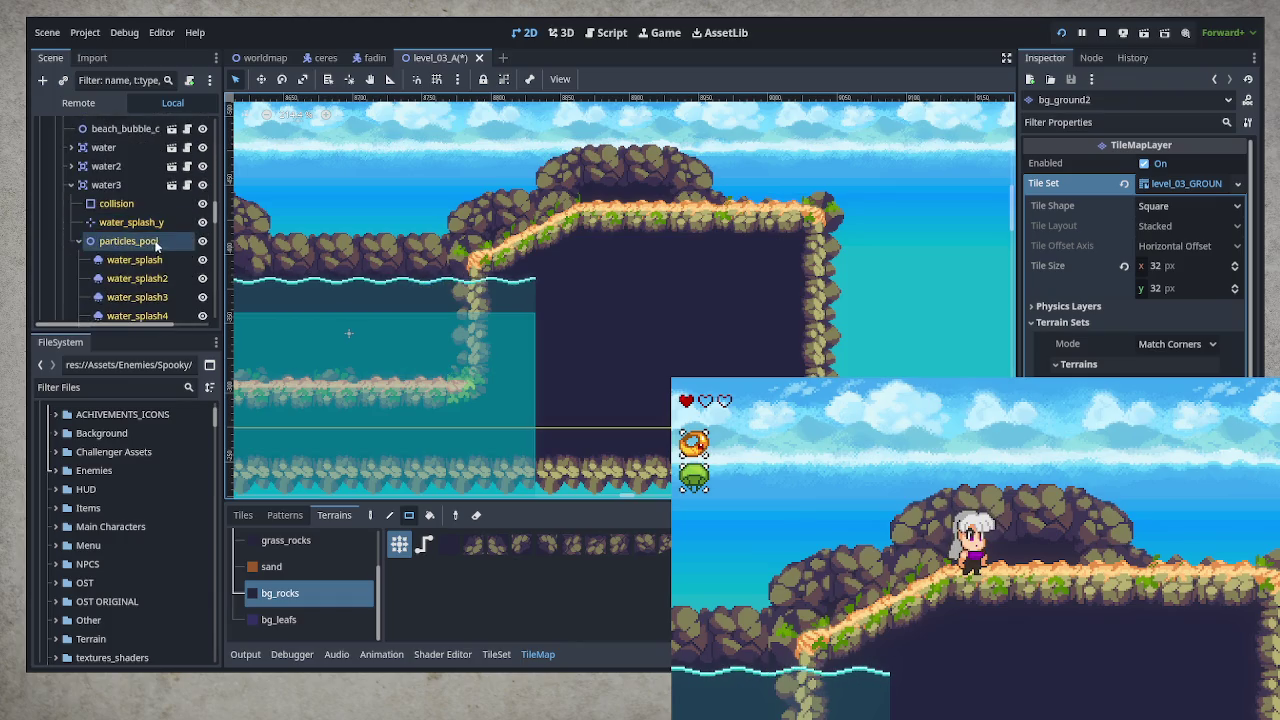
{"action": "left_click", "coordinate": [70, 186]}
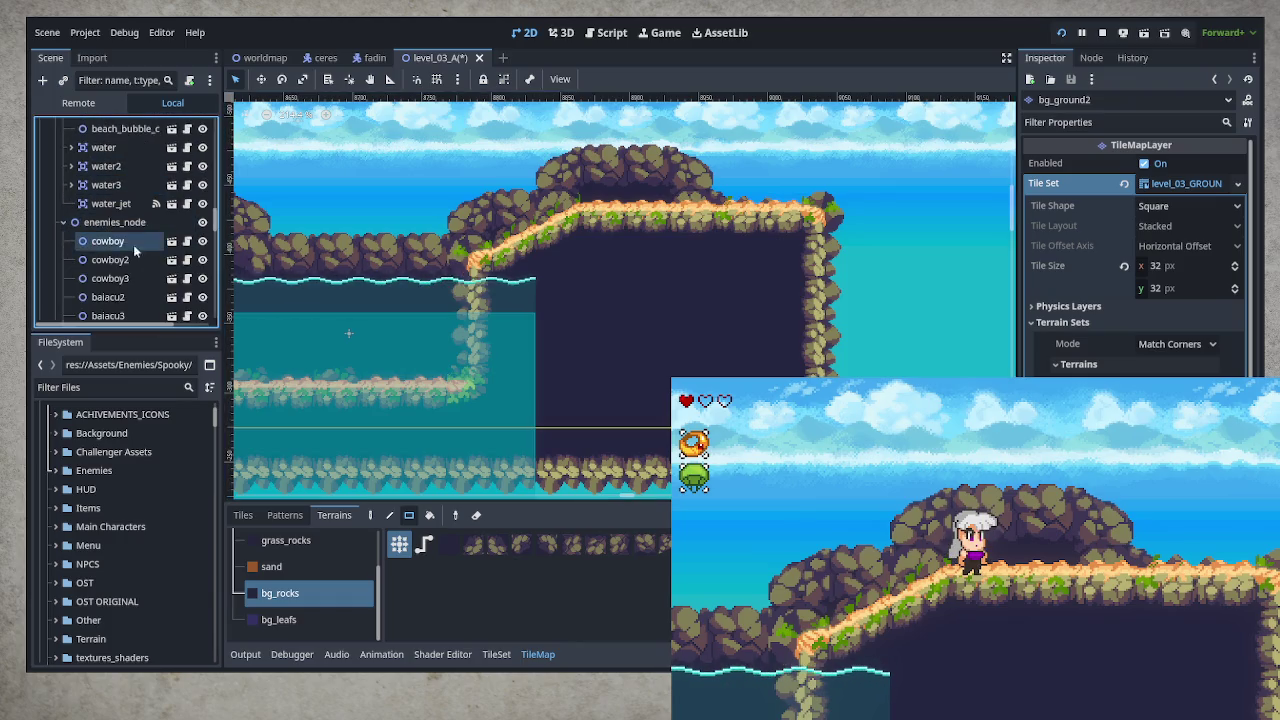
{"action": "scroll", "coordinate": [133, 244], "scroll_direction": "down", "scroll_amount": 2}
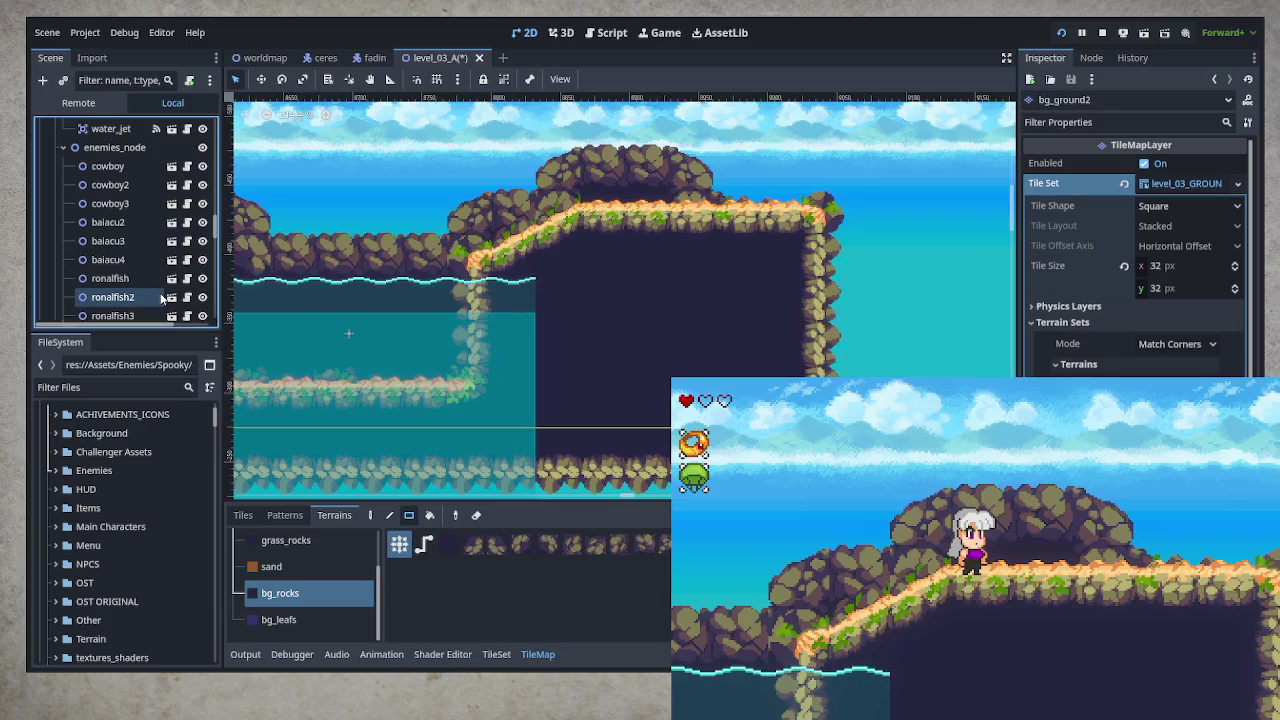
{"action": "scroll", "coordinate": [150, 300], "scroll_direction": "down", "scroll_amount": 5}
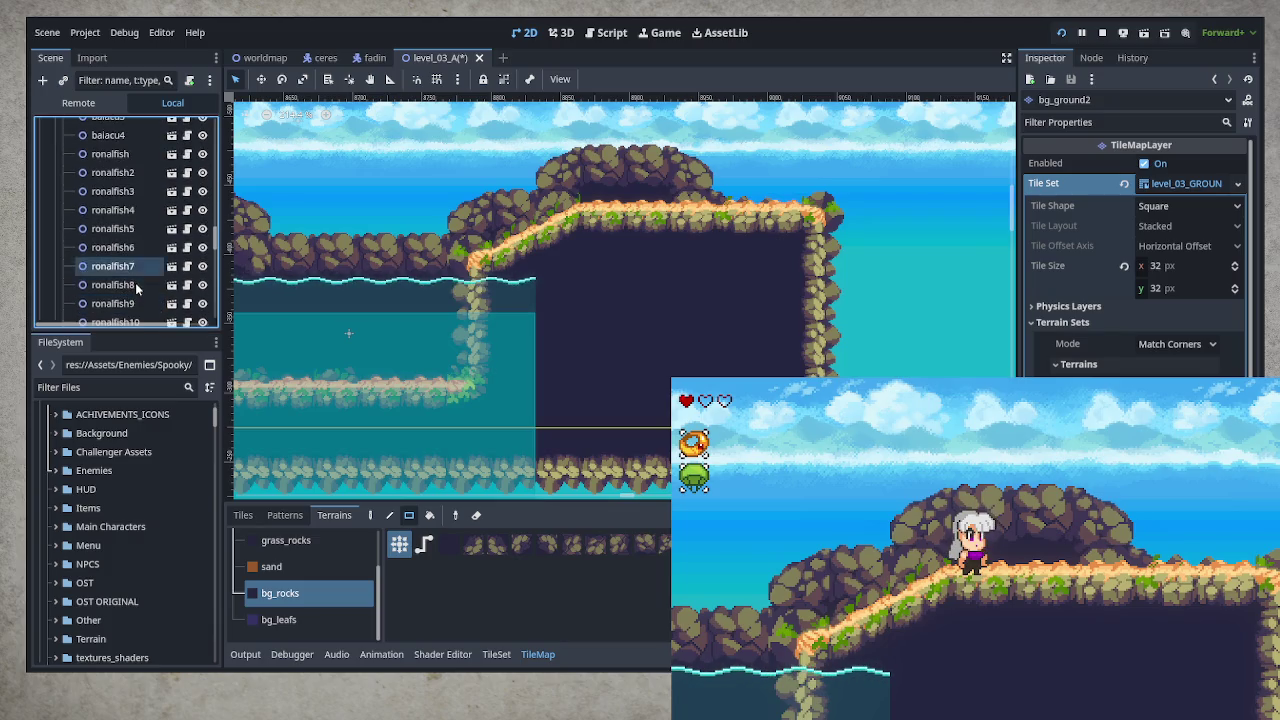
{"action": "scroll", "coordinate": [137, 300], "scroll_direction": "down", "scroll_amount": 4}
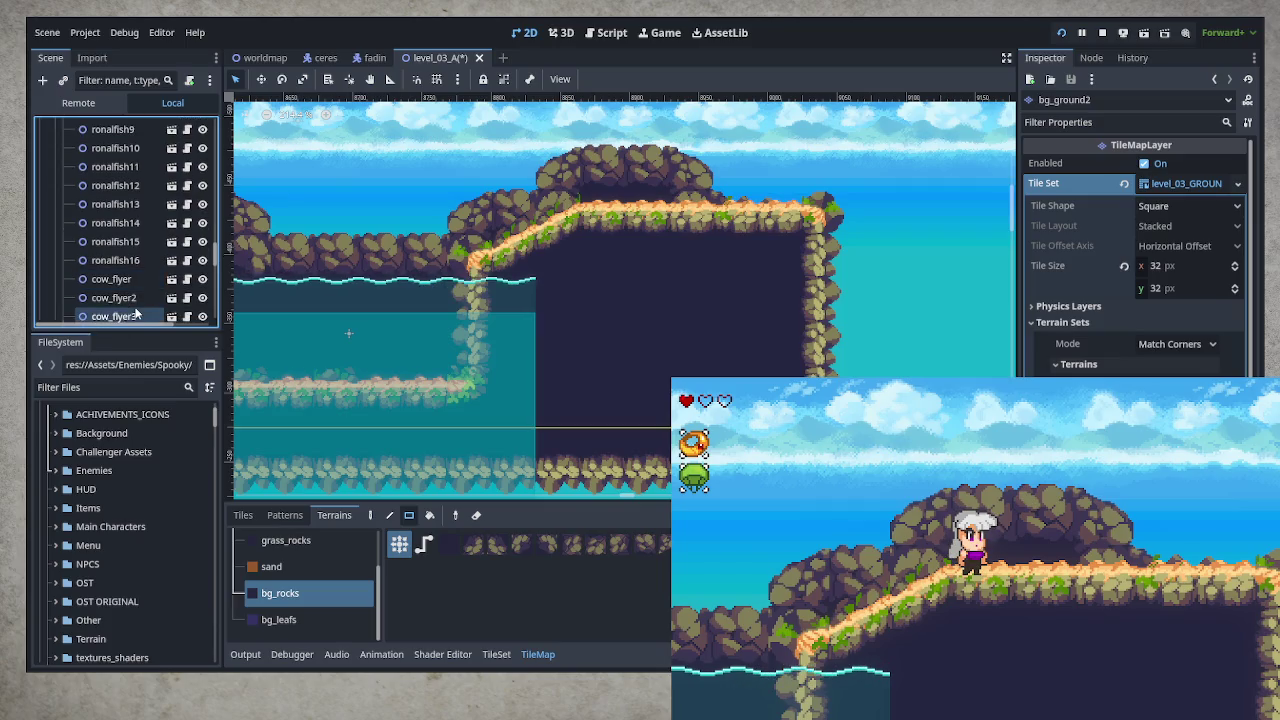
{"action": "scroll", "coordinate": [140, 316], "scroll_direction": "down", "scroll_amount": 4}
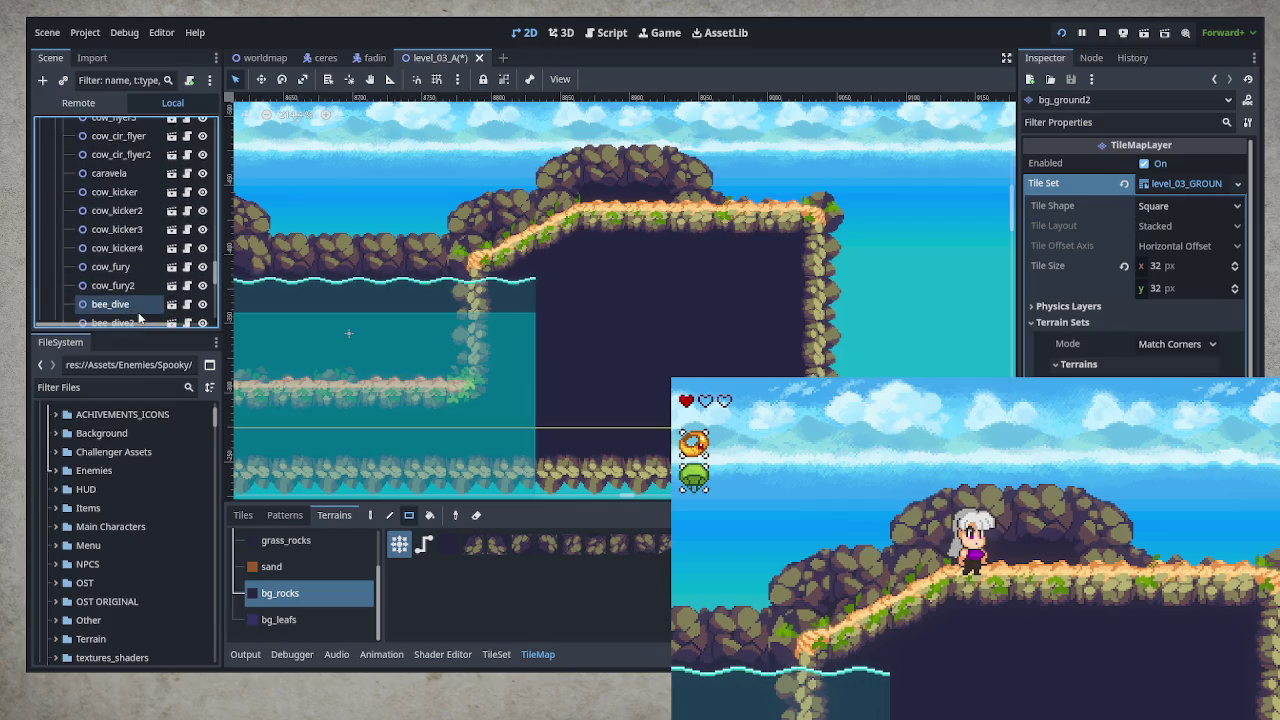
{"action": "scroll", "coordinate": [138, 318], "scroll_direction": "down", "scroll_amount": 4}
{"action": "scroll", "coordinate": [135, 300], "scroll_direction": "down", "scroll_amount": 5}
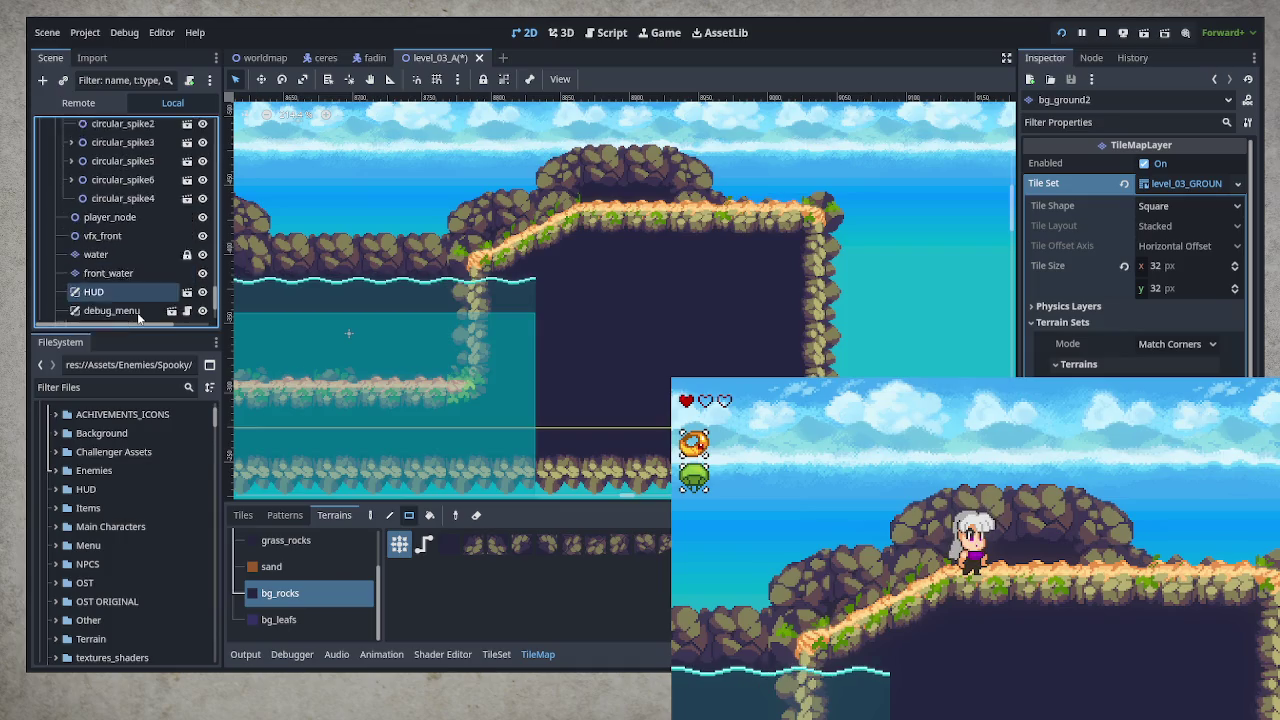
{"action": "left_click", "coordinate": [112, 247]}
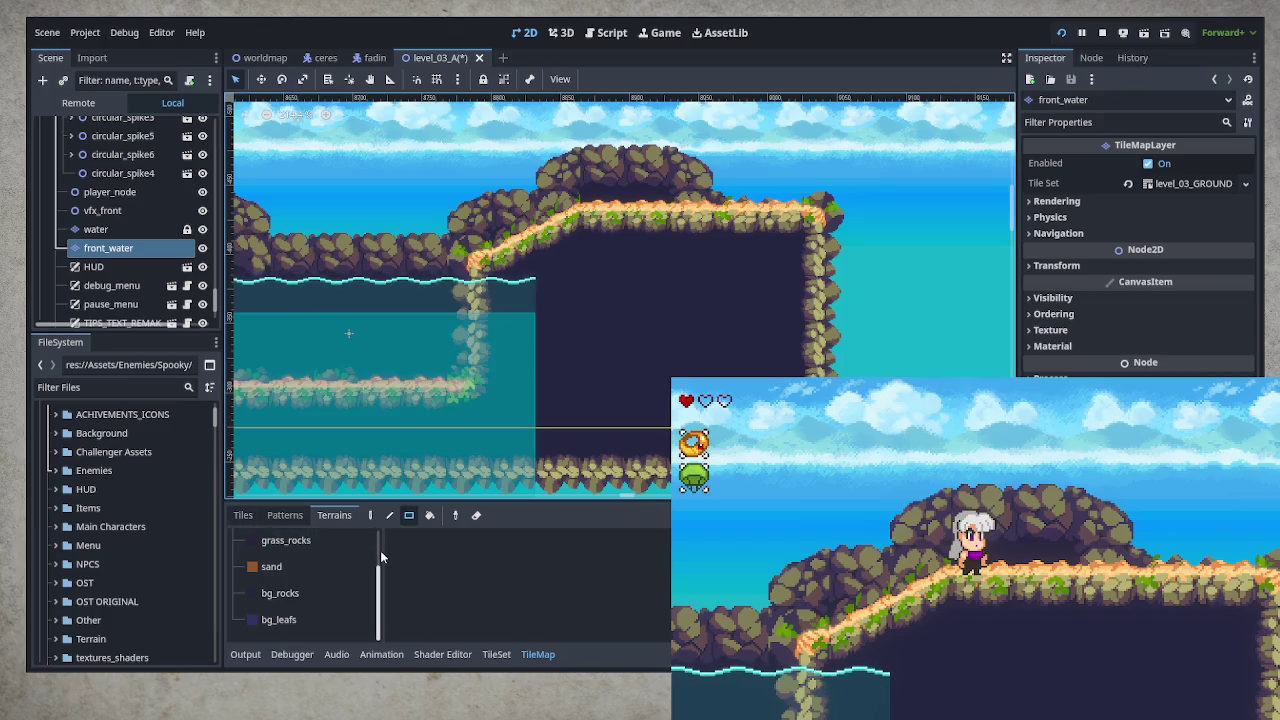
- Paint a bg_rocks mound below the ledge and a rock column rising up to it
{"action": "left_click", "coordinate": [312, 595]}
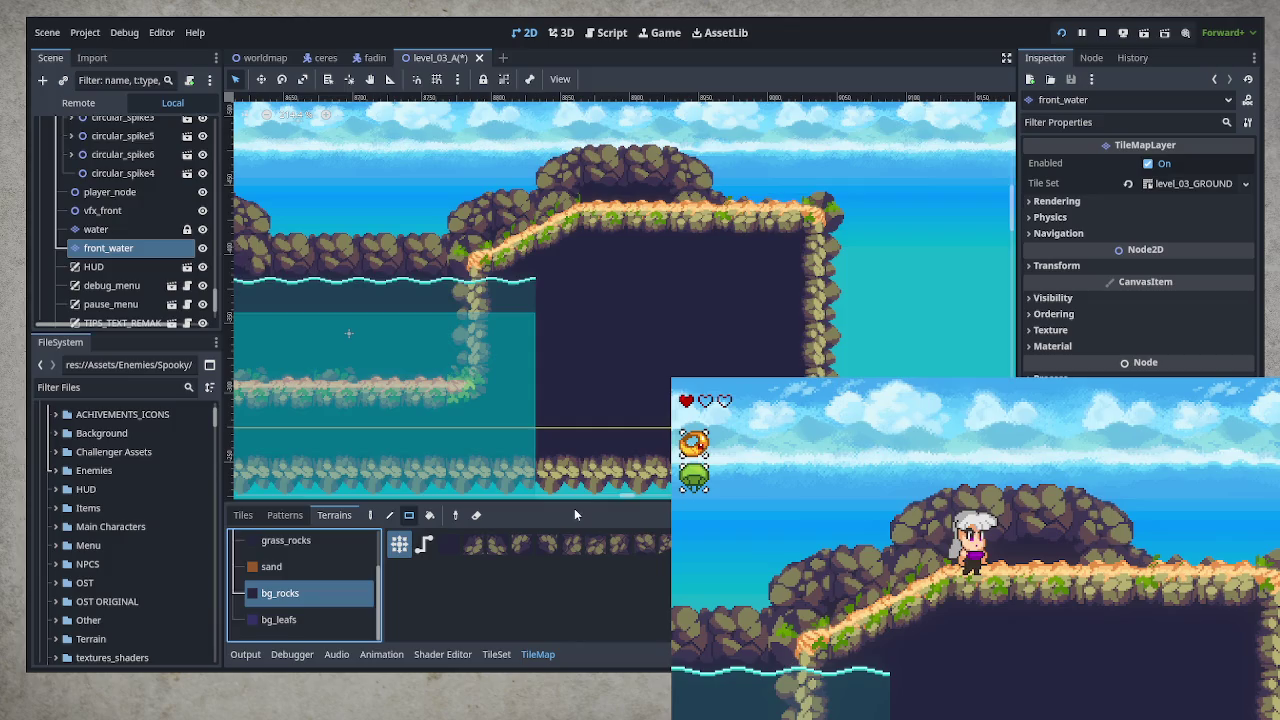
{"action": "left_click_drag", "start_coordinate": [588, 428], "coordinate": [586, 400]}
{"action": "mouse_move", "coordinate": [496, 368]}
{"action": "left_mouse_down"}
{"action": "mouse_move", "coordinate": [586, 406]}
{"action": "mouse_move", "coordinate": [620, 490]}
{"action": "left_mouse_up"}
{"action": "left_click_drag", "start_coordinate": [529, 328], "coordinate": [622, 394]}
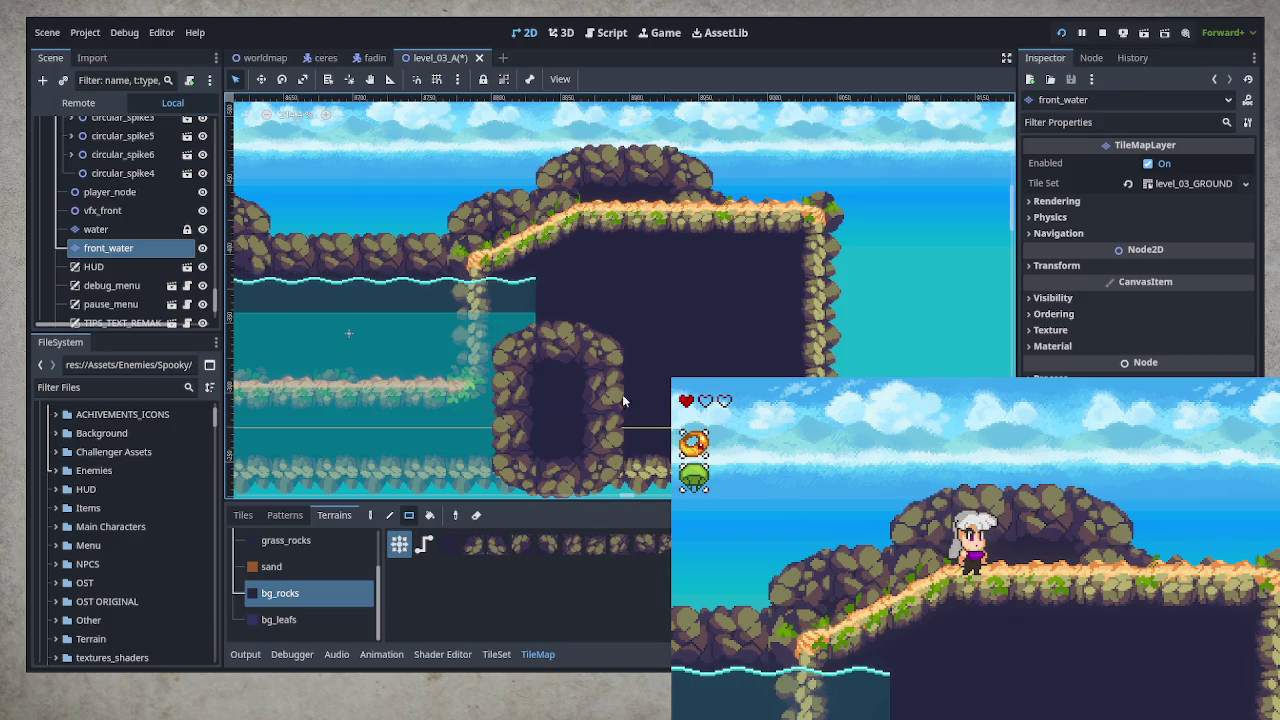
{"action": "left_click_drag", "start_coordinate": [548, 326], "coordinate": [606, 348]}
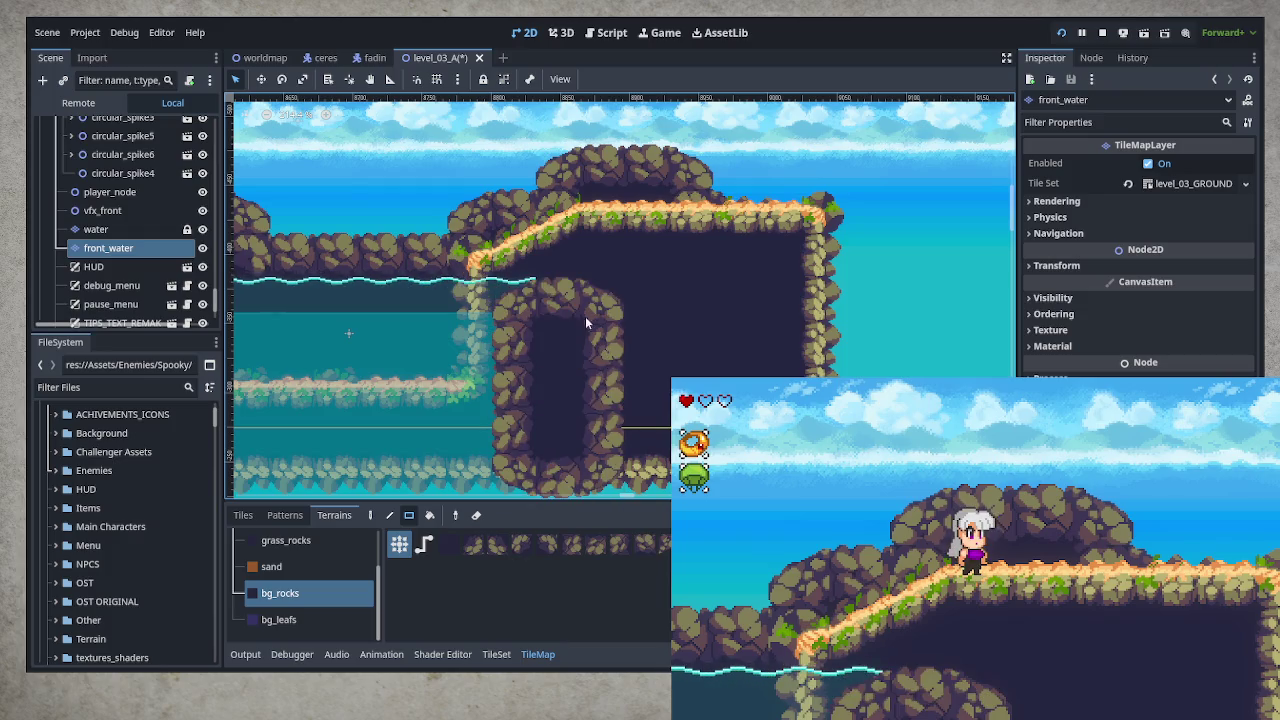
{"action": "left_click_drag", "start_coordinate": [480, 240], "coordinate": [595, 308]}
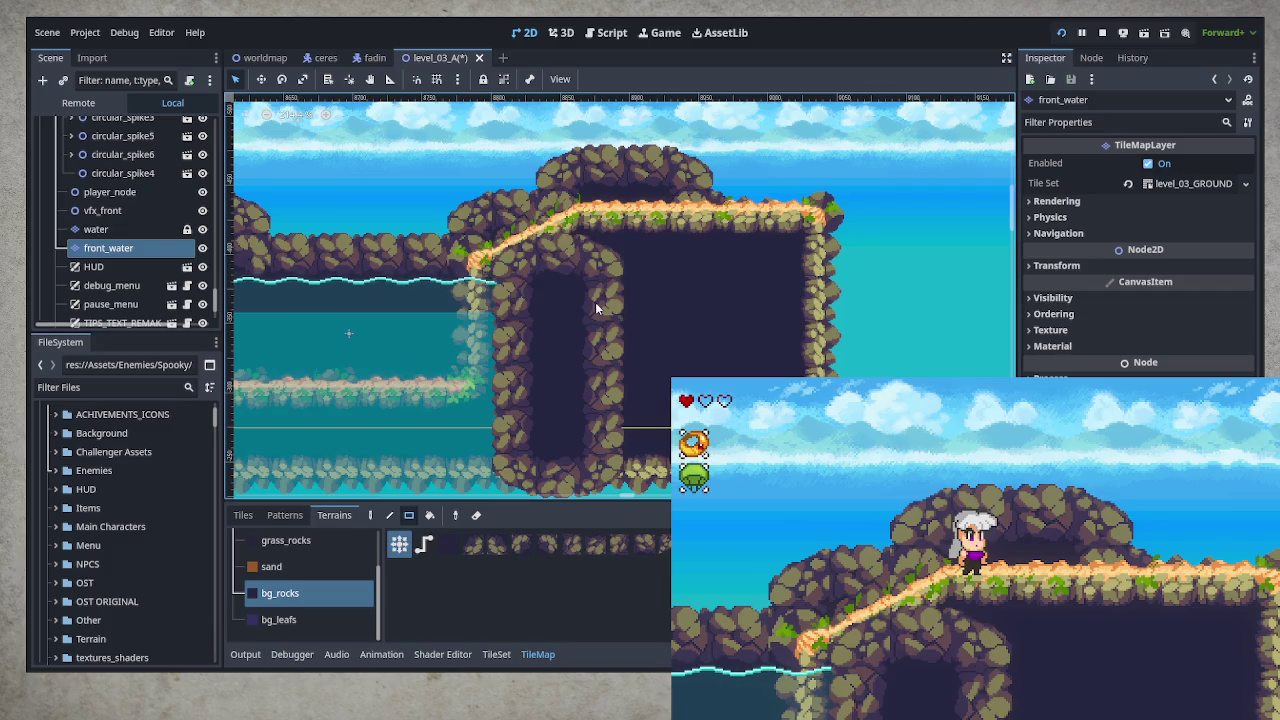
{"action": "left_click", "coordinate": [516, 260]}
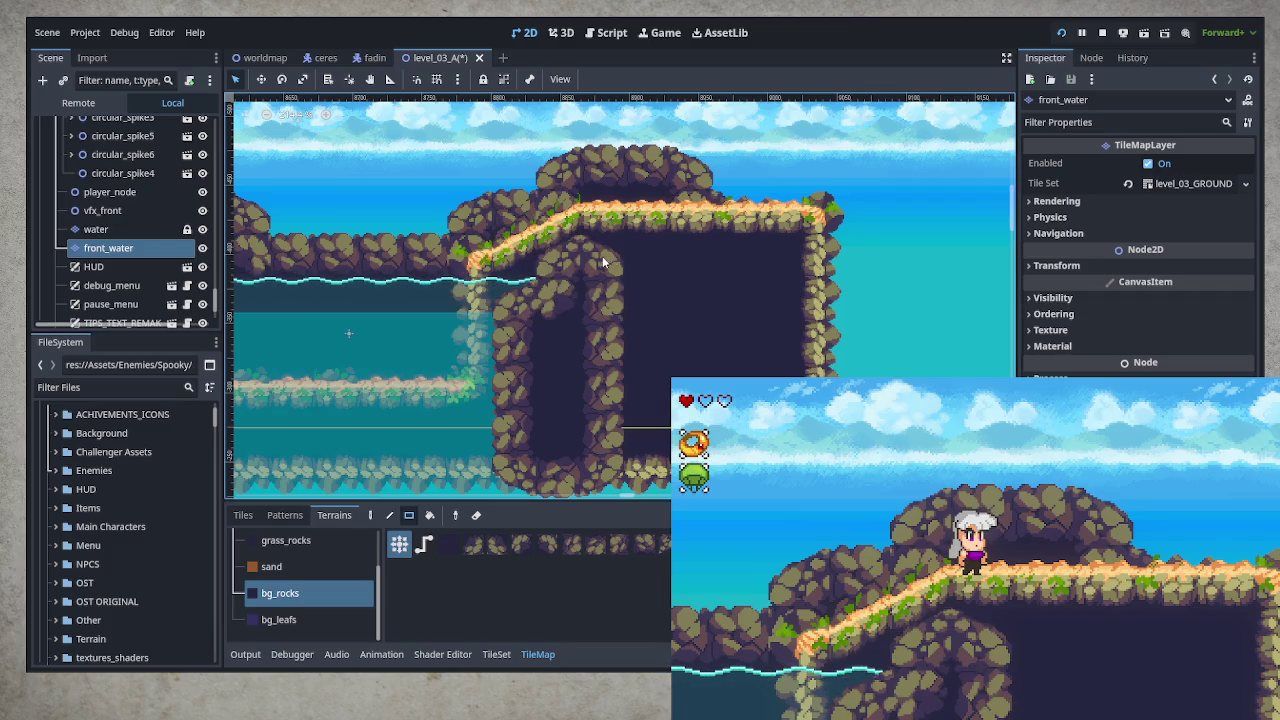
- Extend the rock overhang right, enlarge the cave interior, and fill the lower cave area
{"action": "mouse_move", "coordinate": [595, 245]}
{"action": "left_mouse_down"}
{"action": "mouse_move", "coordinate": [700, 318]}
{"action": "mouse_move", "coordinate": [683, 314]}
{"action": "left_mouse_up"}
{"action": "mouse_move", "coordinate": [580, 276]}
{"action": "left_mouse_down"}
{"action": "mouse_move", "coordinate": [670, 372]}
{"action": "mouse_move", "coordinate": [756, 496]}
{"action": "left_mouse_up"}
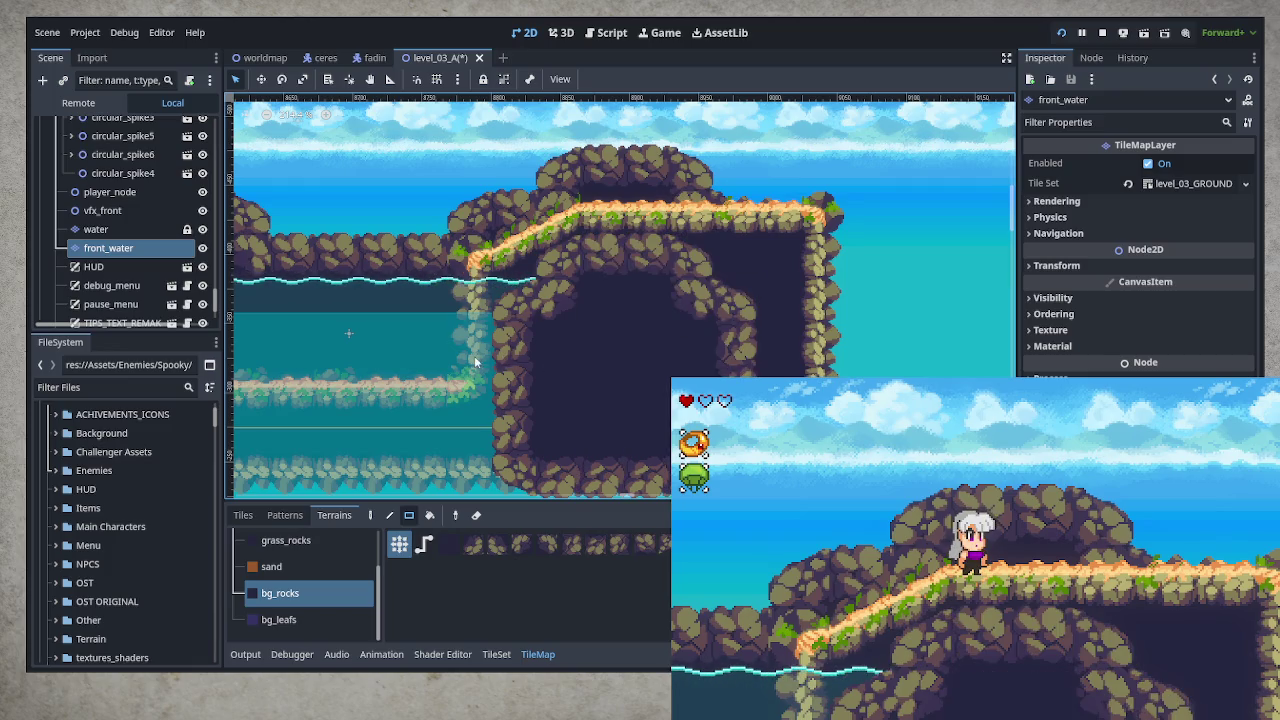
{"action": "mouse_move", "coordinate": [475, 364]}
{"action": "left_mouse_down"}
{"action": "mouse_move", "coordinate": [615, 455]}
{"action": "mouse_move", "coordinate": [603, 484]}
{"action": "left_mouse_up"}
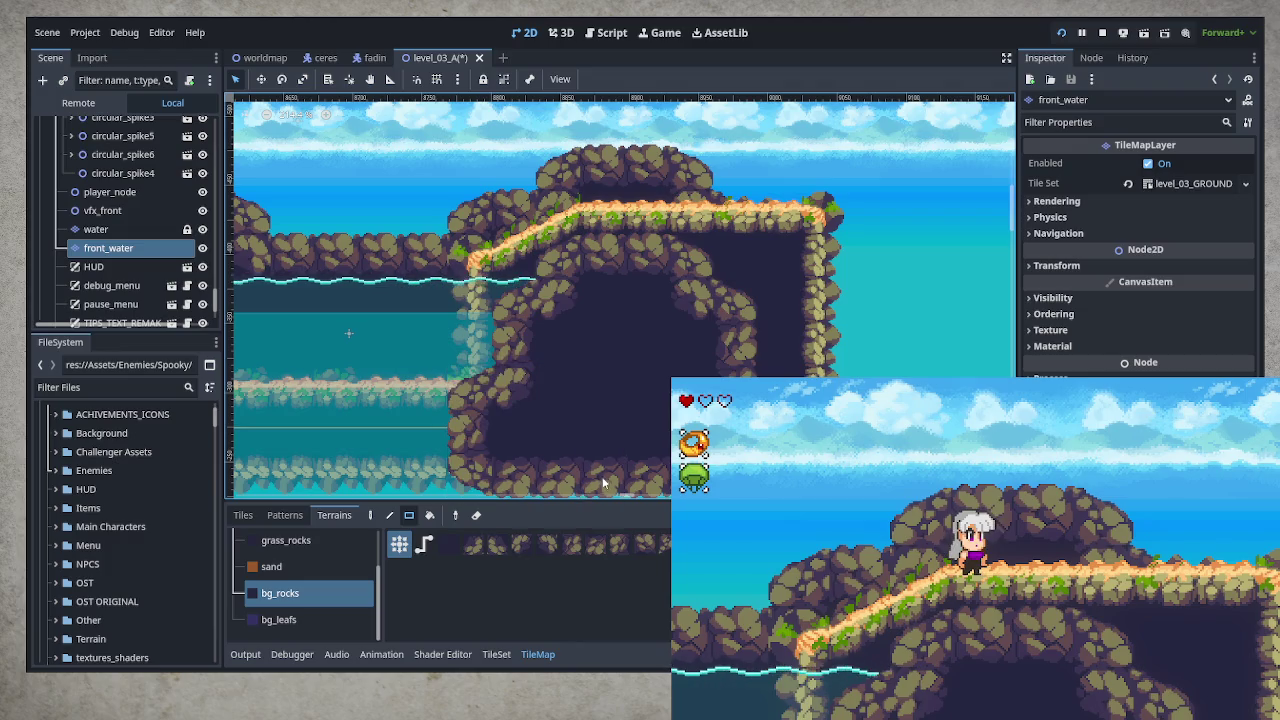
{"action": "right_click", "coordinate": [471, 394]}
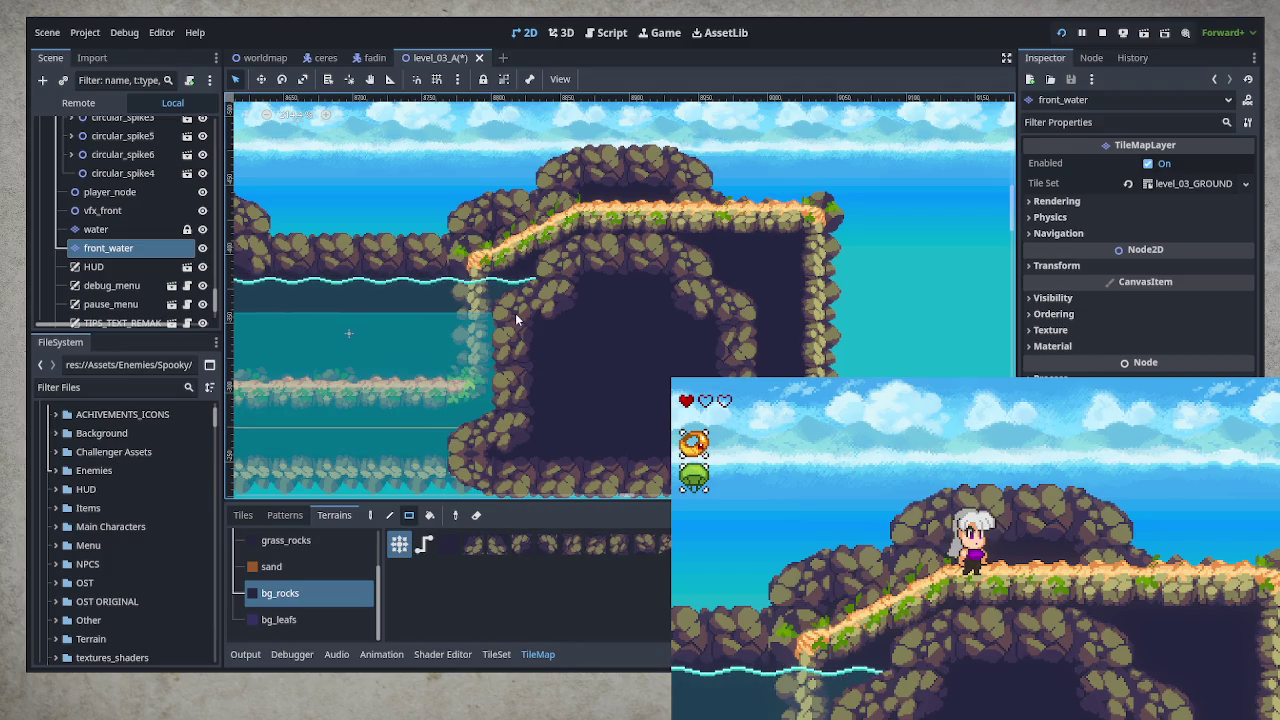
{"action": "mouse_move", "coordinate": [551, 406]}
{"action": "left_mouse_down"}
{"action": "mouse_move", "coordinate": [623, 391]}
{"action": "mouse_move", "coordinate": [590, 395]}
{"action": "left_mouse_up"}
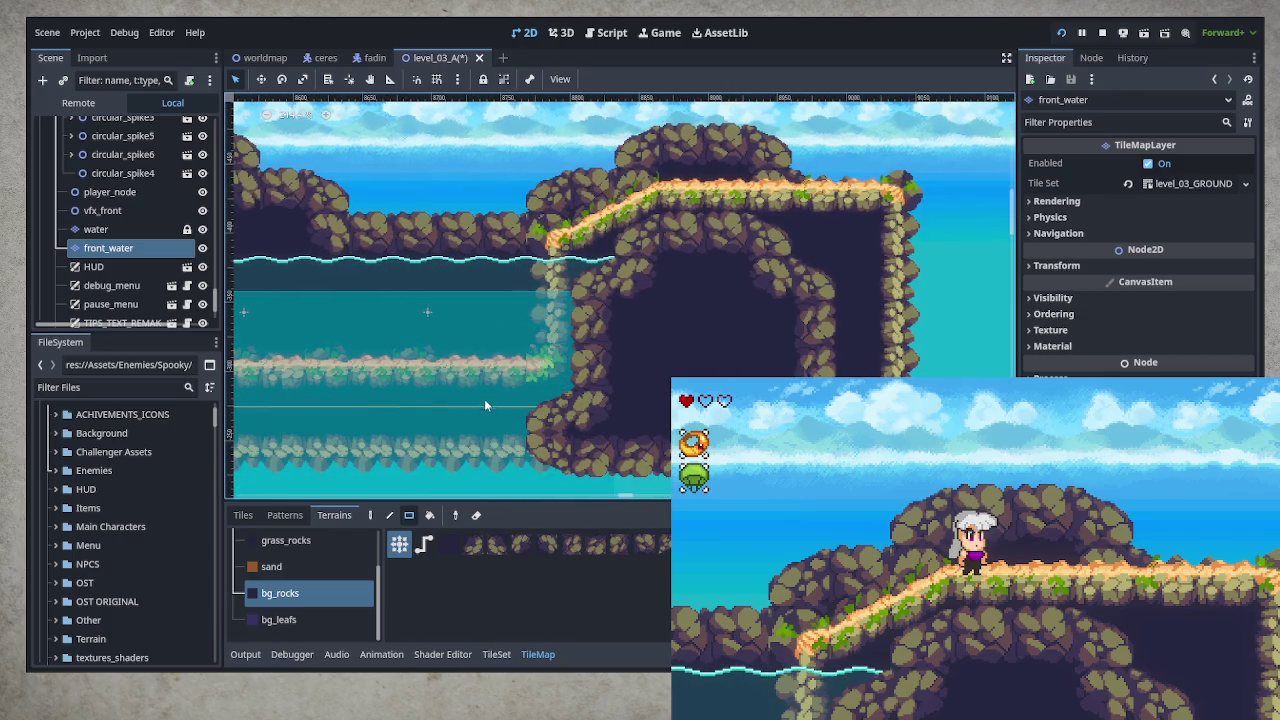
{"action": "left_click_drag", "start_coordinate": [485, 400], "coordinate": [596, 461]}
{"action": "left_click", "coordinate": [568, 390]}
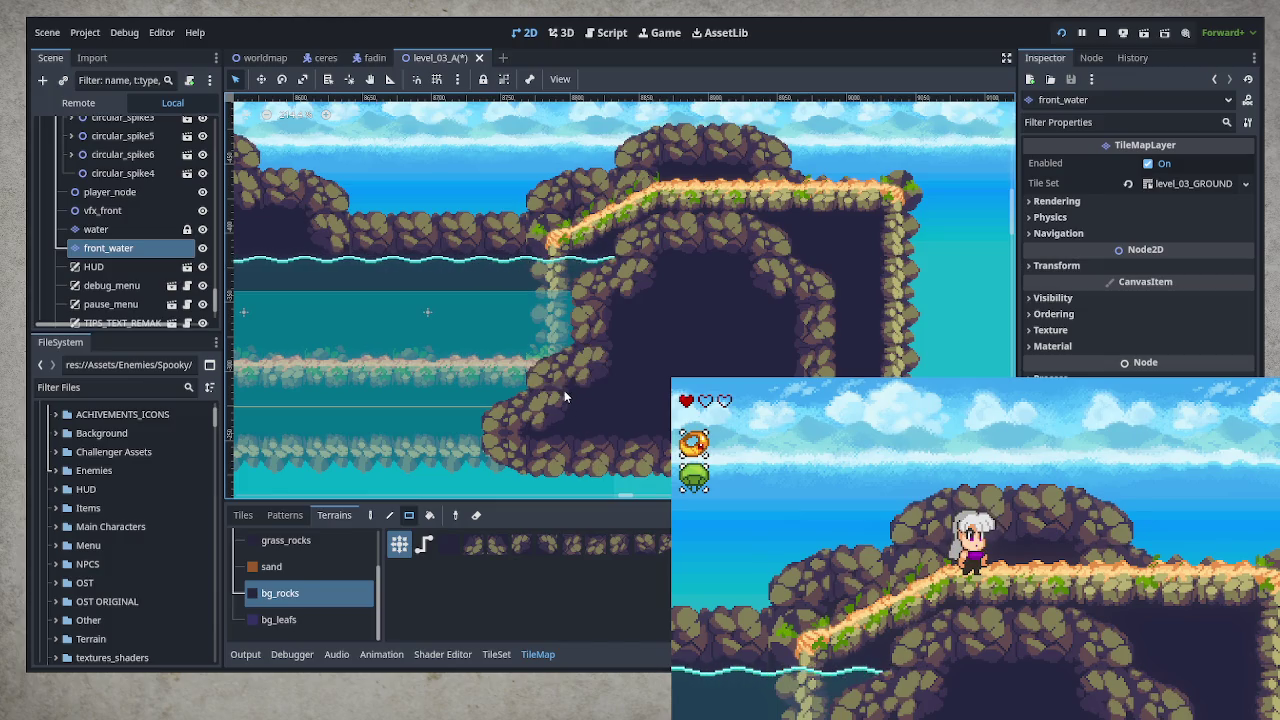
- Erase rocks around the cave opening to expose water, and fill the lower area with rock
{"action": "right_click", "coordinate": [552, 379]}
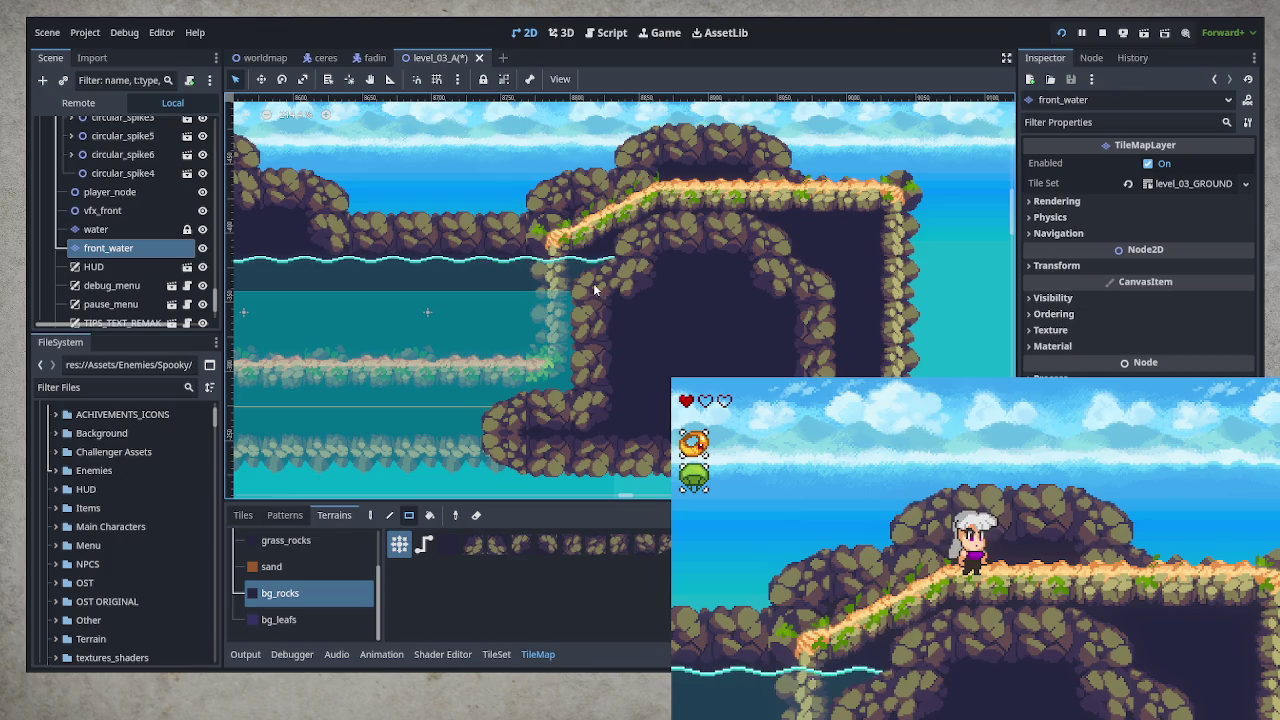
{"action": "right_click", "coordinate": [593, 283]}
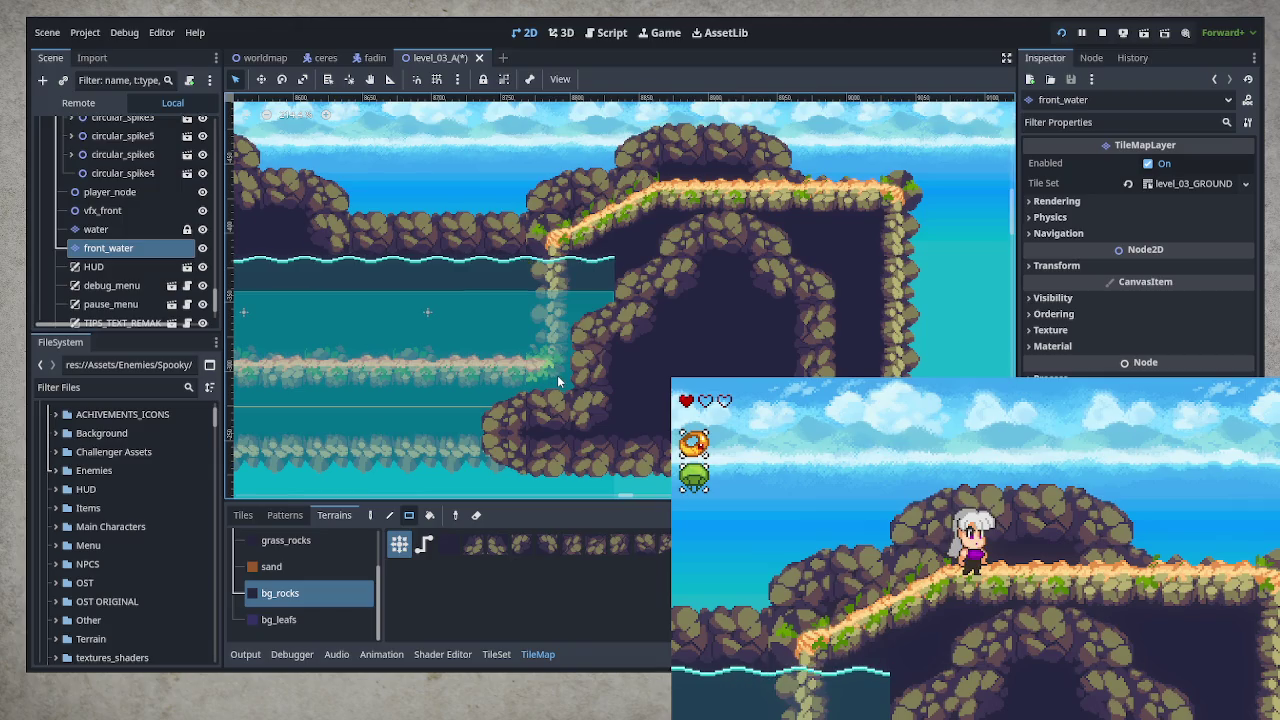
{"action": "mouse_move", "coordinate": [526, 448]}
{"action": "left_mouse_down"}
{"action": "mouse_move", "coordinate": [520, 460]}
{"action": "mouse_move", "coordinate": [680, 470]}
{"action": "left_mouse_up"}
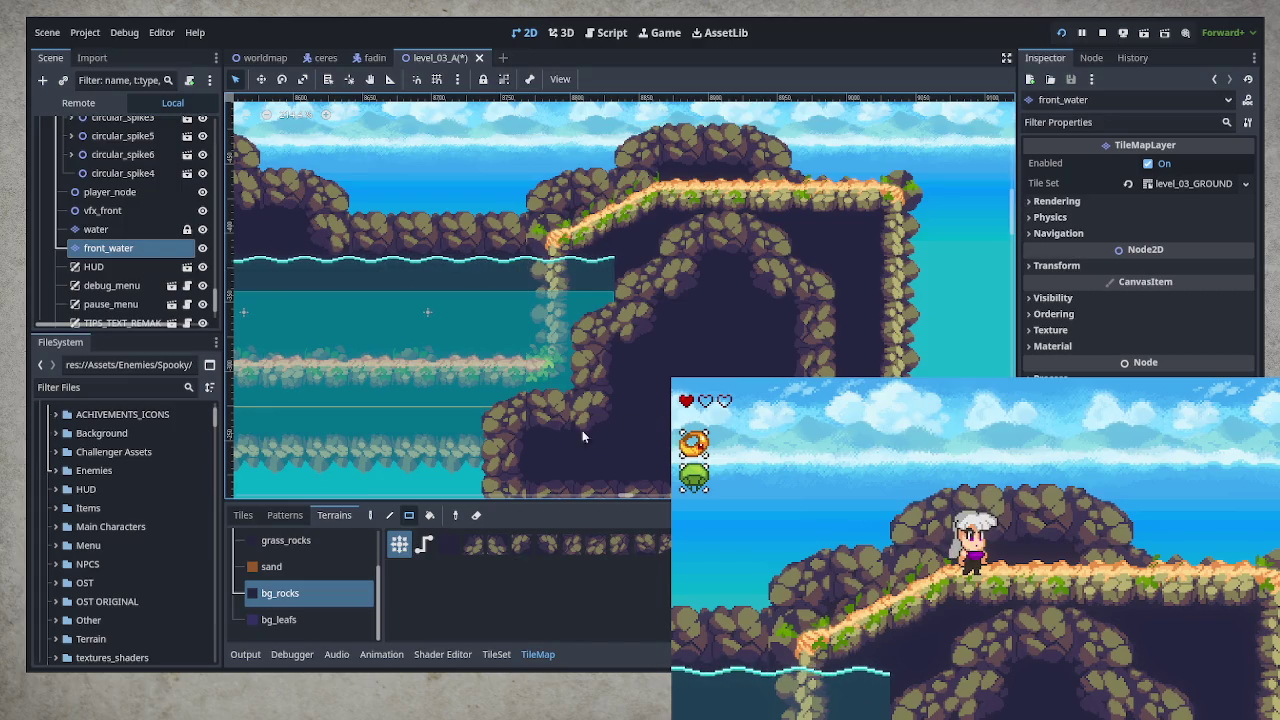
{"action": "left_click", "coordinate": [133, 229]}
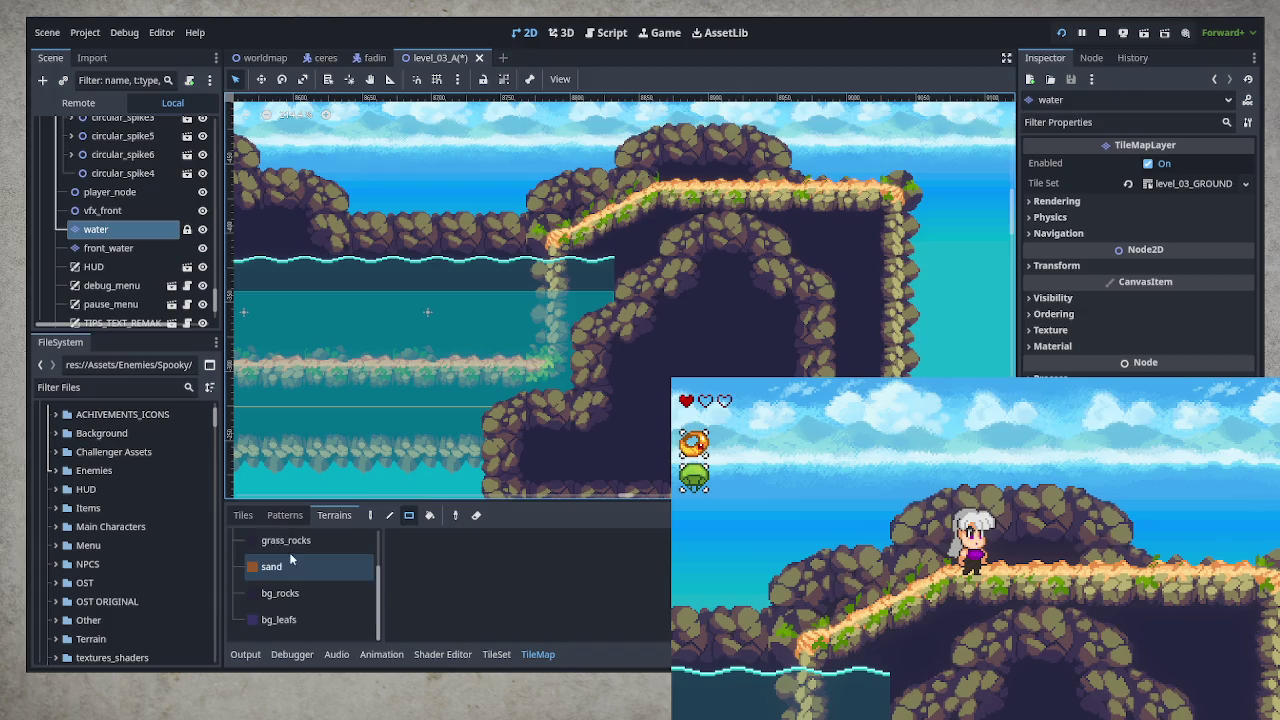
- Pick a water tile from the water.png atlas and zoom the atlas out slightly
{"action": "left_click", "coordinate": [243, 515]}
{"action": "left_click", "coordinate": [642, 620]}
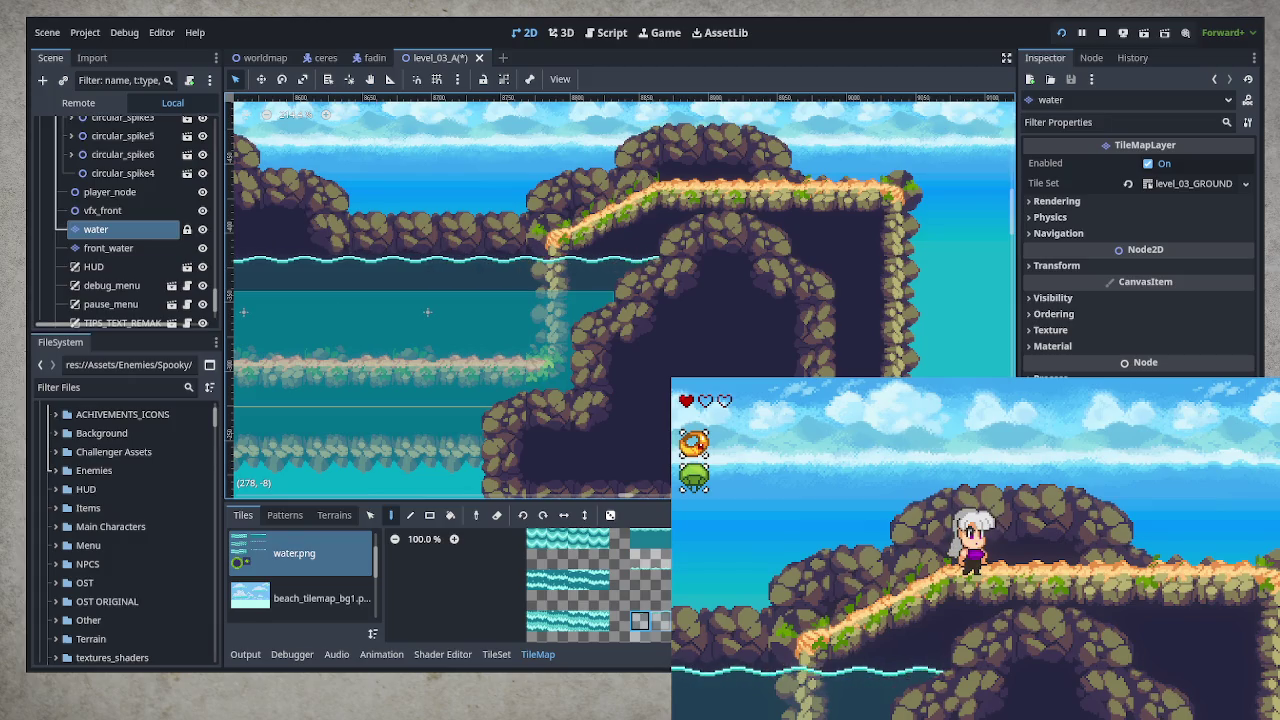
{"action": "scroll", "coordinate": [654, 587], "scroll_direction": "down", "scroll_amount": 1}
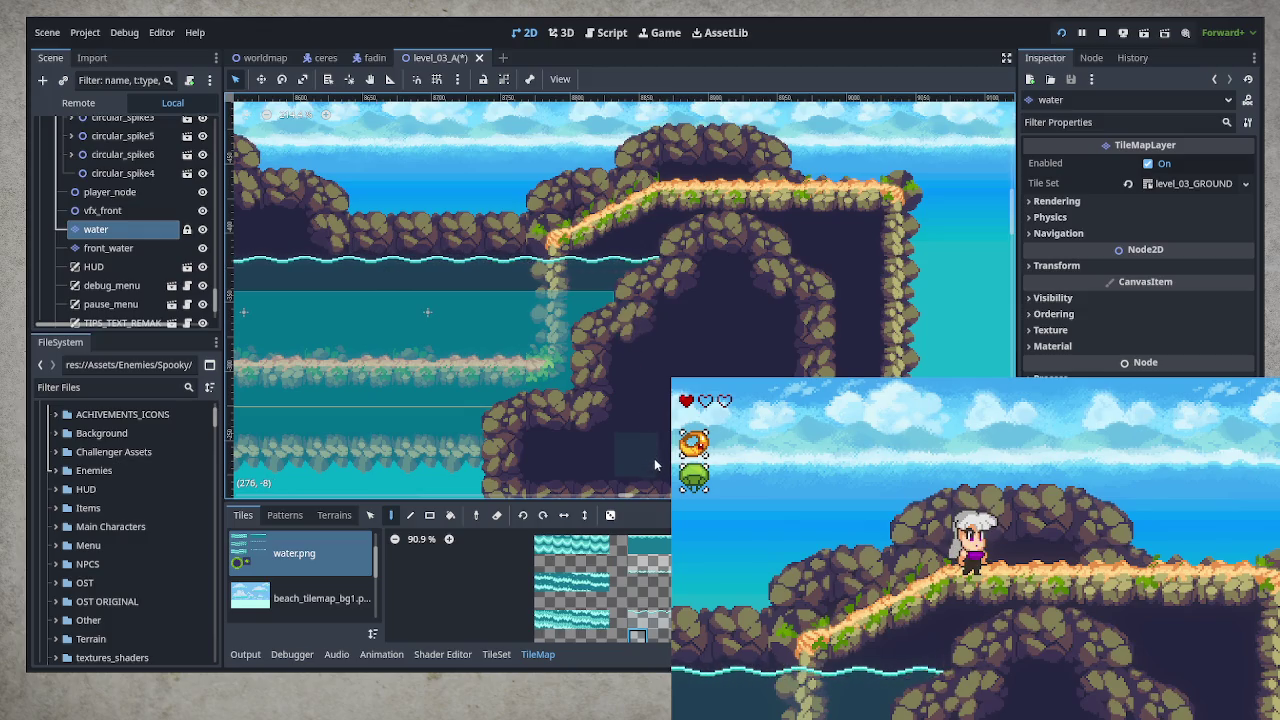
{"action": "scroll", "coordinate": [654, 448], "scroll_direction": "down", "scroll_amount": 1}
{"action": "scroll", "coordinate": [654, 442], "scroll_direction": "down", "scroll_amount": 1}
- Pan and zoom along the level's water stretches
{"action": "left_click_drag", "start_coordinate": [654, 435], "coordinate": [749, 435]}
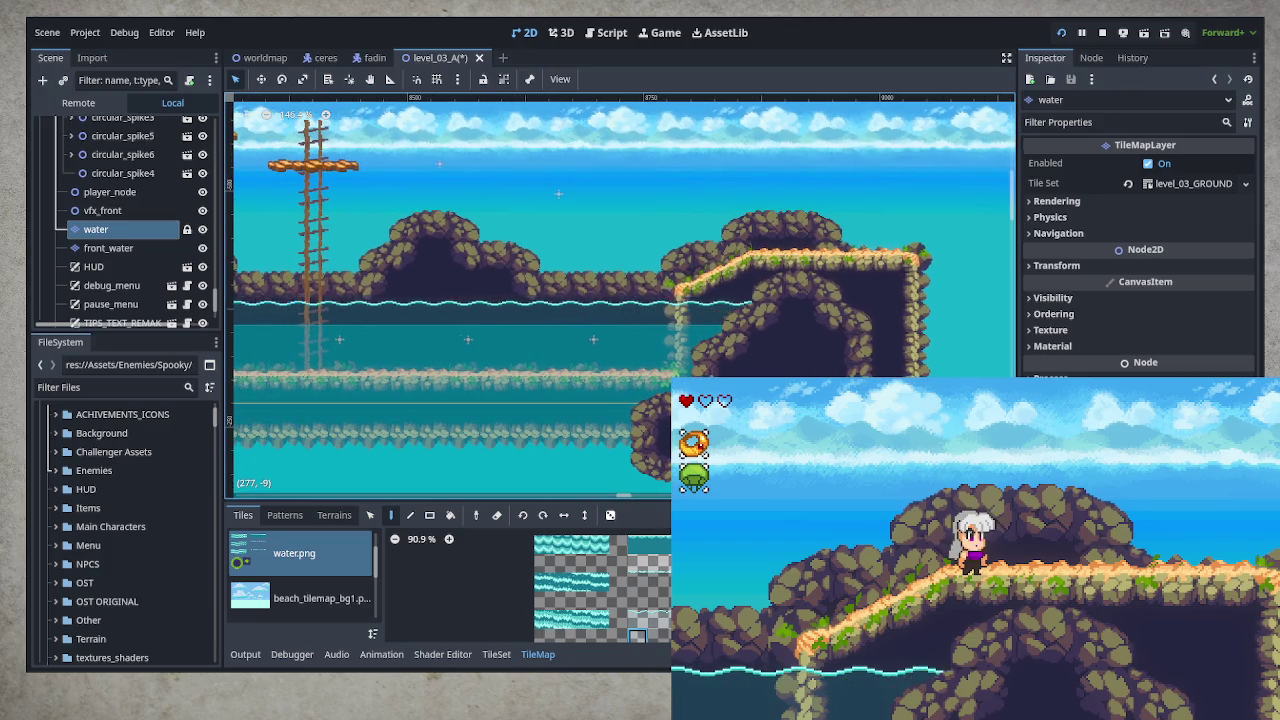
{"action": "mouse_move", "coordinate": [749, 435]}
{"action": "left_mouse_down"}
{"action": "mouse_move", "coordinate": [906, 423]}
{"action": "mouse_move", "coordinate": [544, 410]}
{"action": "mouse_move", "coordinate": [1010, 405]}
{"action": "mouse_move", "coordinate": [990, 420]}
{"action": "mouse_move", "coordinate": [240, 420]}
{"action": "left_mouse_up"}
{"action": "scroll", "coordinate": [620, 263], "scroll_direction": "up", "scroll_amount": 2}
{"action": "mouse_move", "coordinate": [600, 420]}
{"action": "left_mouse_down"}
{"action": "mouse_move", "coordinate": [514, 432]}
{"action": "mouse_move", "coordinate": [537, 414]}
{"action": "left_mouse_up"}
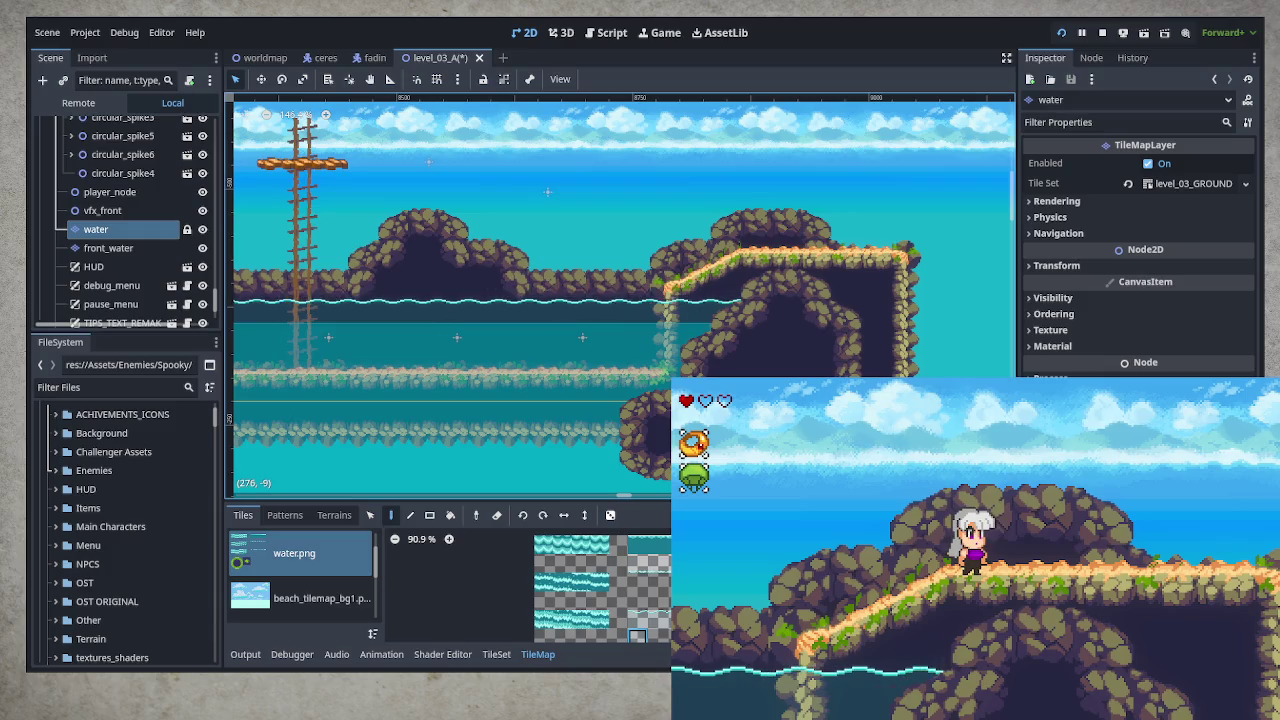
{"action": "scroll", "coordinate": [740, 395], "scroll_direction": "down", "scroll_amount": 3}
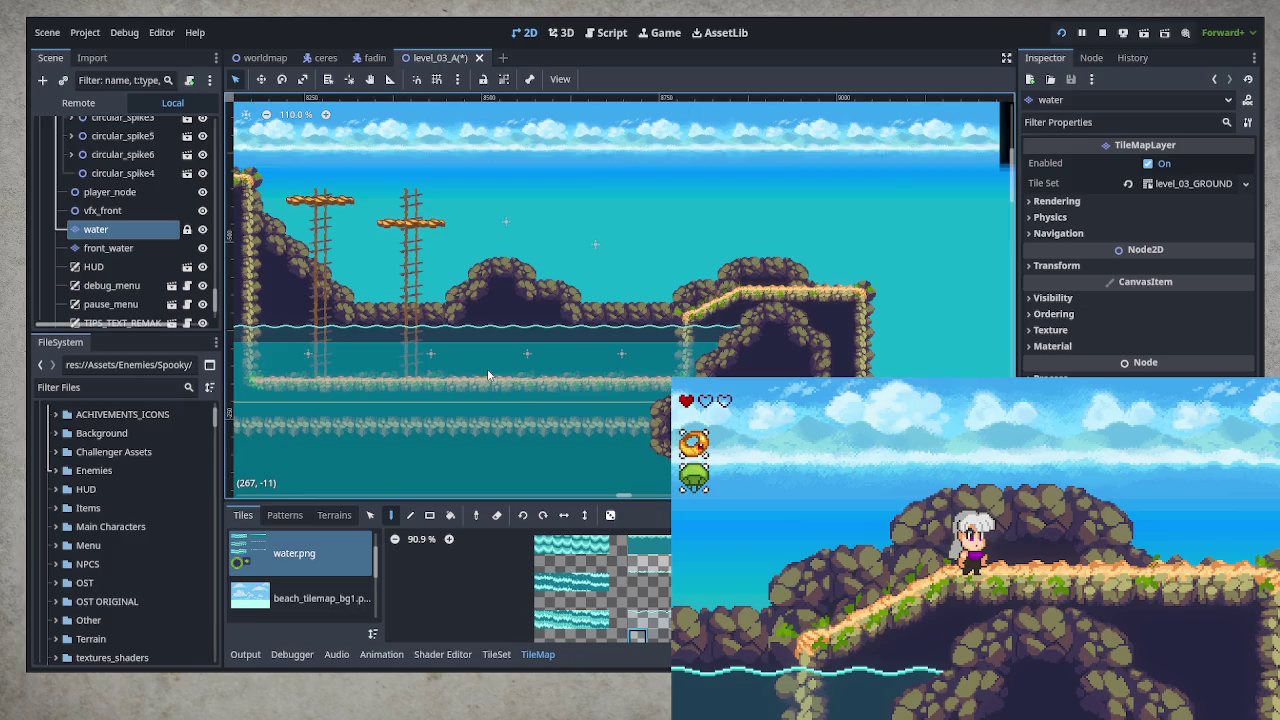
- Pan back past the ladders until the cave with the checkpoint is in view
{"action": "left_click_drag", "start_coordinate": [488, 375], "coordinate": [980, 370]}
{"action": "mouse_move", "coordinate": [351, 357]}
{"action": "left_mouse_down"}
{"action": "mouse_move", "coordinate": [551, 363]}
{"action": "mouse_move", "coordinate": [760, 339]}
{"action": "mouse_move", "coordinate": [790, 290]}
{"action": "left_mouse_up"}
{"action": "left_click_drag", "start_coordinate": [617, 434], "coordinate": [232, 412]}
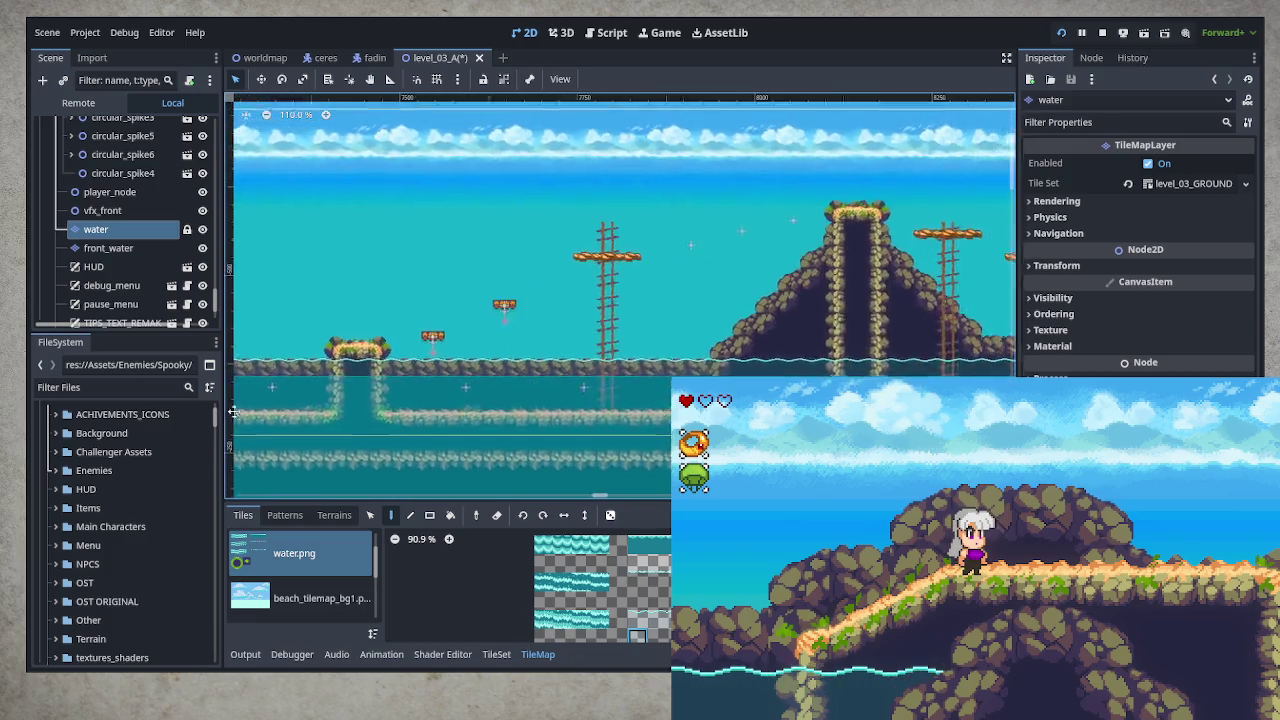
{"action": "mouse_move", "coordinate": [960, 410]}
{"action": "left_mouse_down"}
{"action": "mouse_move", "coordinate": [549, 400]}
{"action": "mouse_move", "coordinate": [383, 370]}
{"action": "mouse_move", "coordinate": [803, 387]}
{"action": "mouse_move", "coordinate": [980, 366]}
{"action": "mouse_move", "coordinate": [820, 390]}
{"action": "mouse_move", "coordinate": [300, 400]}
{"action": "mouse_move", "coordinate": [575, 381]}
{"action": "left_mouse_up"}
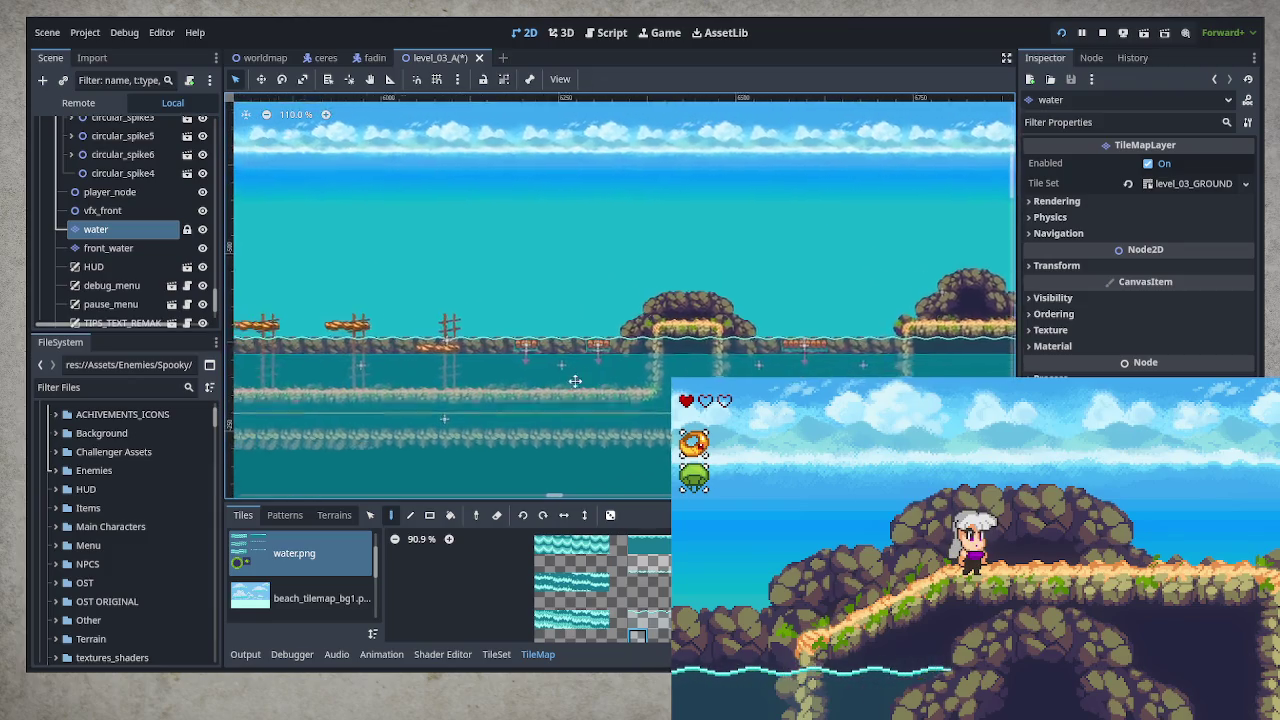
{"action": "mouse_move", "coordinate": [803, 371]}
{"action": "left_mouse_down"}
{"action": "mouse_move", "coordinate": [386, 320]}
{"action": "mouse_move", "coordinate": [436, 303]}
{"action": "mouse_move", "coordinate": [764, 316]}
{"action": "mouse_move", "coordinate": [855, 487]}
{"action": "mouse_move", "coordinate": [381, 393]}
{"action": "mouse_move", "coordinate": [211, 420]}
{"action": "mouse_move", "coordinate": [53, 470]}
{"action": "mouse_move", "coordinate": [85, 462]}
{"action": "left_mouse_up"}
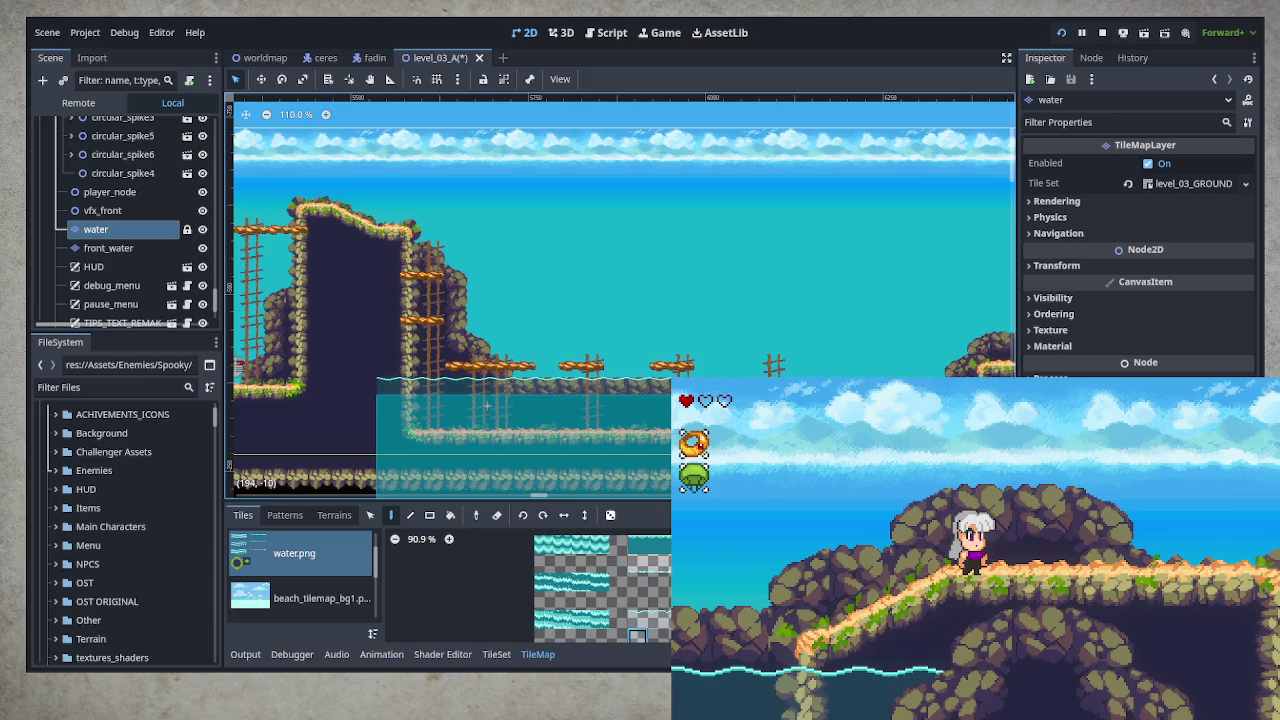
{"action": "mouse_move", "coordinate": [867, 341]}
{"action": "left_mouse_down"}
{"action": "mouse_move", "coordinate": [966, 300]}
{"action": "mouse_move", "coordinate": [680, 317]}
{"action": "mouse_move", "coordinate": [414, 305]}
{"action": "mouse_move", "coordinate": [309, 341]}
{"action": "mouse_move", "coordinate": [573, 330]}
{"action": "mouse_move", "coordinate": [357, 286]}
{"action": "left_mouse_up"}
{"action": "scroll", "coordinate": [306, 298], "scroll_direction": "left", "scroll_amount": 15}
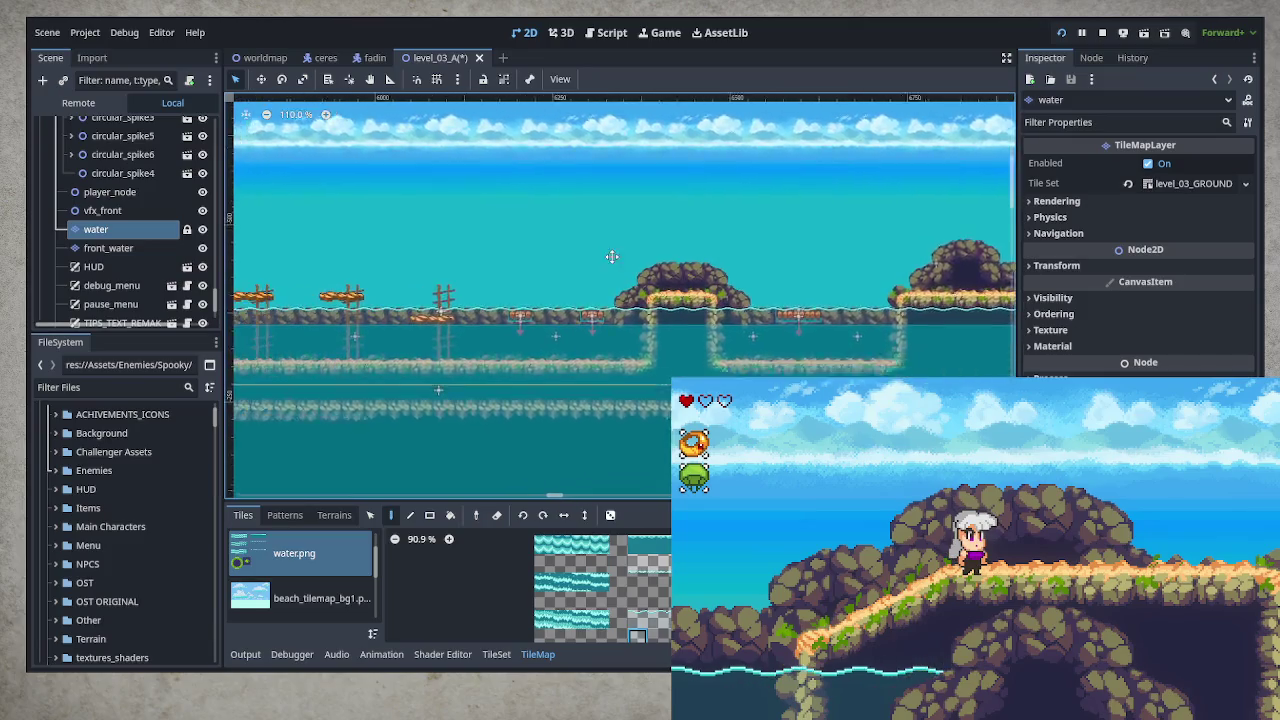
- Select the checkpoints3 frog checkpoint in the Scene dock
{"action": "left_click_drag", "start_coordinate": [478, 243], "coordinate": [460, 262]}
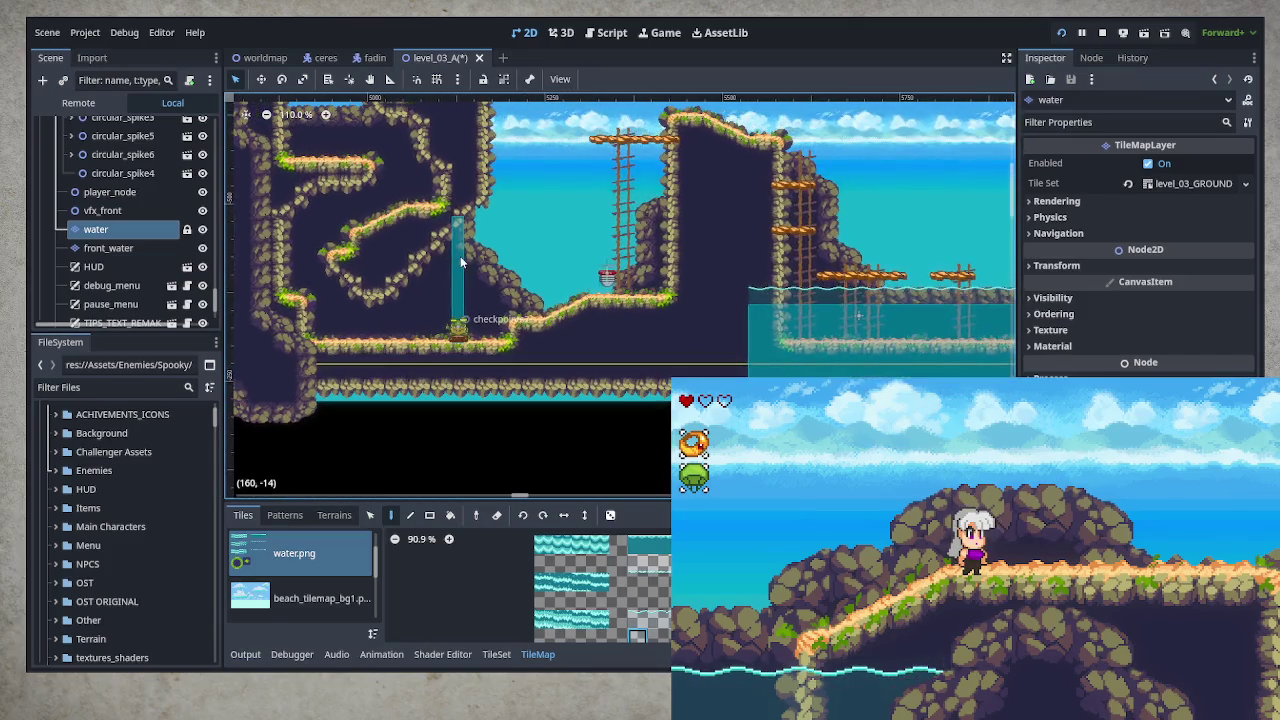
{"action": "left_click", "coordinate": [104, 266]}
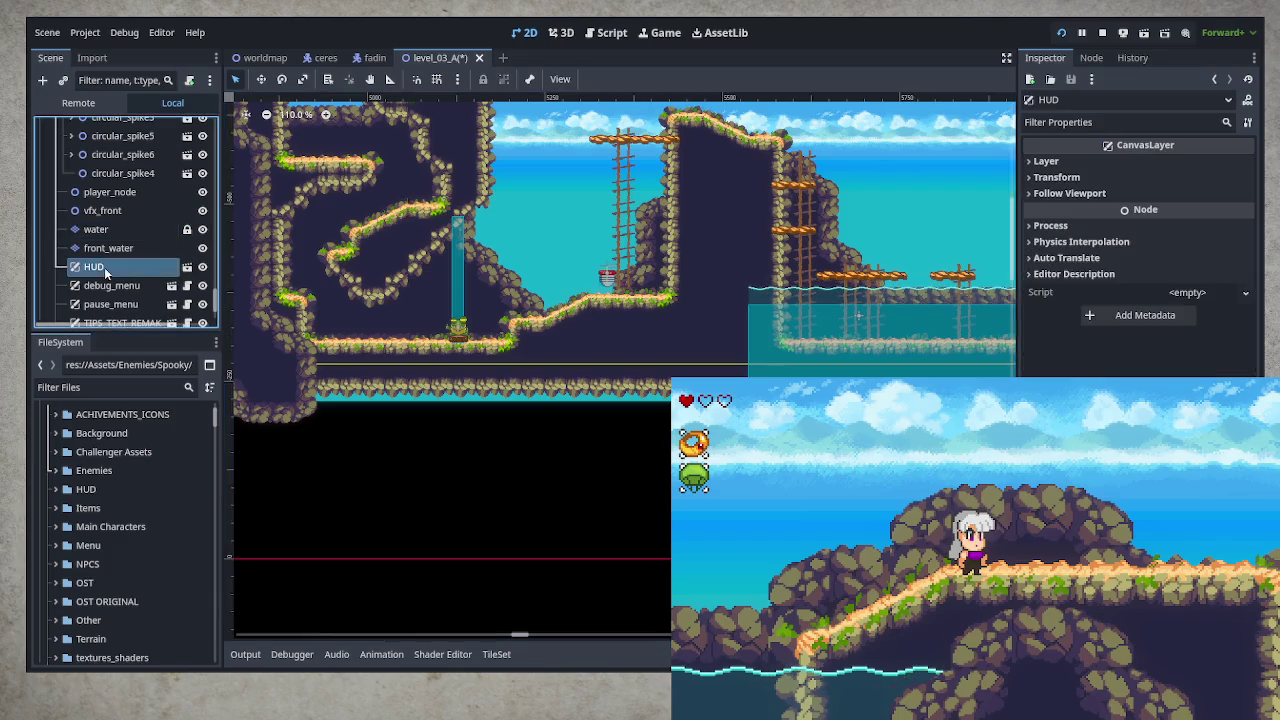
{"action": "left_click", "coordinate": [458, 330]}
{"action": "scroll", "coordinate": [466, 347], "scroll_direction": "down", "scroll_amount": 2}
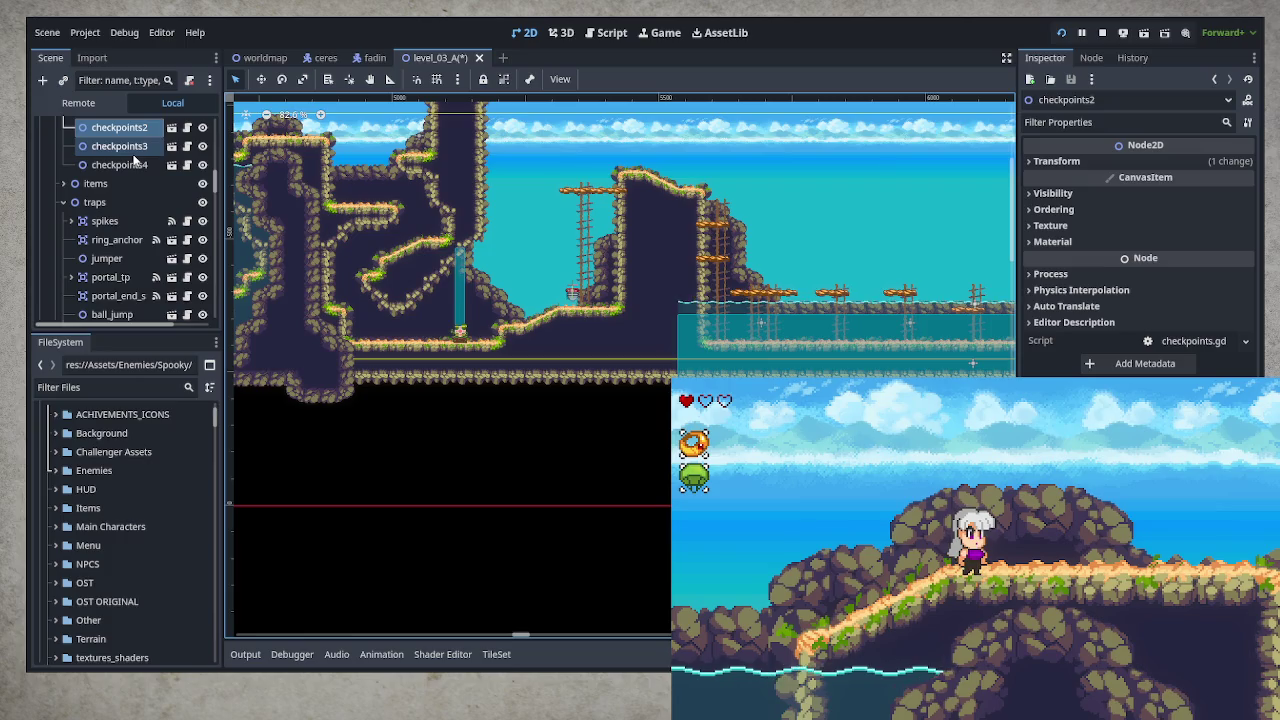
{"action": "left_click", "coordinate": [134, 153]}
- Move checkpoints3 597 px right and 135 px down, beside the rock arch
{"action": "scroll", "coordinate": [355, 200], "scroll_direction": "down", "scroll_amount": 5}
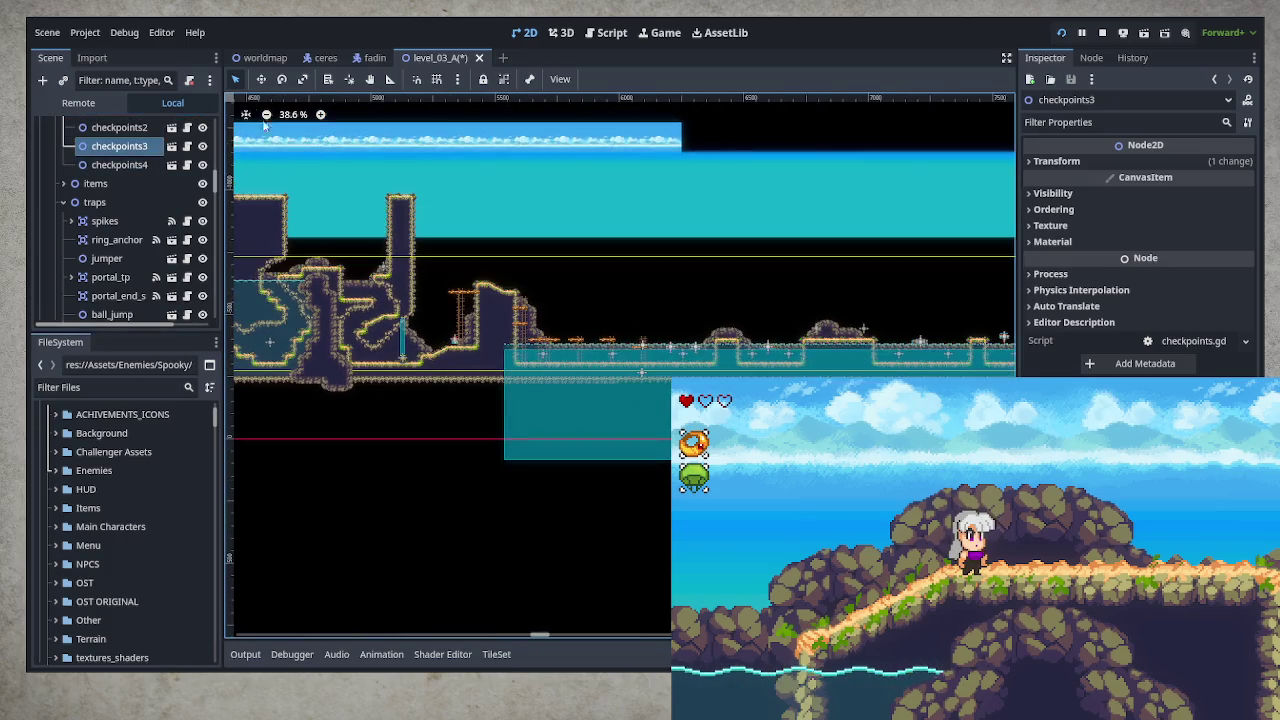
{"action": "scroll", "coordinate": [432, 464], "scroll_direction": "down", "scroll_amount": 5}
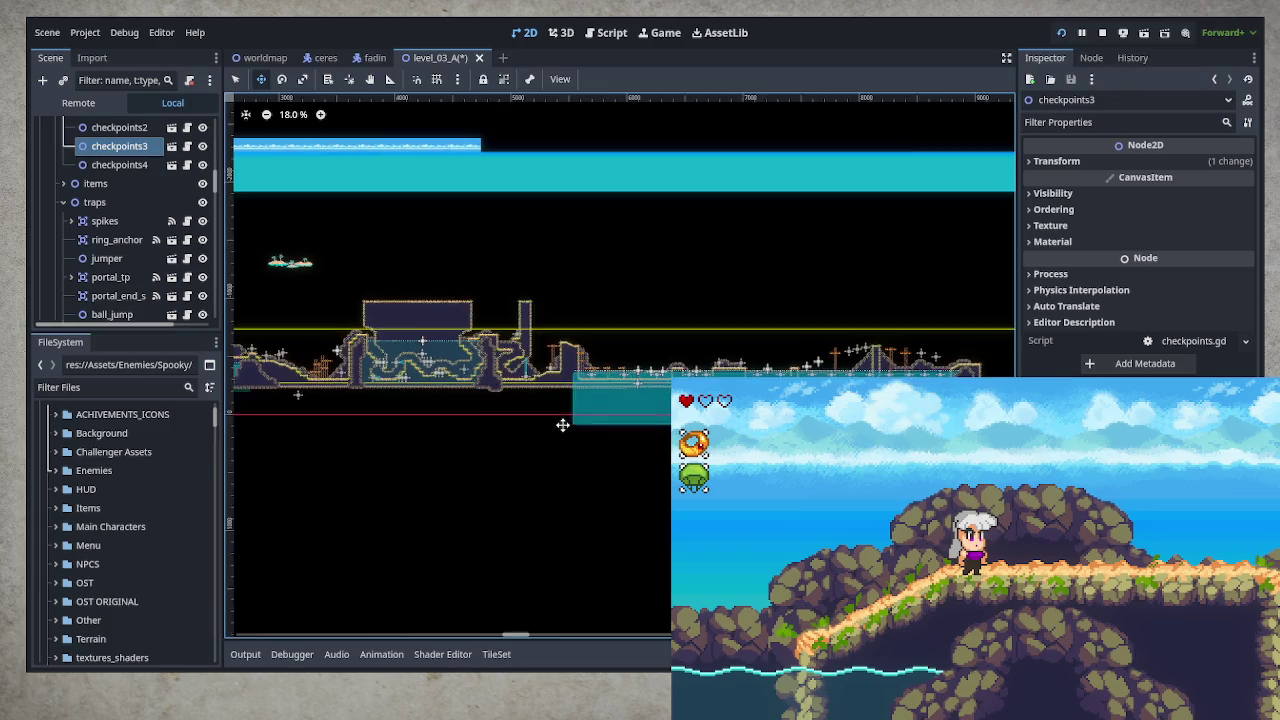
{"action": "scroll", "coordinate": [620, 371], "scroll_direction": "left", "scroll_amount": 5}
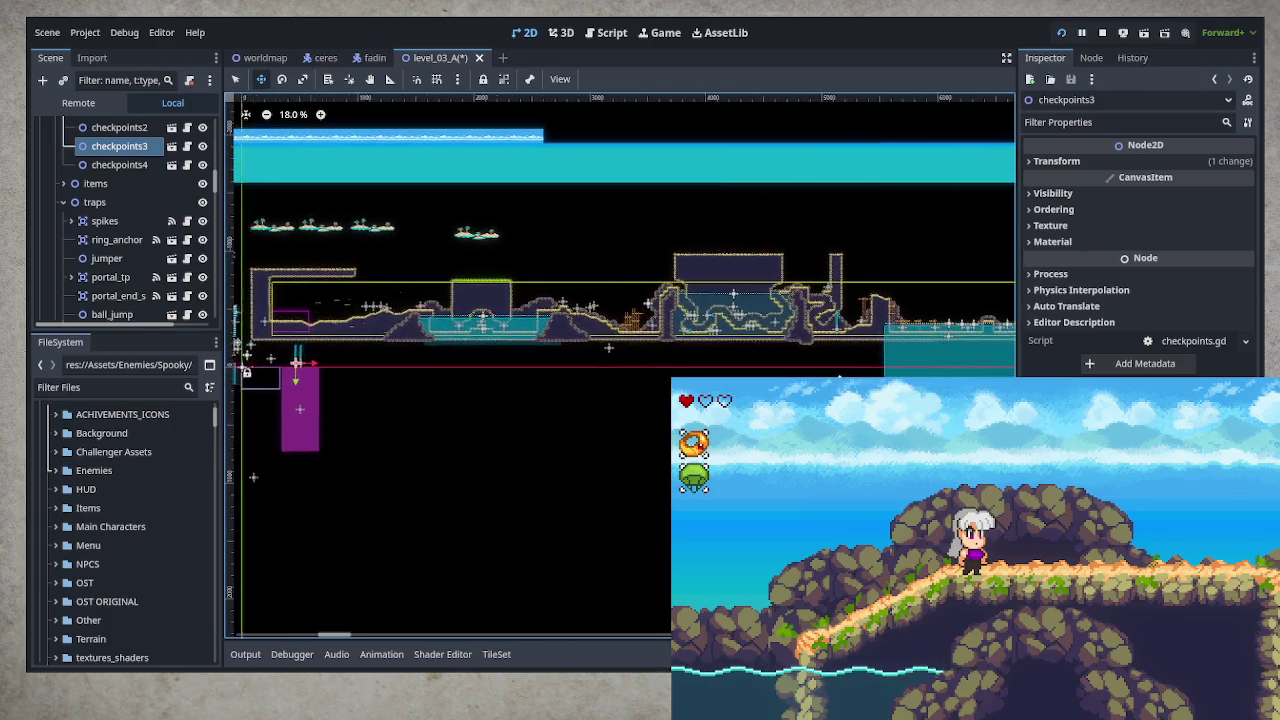
{"action": "mouse_move", "coordinate": [601, 357]}
{"action": "left_mouse_down"}
{"action": "mouse_move", "coordinate": [440, 371]}
{"action": "mouse_move", "coordinate": [450, 390]}
{"action": "mouse_move", "coordinate": [609, 398]}
{"action": "left_mouse_up"}
{"action": "scroll", "coordinate": [787, 398], "scroll_direction": "up", "scroll_amount": 5}
{"action": "mouse_move", "coordinate": [631, 324]}
{"action": "left_mouse_down"}
{"action": "mouse_move", "coordinate": [780, 358]}
{"action": "mouse_move", "coordinate": [771, 349]}
{"action": "left_mouse_up"}
{"action": "scroll", "coordinate": [771, 349], "scroll_direction": "up", "scroll_amount": 8}
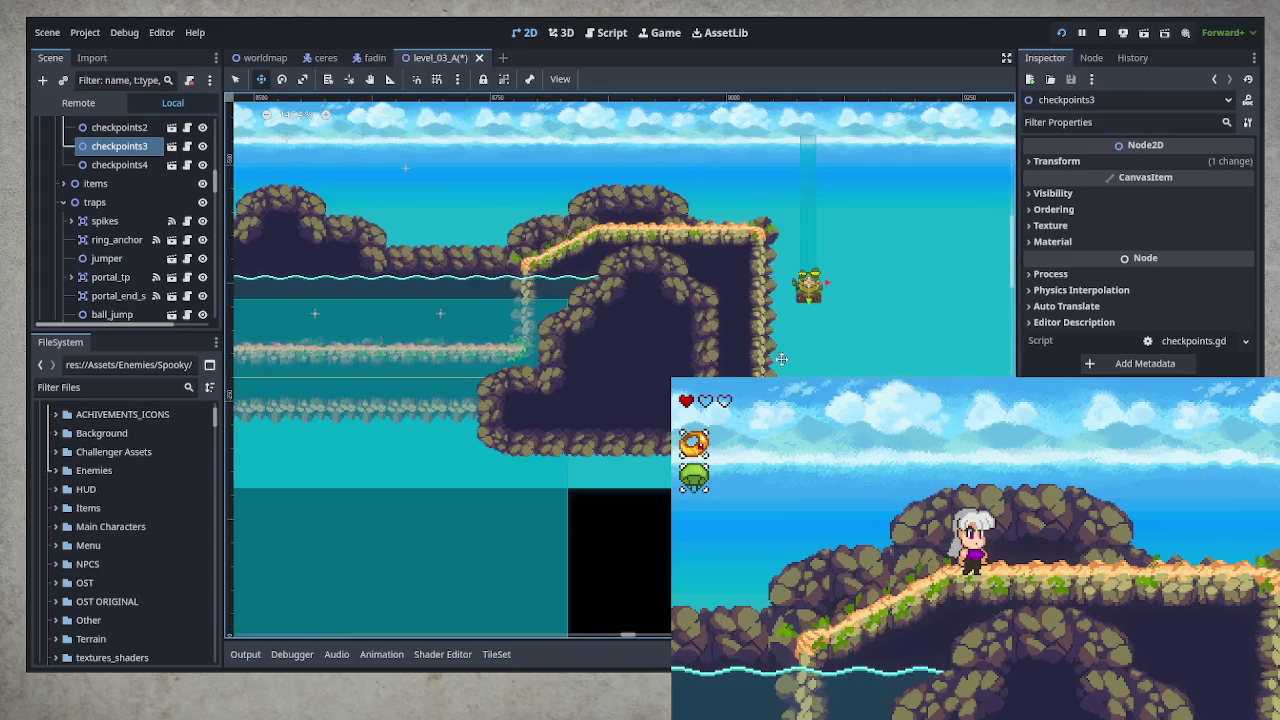
- Nudge checkpoints3 onto the grassy ledge atop the rock arch, then switch to Select mode and deselect
{"action": "left_click_drag", "start_coordinate": [659, 393], "coordinate": [655, 393]}
{"action": "scroll", "coordinate": [652, 378], "scroll_direction": "up", "scroll_amount": 5}
{"action": "scroll", "coordinate": [652, 375], "scroll_direction": "up", "scroll_amount": 3}
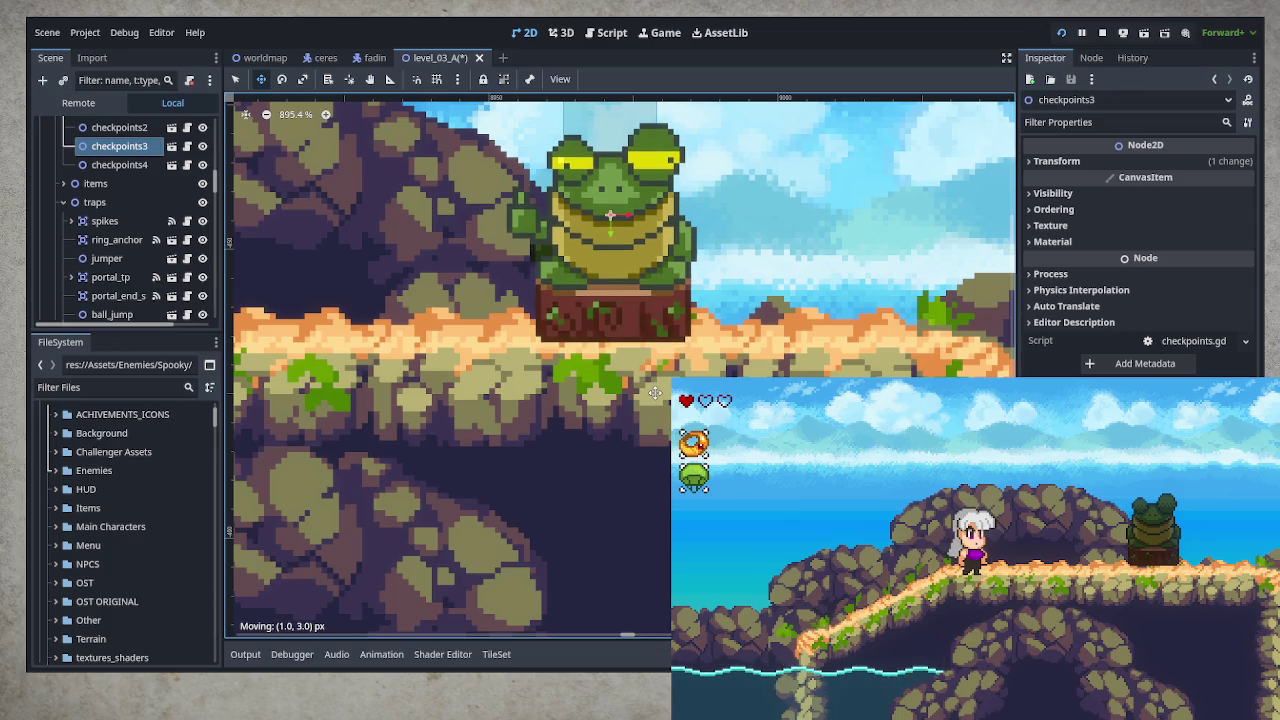
{"action": "scroll", "coordinate": [654, 394], "scroll_direction": "down", "scroll_amount": 8}
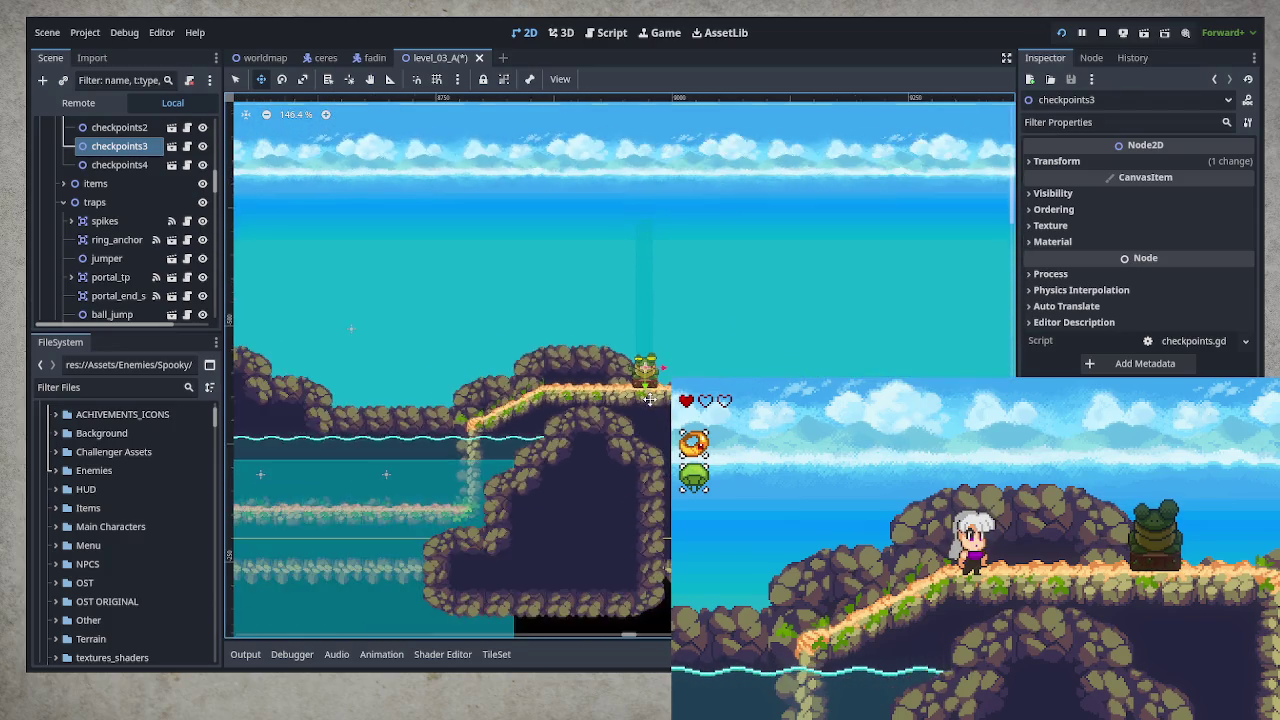
{"action": "scroll", "coordinate": [652, 396], "scroll_direction": "up", "scroll_amount": 5}
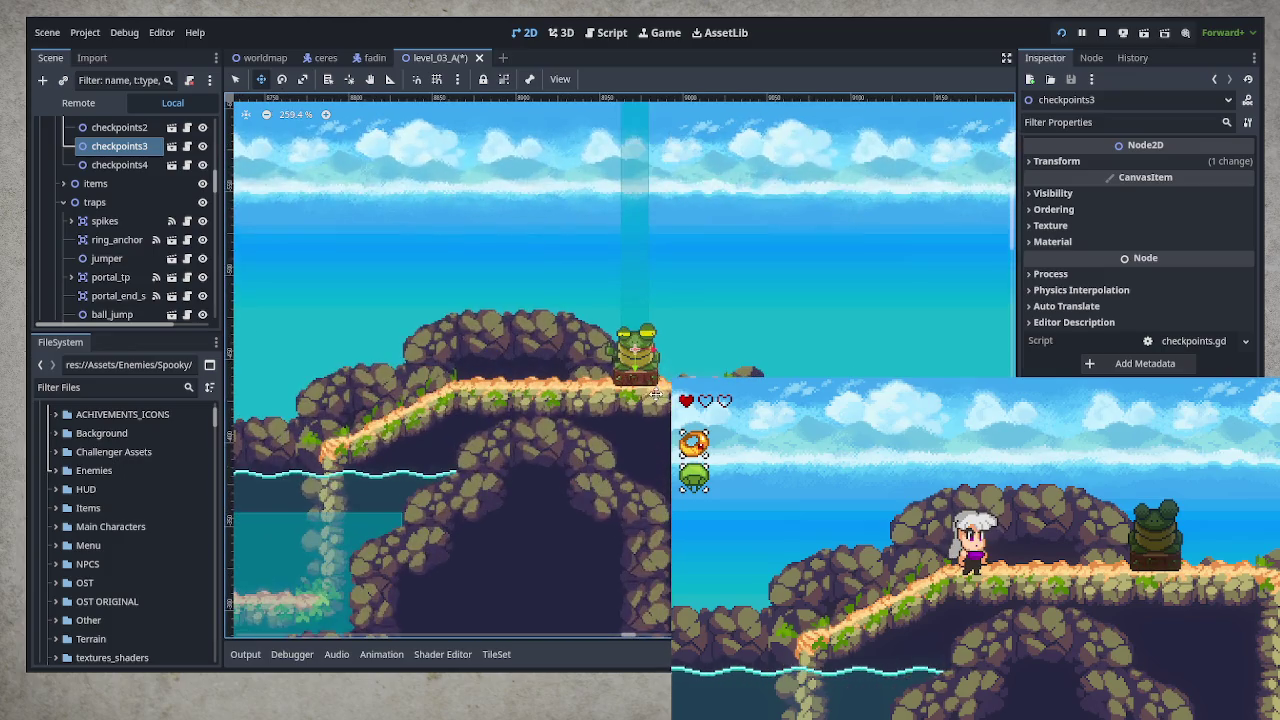
{"action": "left_click_drag", "start_coordinate": [652, 396], "coordinate": [682, 396]}
{"action": "scroll", "coordinate": [660, 438], "scroll_direction": "down", "scroll_amount": 6}
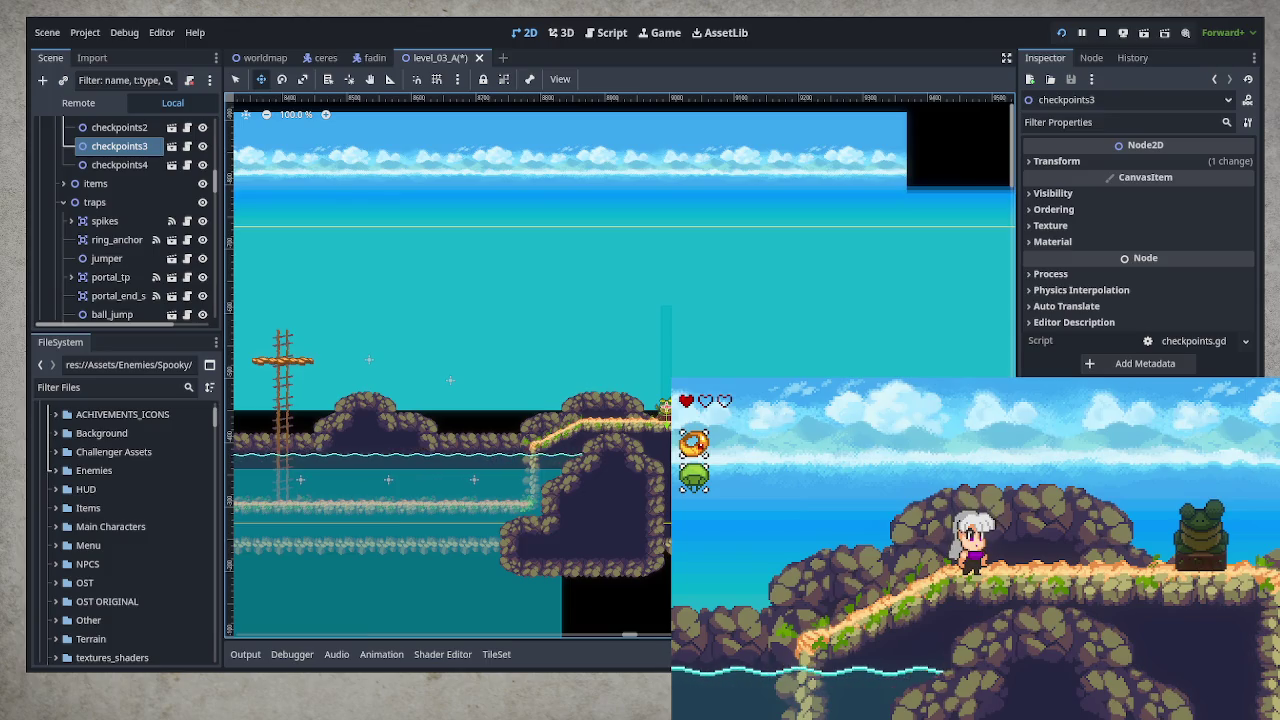
{"action": "scroll", "coordinate": [665, 527], "scroll_direction": "down", "scroll_amount": 4}
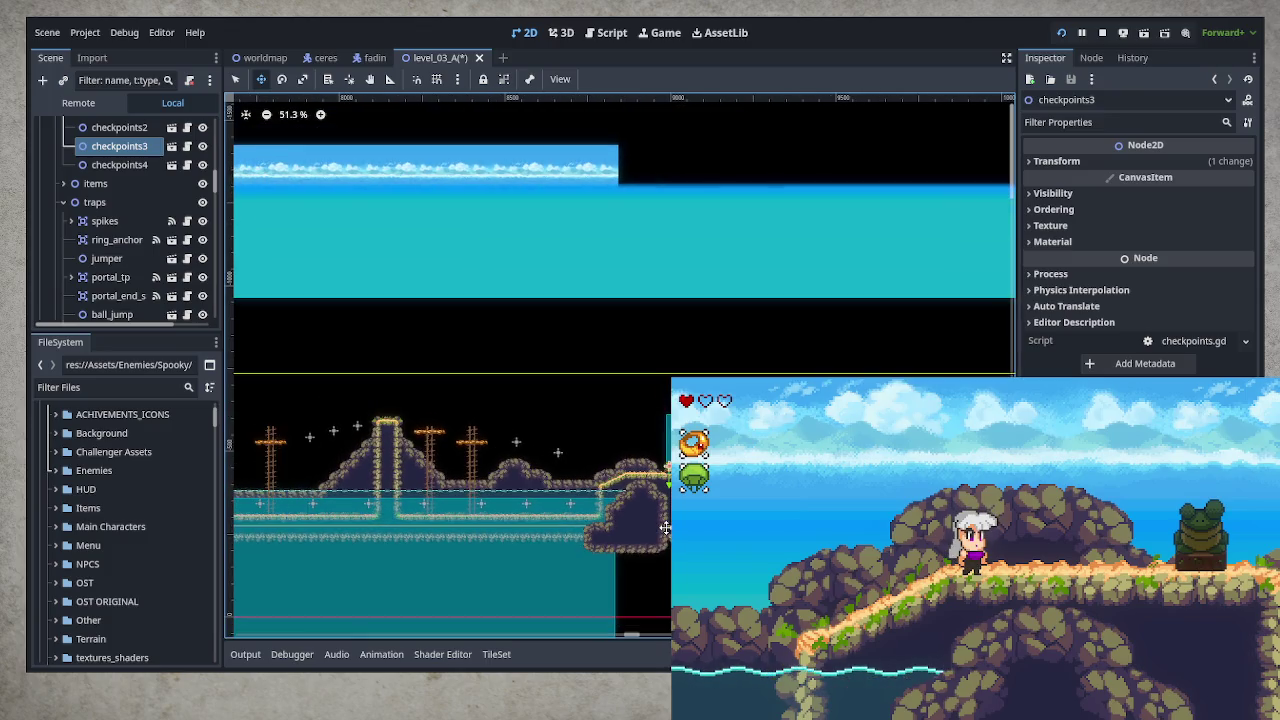
{"action": "left_click", "coordinate": [235, 79]}
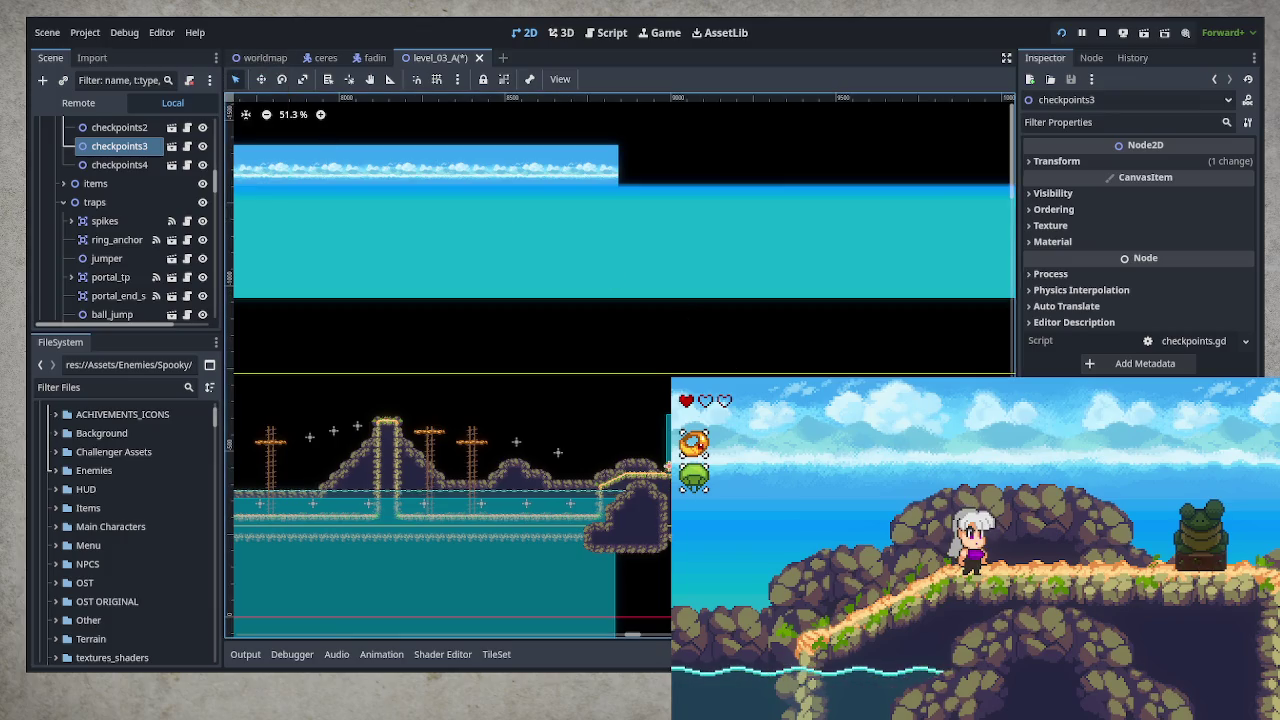
{"action": "key", "text": "Escape"}
{"action": "mouse_move", "coordinate": [786, 472]}
{"action": "left_mouse_down"}
{"action": "mouse_move", "coordinate": [812, 372]}
{"action": "mouse_move", "coordinate": [828, 372]}
{"action": "left_mouse_up"}
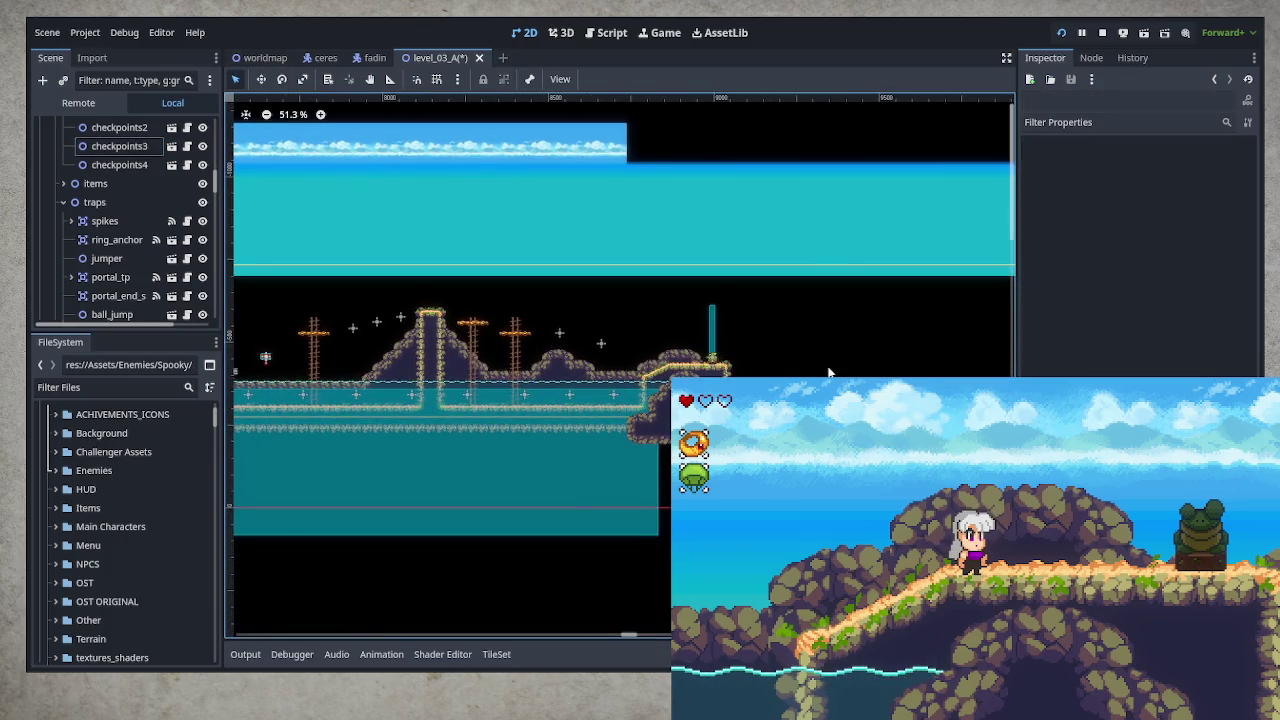
{"action": "key", "text": "ctrl+s"}
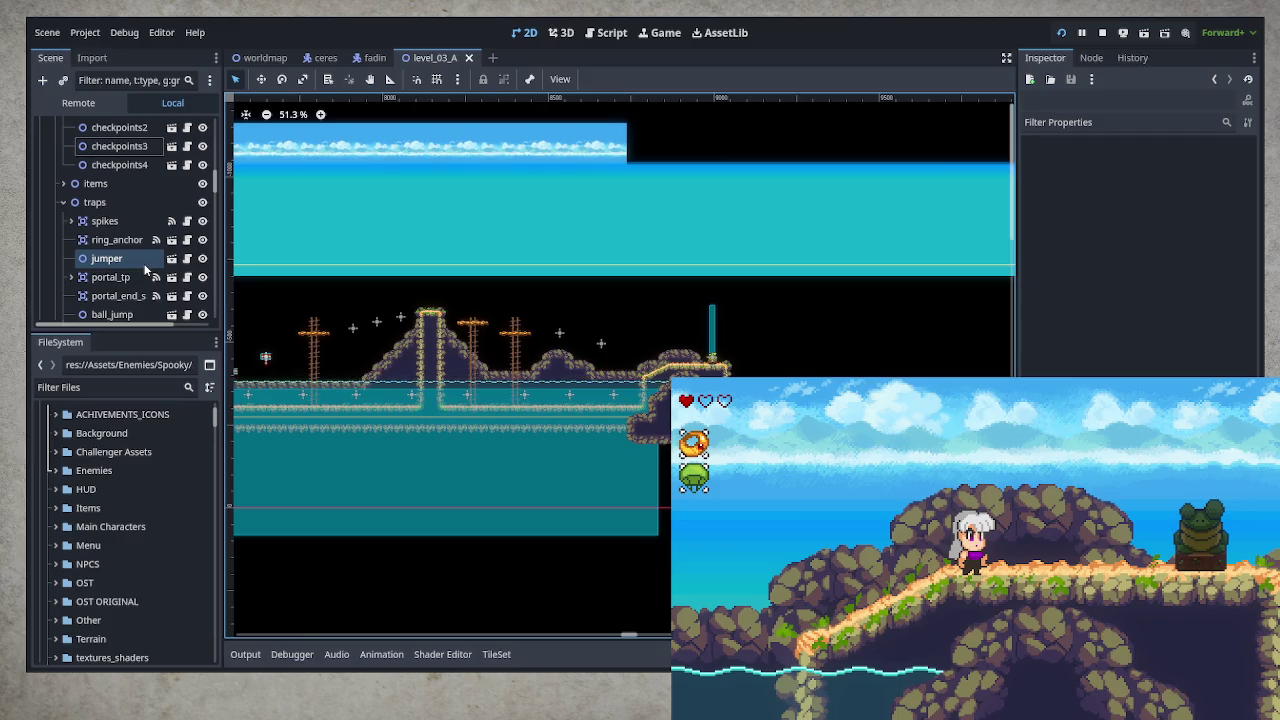
{"action": "mouse_move", "coordinate": [546, 490]}
{"action": "left_mouse_down"}
{"action": "mouse_move", "coordinate": [900, 343]}
{"action": "mouse_move", "coordinate": [279, 416]}
{"action": "mouse_move", "coordinate": [386, 497]}
{"action": "mouse_move", "coordinate": [591, 531]}
{"action": "mouse_move", "coordinate": [300, 400]}
{"action": "mouse_move", "coordinate": [358, 388]}
{"action": "mouse_move", "coordinate": [268, 416]}
{"action": "mouse_move", "coordinate": [389, 531]}
{"action": "mouse_move", "coordinate": [334, 403]}
{"action": "mouse_move", "coordinate": [445, 423]}
{"action": "mouse_move", "coordinate": [403, 490]}
{"action": "mouse_move", "coordinate": [557, 489]}
{"action": "mouse_move", "coordinate": [426, 391]}
{"action": "mouse_move", "coordinate": [986, 363]}
{"action": "mouse_move", "coordinate": [470, 470]}
{"action": "mouse_move", "coordinate": [746, 516]}
{"action": "mouse_move", "coordinate": [737, 522]}
{"action": "mouse_move", "coordinate": [560, 425]}
{"action": "mouse_move", "coordinate": [380, 423]}
{"action": "mouse_move", "coordinate": [377, 443]}
{"action": "left_mouse_up"}
{"action": "scroll", "coordinate": [133, 215], "scroll_direction": "up", "scroll_amount": 3}
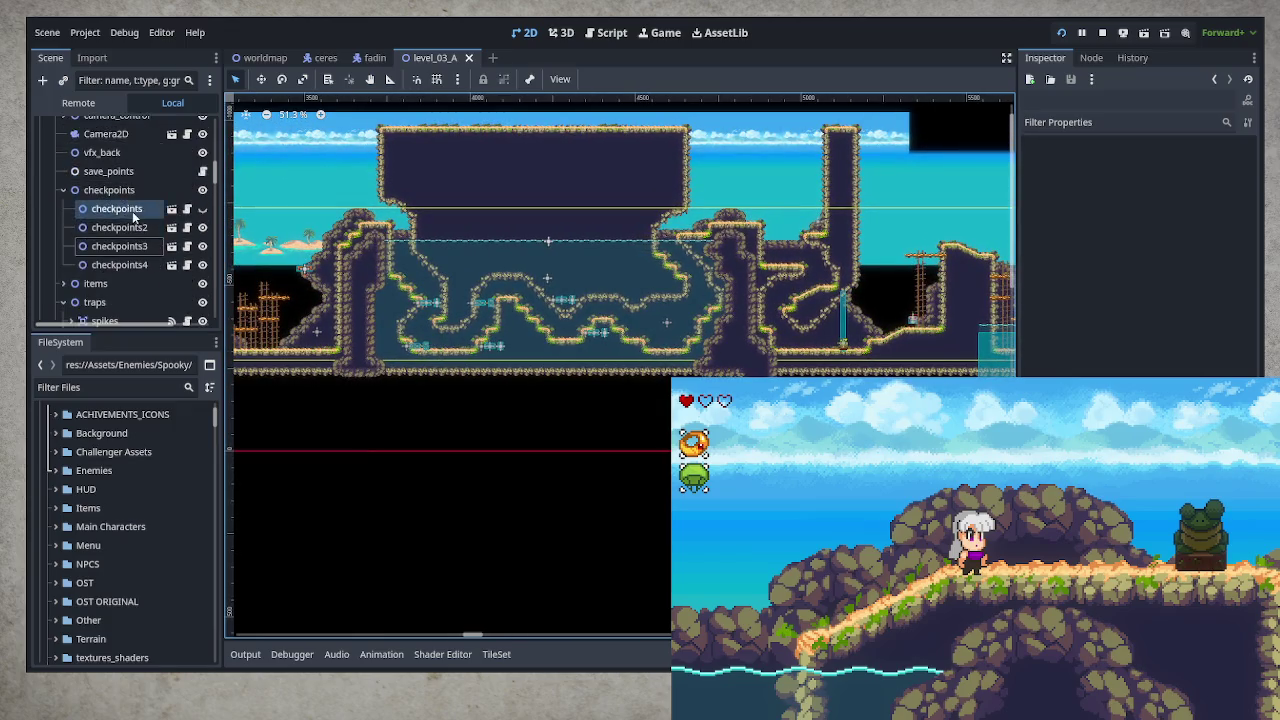
{"action": "scroll", "coordinate": [133, 215], "scroll_direction": "up", "scroll_amount": 6}
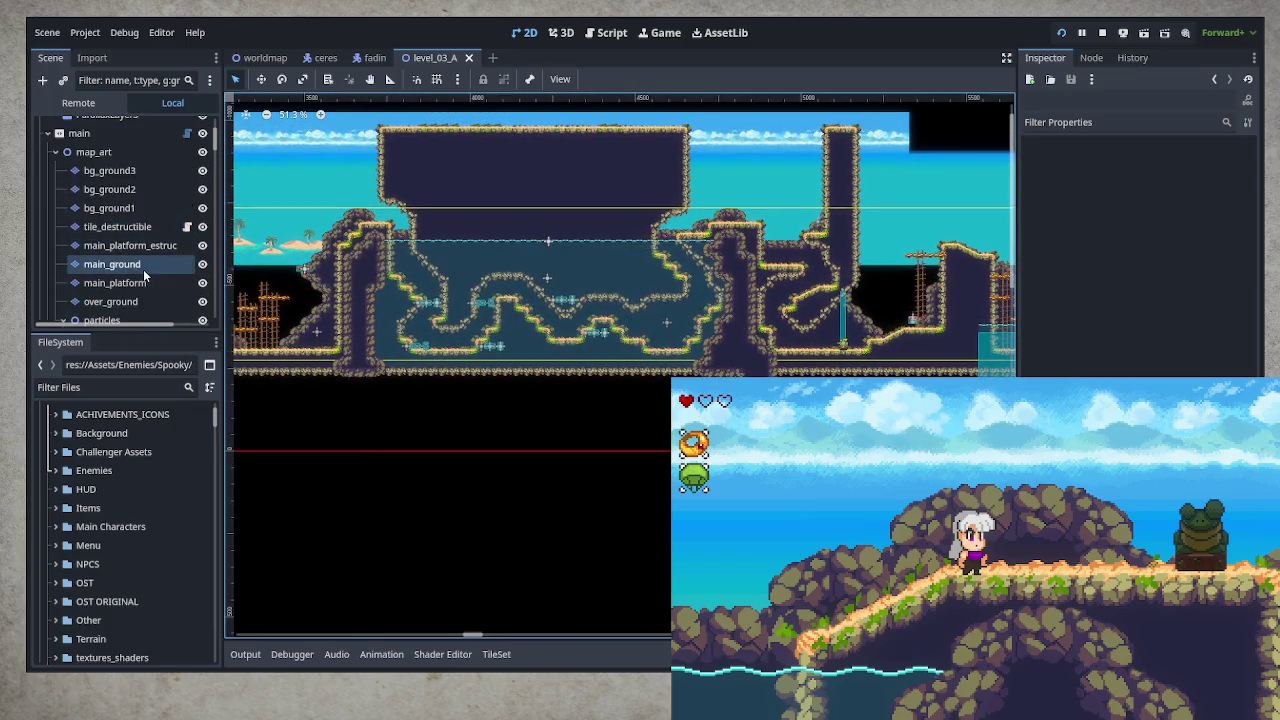
- Select the bg layer and choose the beach_tilemap_bg2.png tile source in the Tiles tab
{"action": "scroll", "coordinate": [140, 214], "scroll_direction": "up", "scroll_amount": 5}
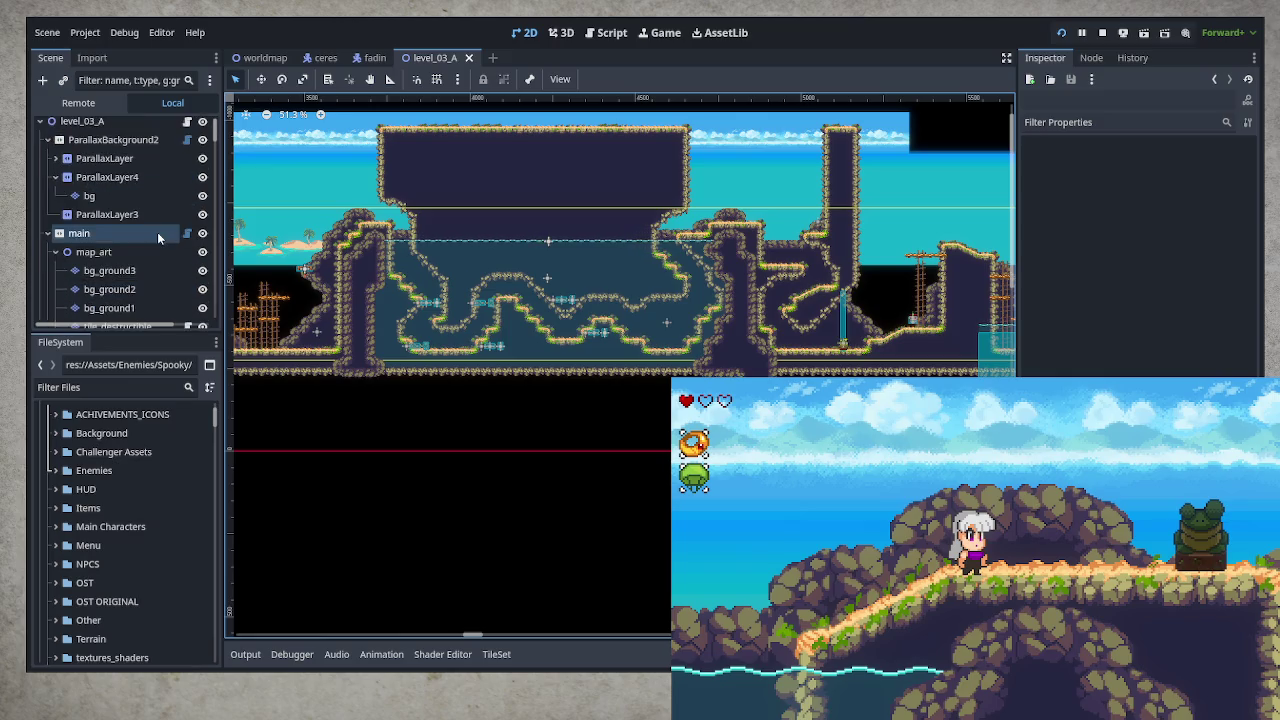
{"action": "left_click", "coordinate": [134, 200]}
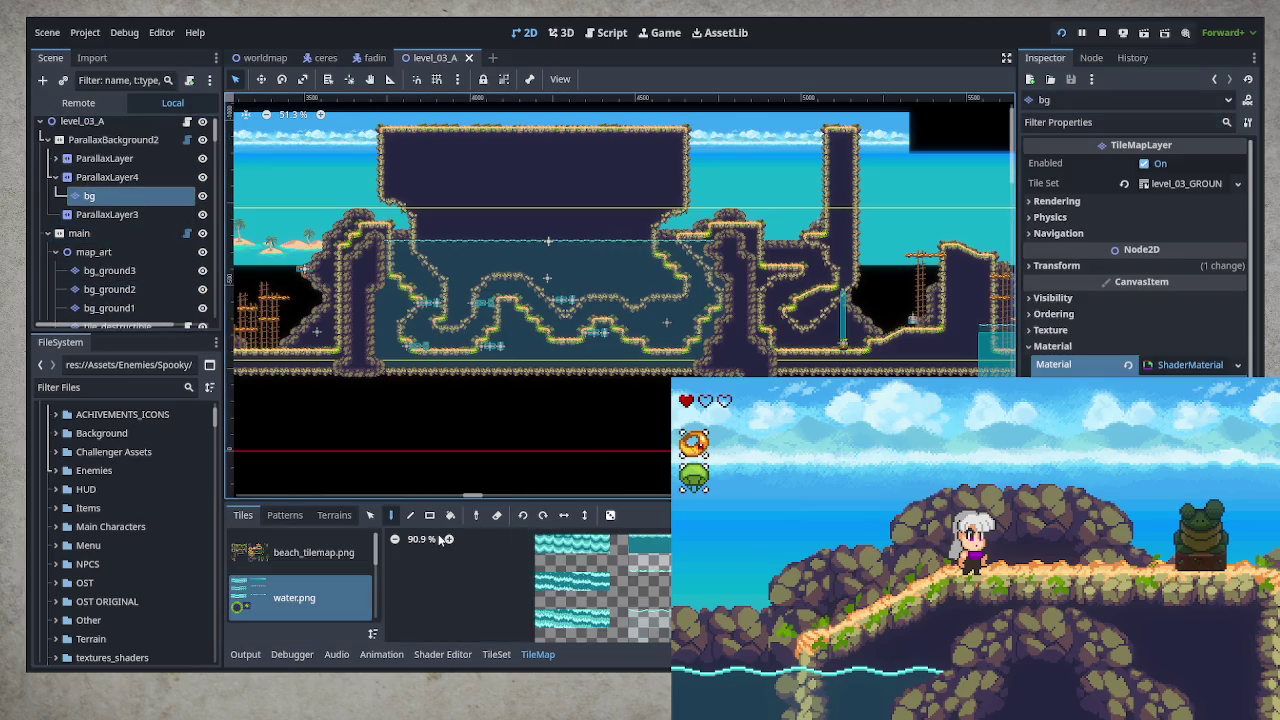
{"action": "left_click", "coordinate": [335, 515]}
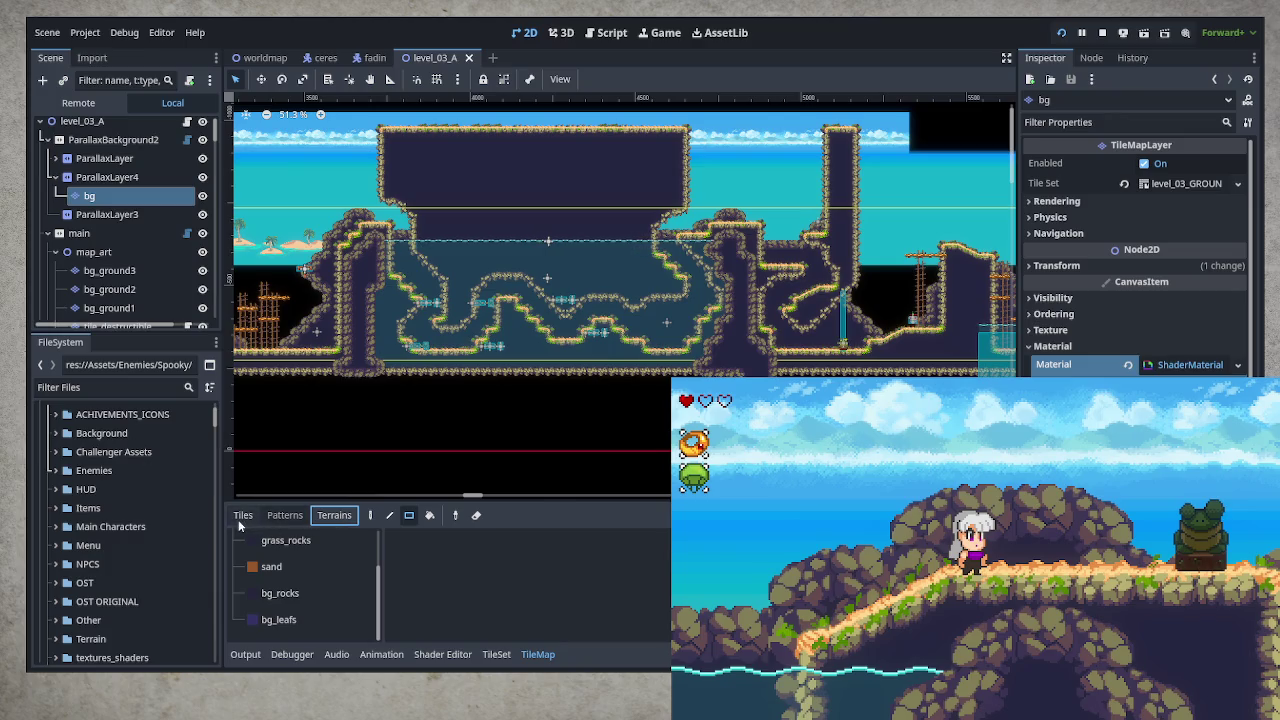
{"action": "left_click", "coordinate": [240, 516]}
{"action": "scroll", "coordinate": [308, 580], "scroll_direction": "down", "scroll_amount": 1}
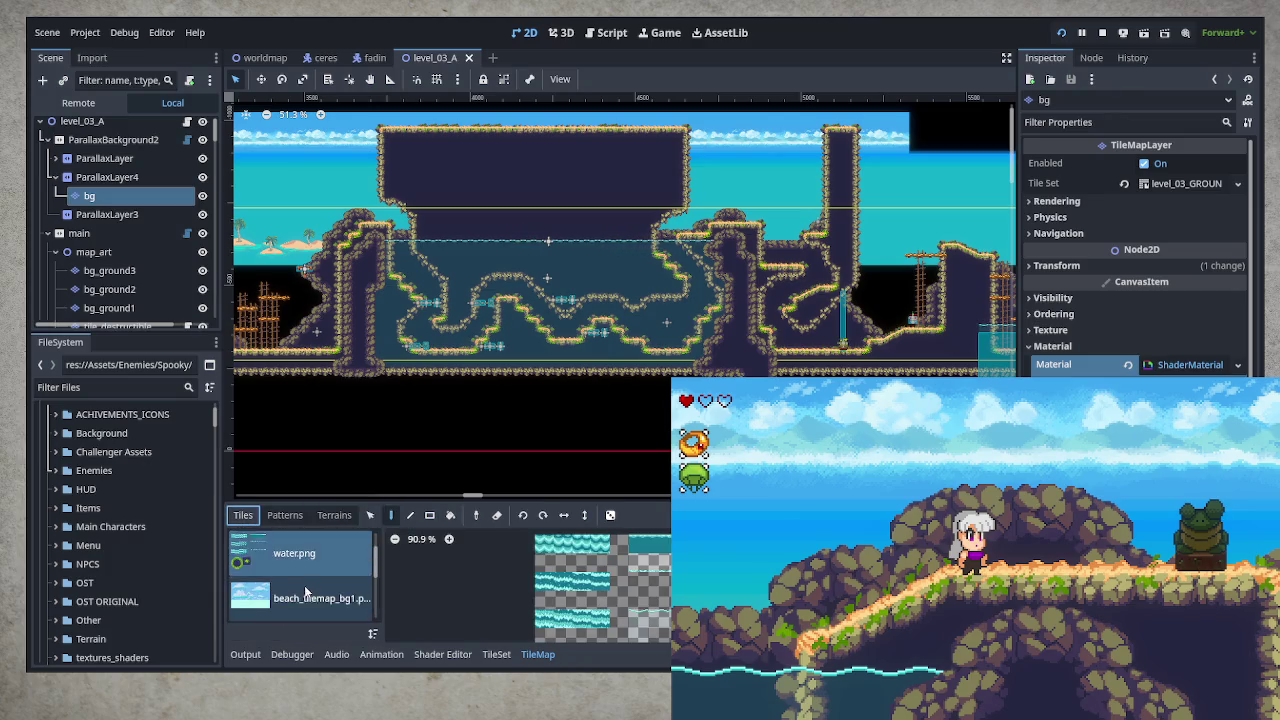
{"action": "scroll", "coordinate": [305, 590], "scroll_direction": "down", "scroll_amount": 3}
{"action": "left_click", "coordinate": [306, 599]}
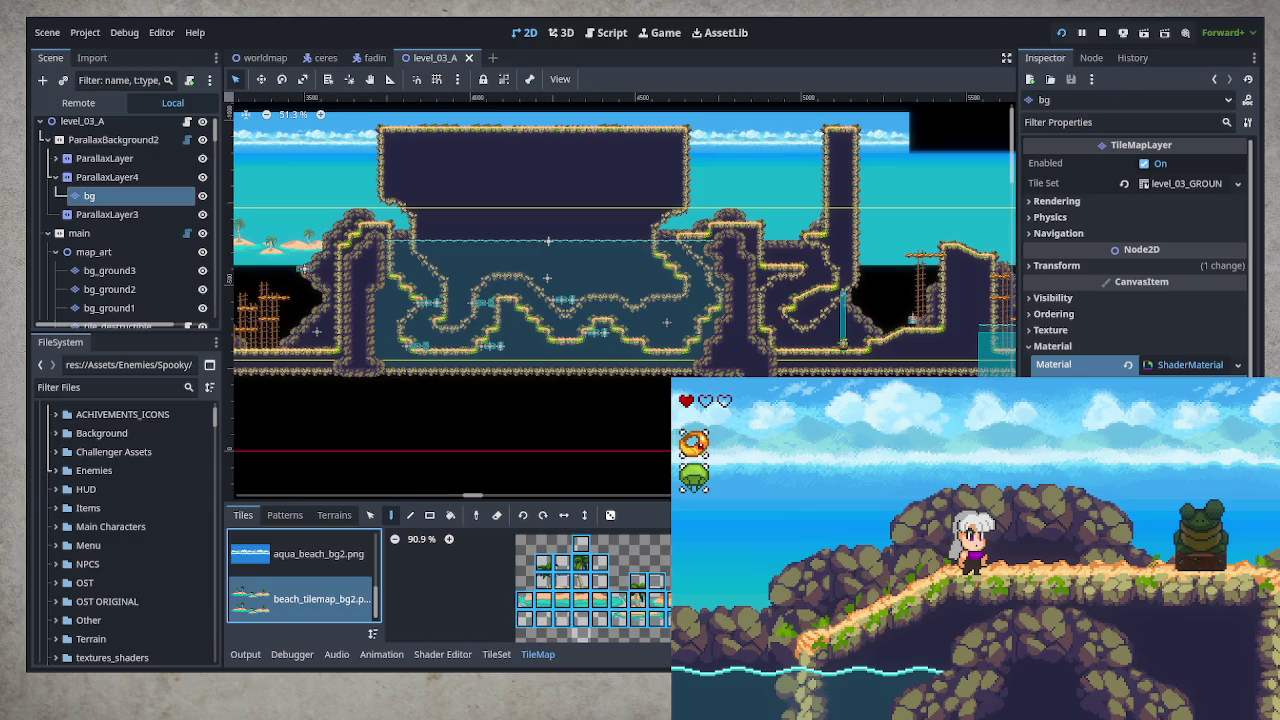
{"action": "scroll", "coordinate": [540, 585], "scroll_direction": "down", "scroll_amount": 3}
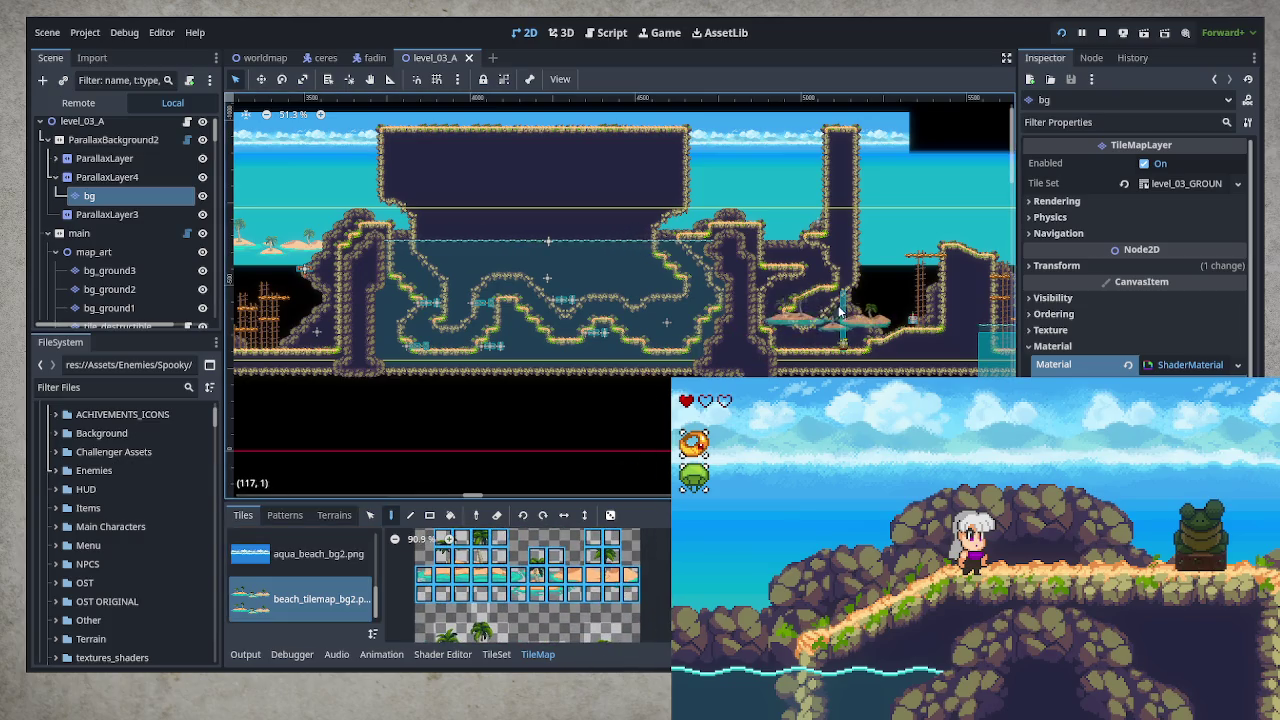
- Erase the background islands and right palm tree, then undo to restore them
{"action": "scroll", "coordinate": [840, 313], "scroll_direction": "up", "scroll_amount": 6}
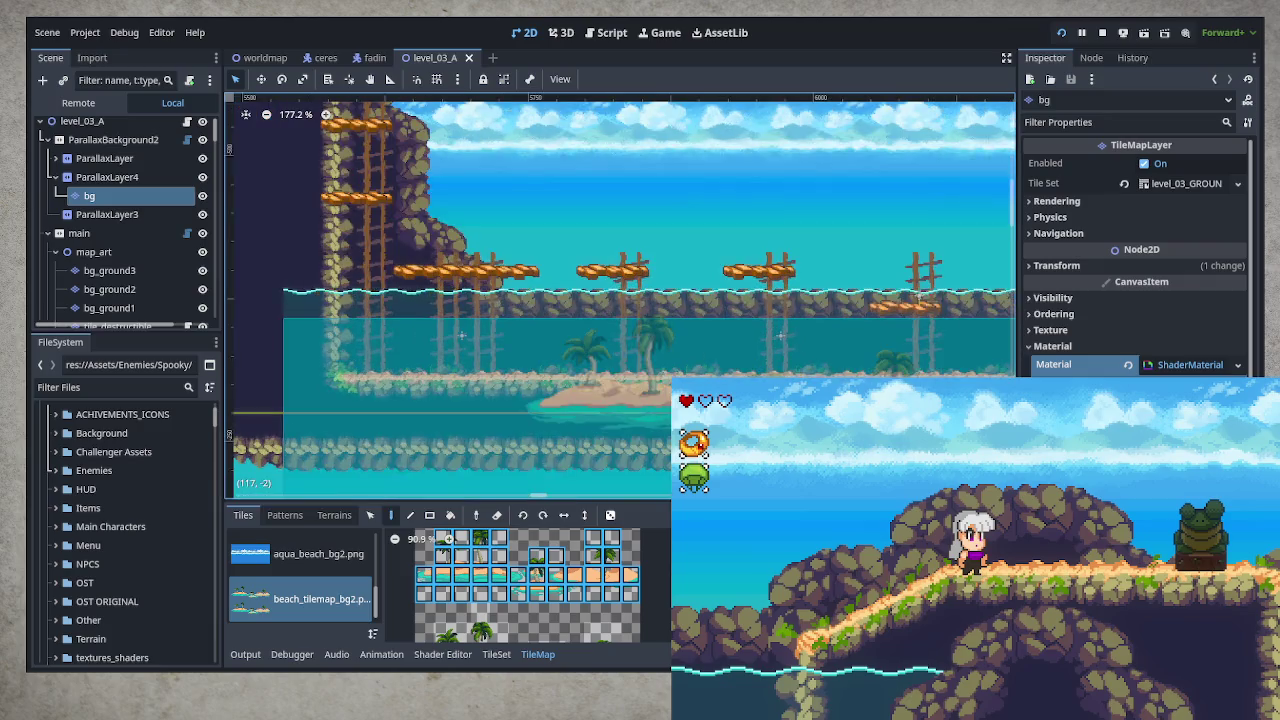
{"action": "scroll", "coordinate": [755, 378], "scroll_direction": "up", "scroll_amount": 2}
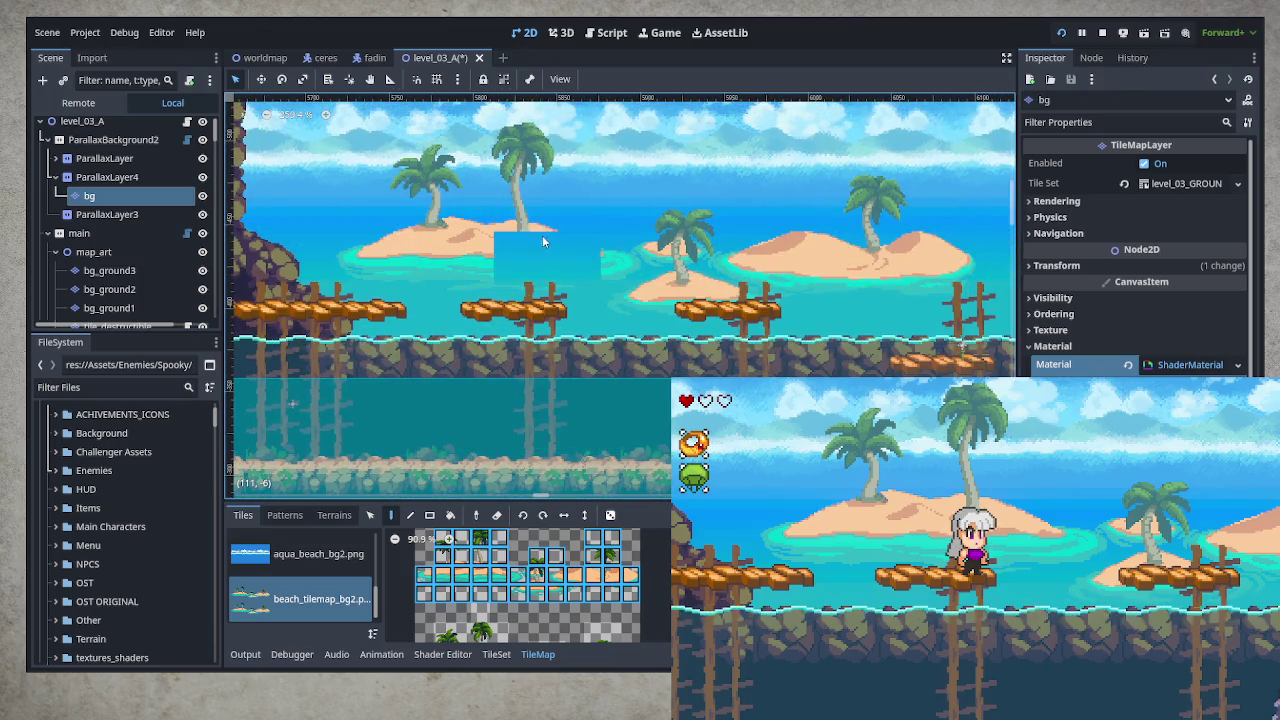
{"action": "left_click_drag", "start_coordinate": [542, 235], "coordinate": [393, 269]}
{"action": "mouse_move", "coordinate": [533, 316]}
{"action": "left_mouse_down"}
{"action": "mouse_move", "coordinate": [850, 258]}
{"action": "mouse_move", "coordinate": [692, 227]}
{"action": "mouse_move", "coordinate": [950, 269]}
{"action": "left_mouse_up"}
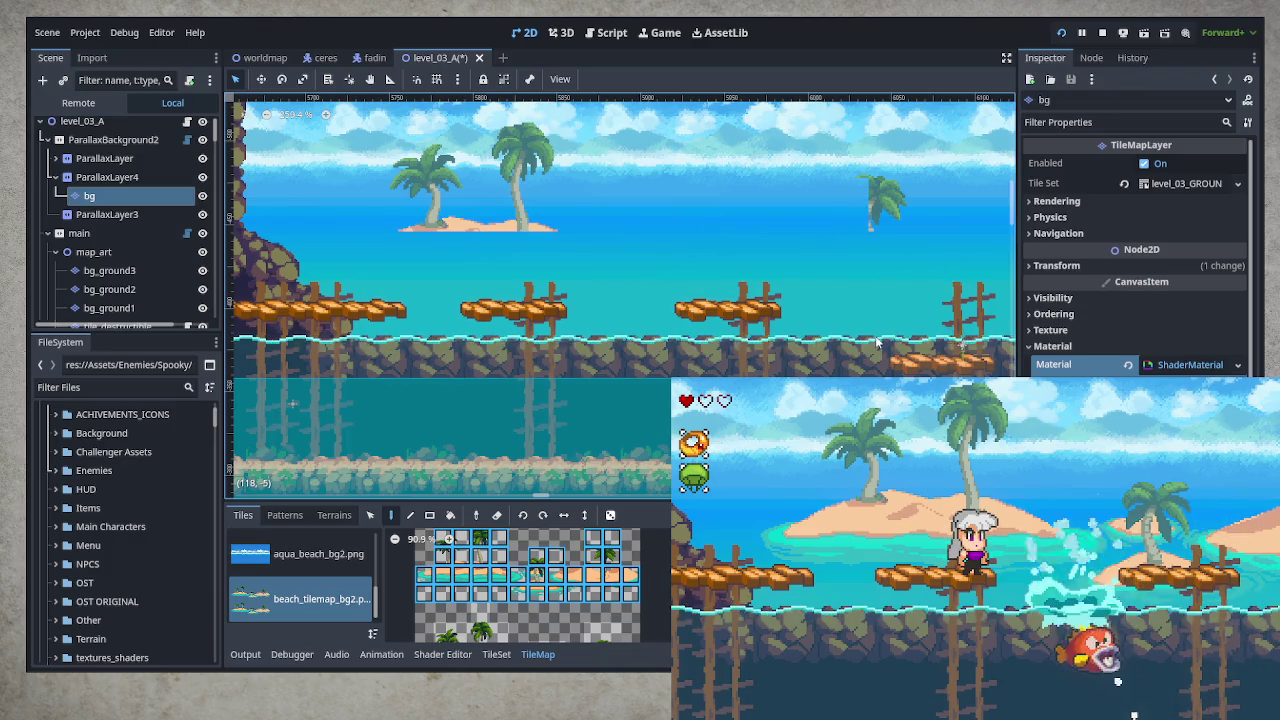
{"action": "mouse_move", "coordinate": [921, 207]}
{"action": "left_mouse_down"}
{"action": "mouse_move", "coordinate": [841, 178]}
{"action": "mouse_move", "coordinate": [474, 186]}
{"action": "mouse_move", "coordinate": [560, 235]}
{"action": "left_mouse_up"}
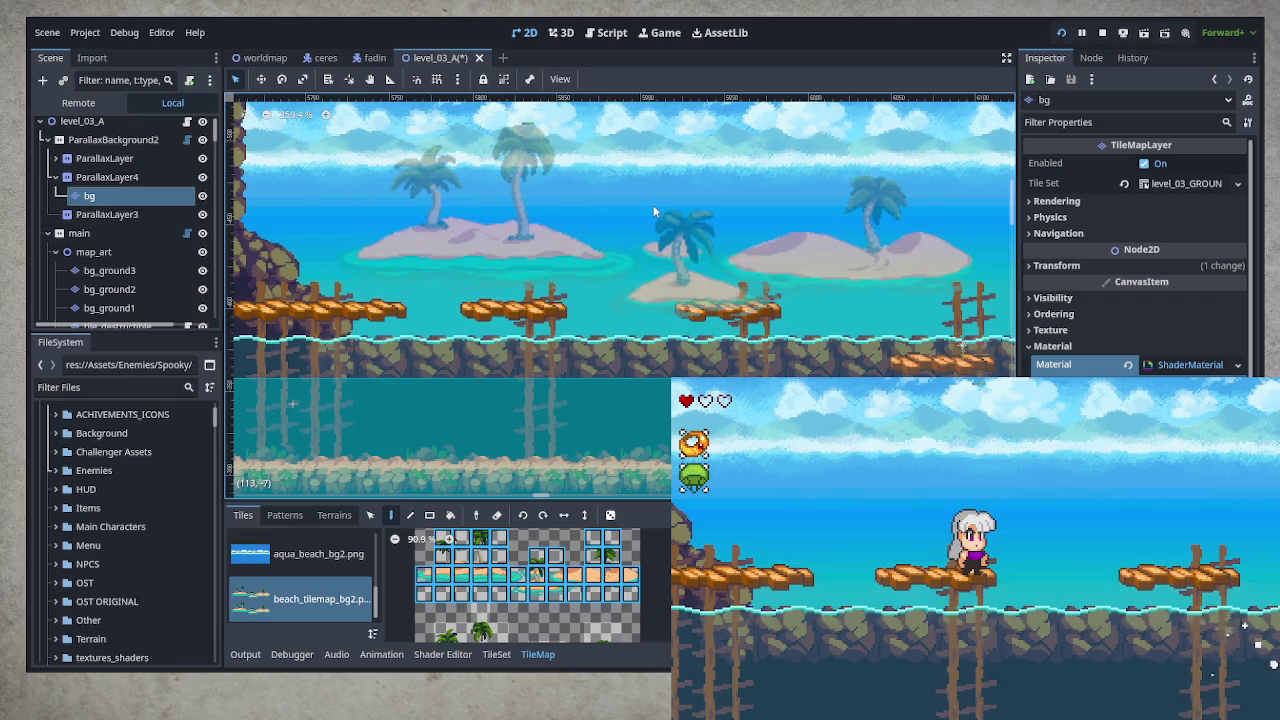
{"action": "key", "text": "ctrl+z"}
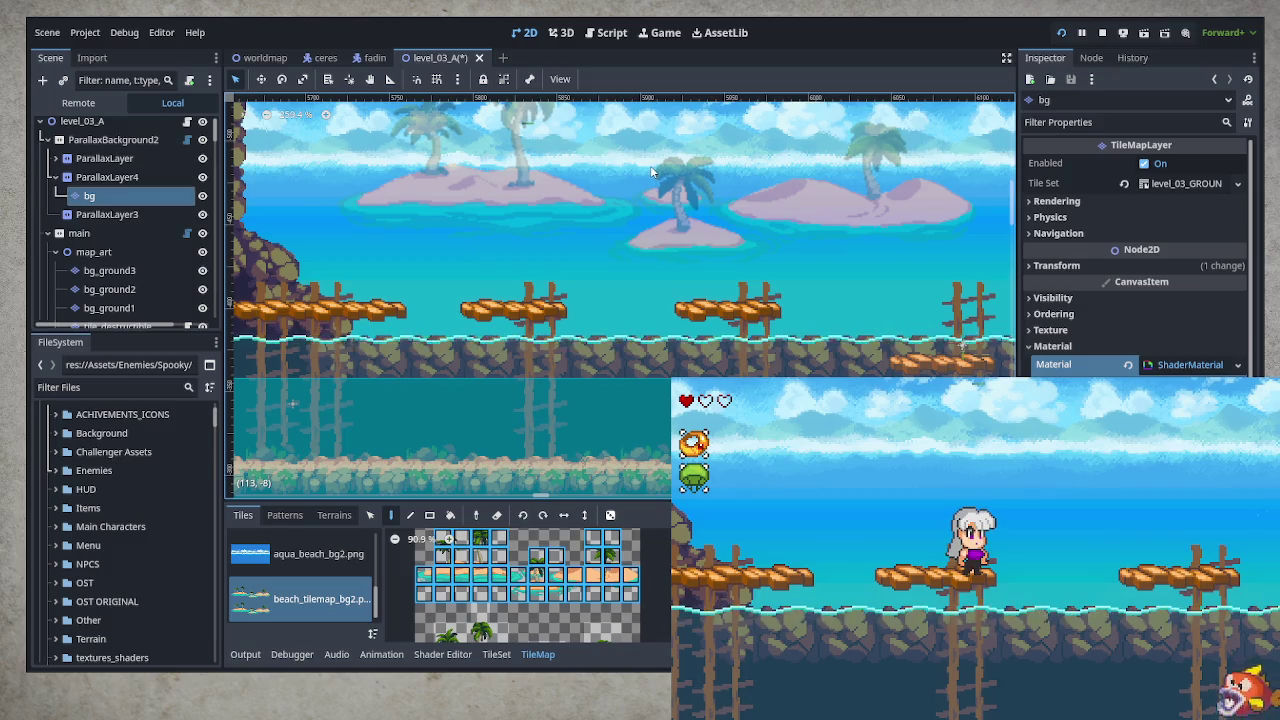
- In the game, jump, drop through a platform into the water, and swim back up
{"action": "key", "text": "space"}
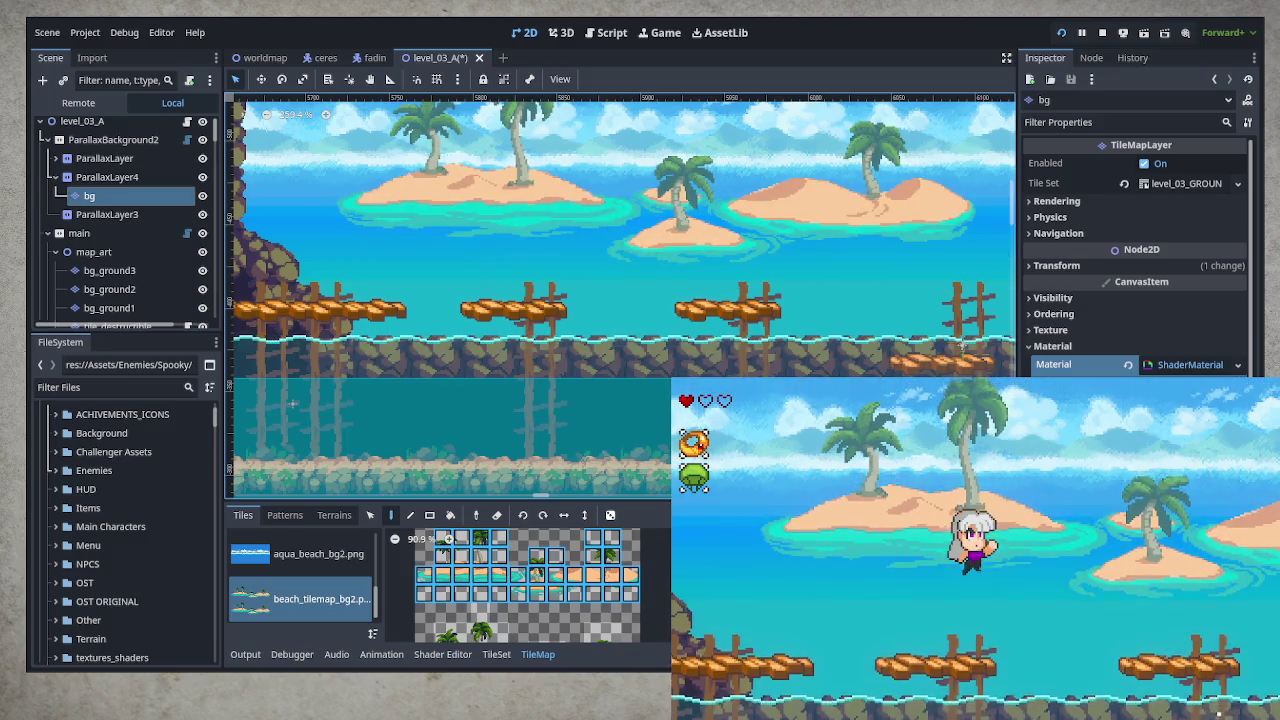
{"action": "key", "text": "Down"}
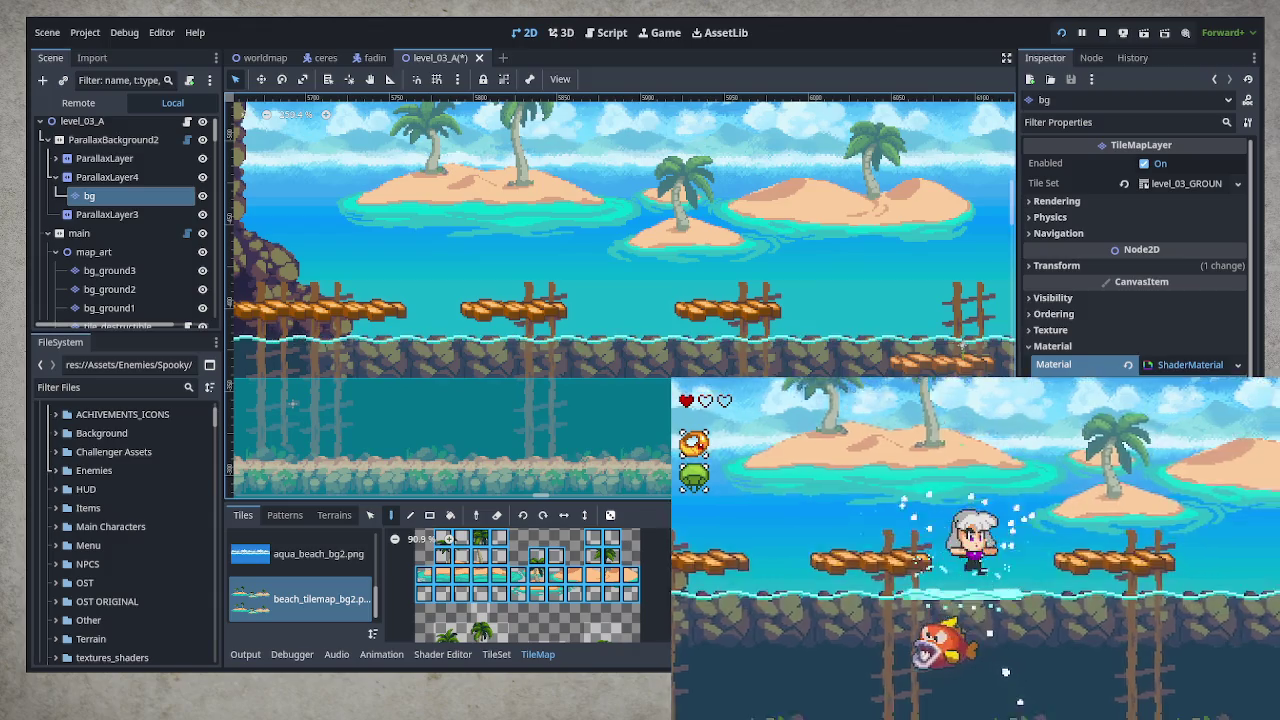
{"action": "key", "text": "space"}
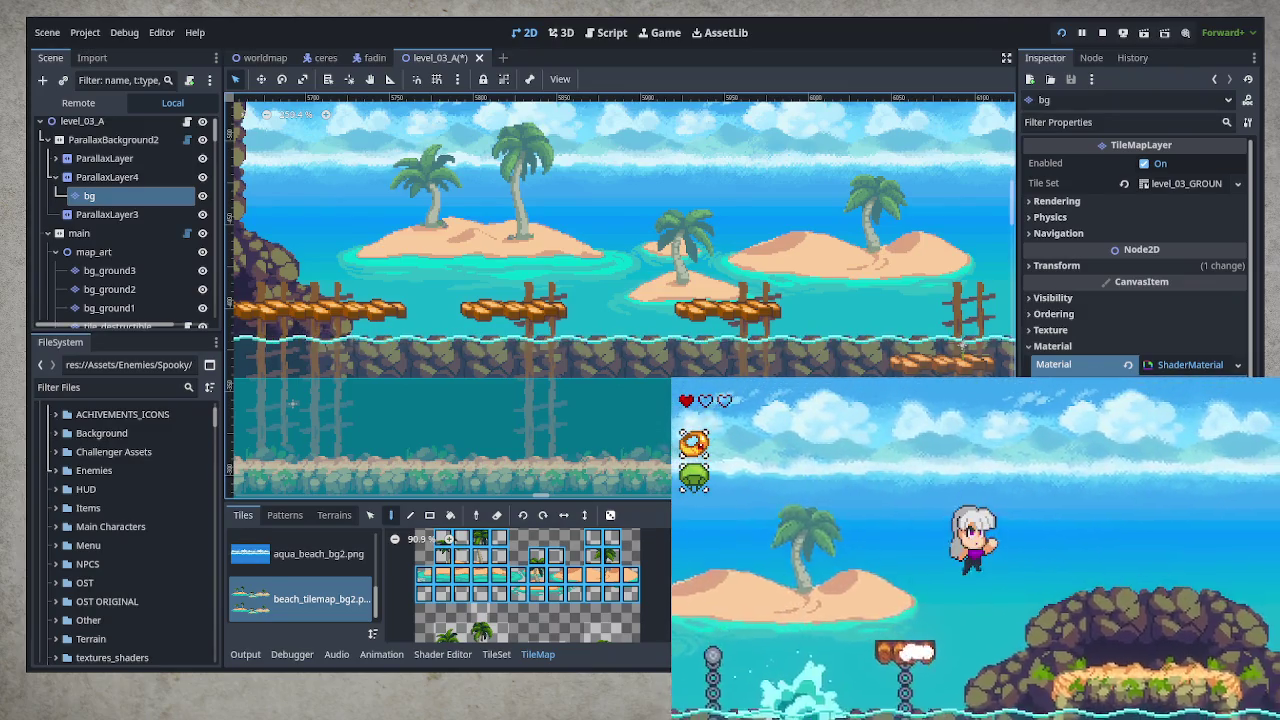
- Jump the character across the hanging chain platforms and the rocky island onto the next chain platform
{"action": "scroll", "coordinate": [349, 329], "scroll_direction": "right", "scroll_amount": 10}
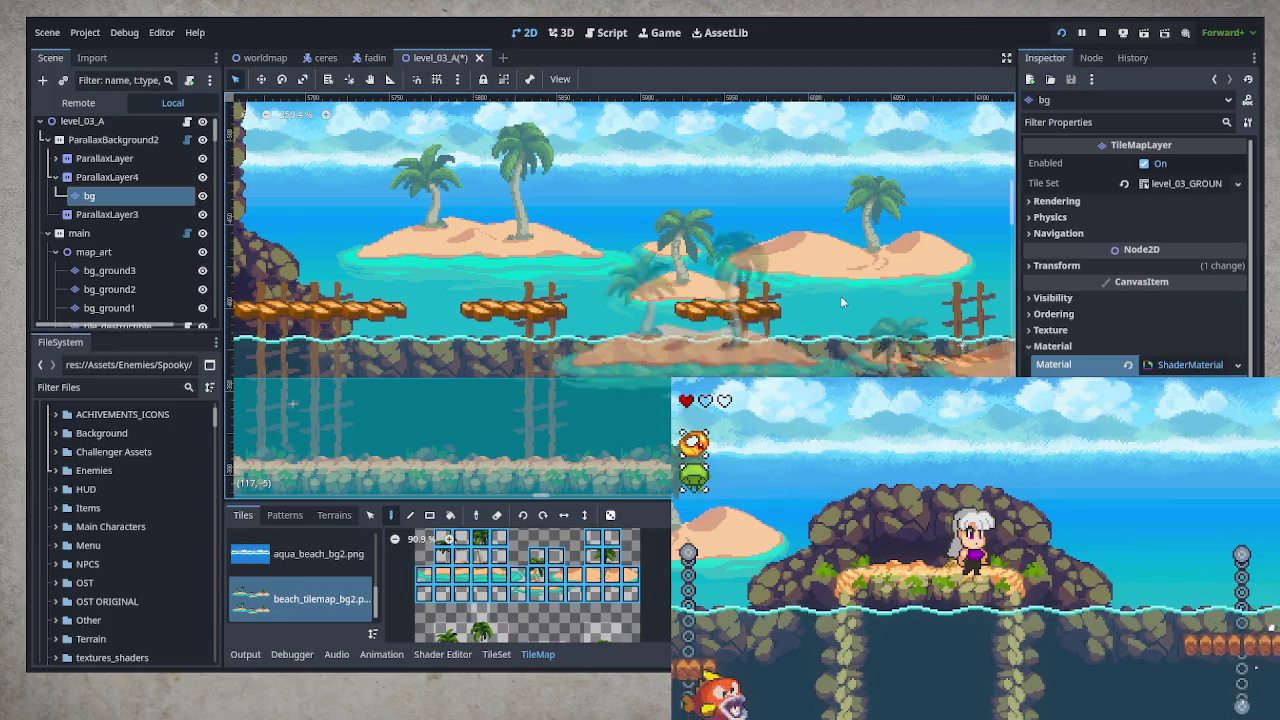
{"action": "scroll", "coordinate": [628, 279], "scroll_direction": "left", "scroll_amount": 4}
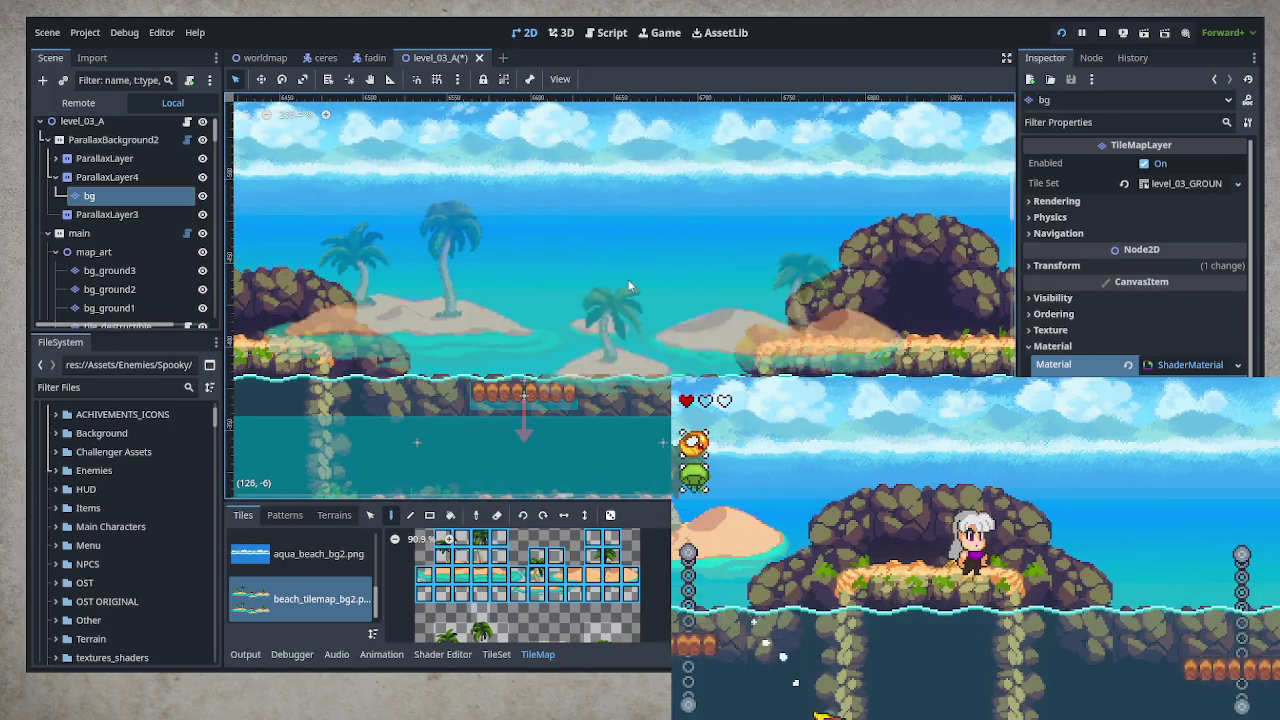
{"action": "left_click_drag", "start_coordinate": [981, 258], "coordinate": [860, 257]}
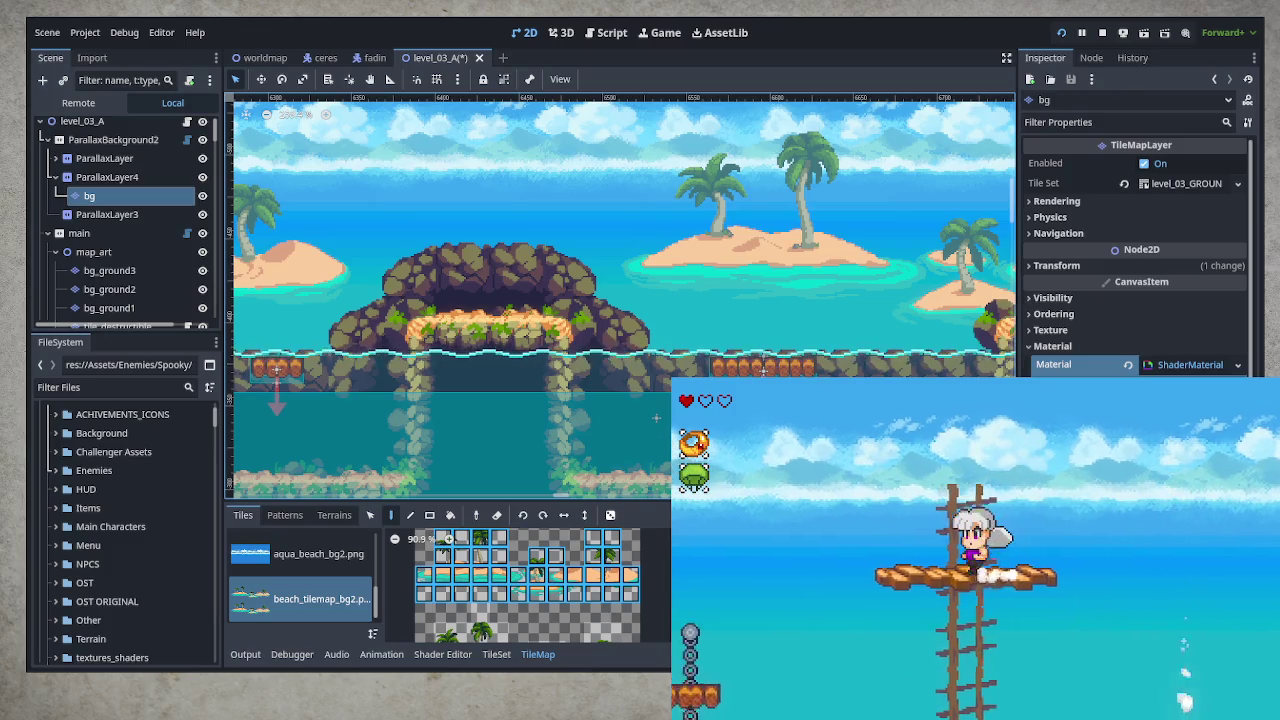
{"action": "key", "text": "space"}
{"action": "key", "text": "Right"}
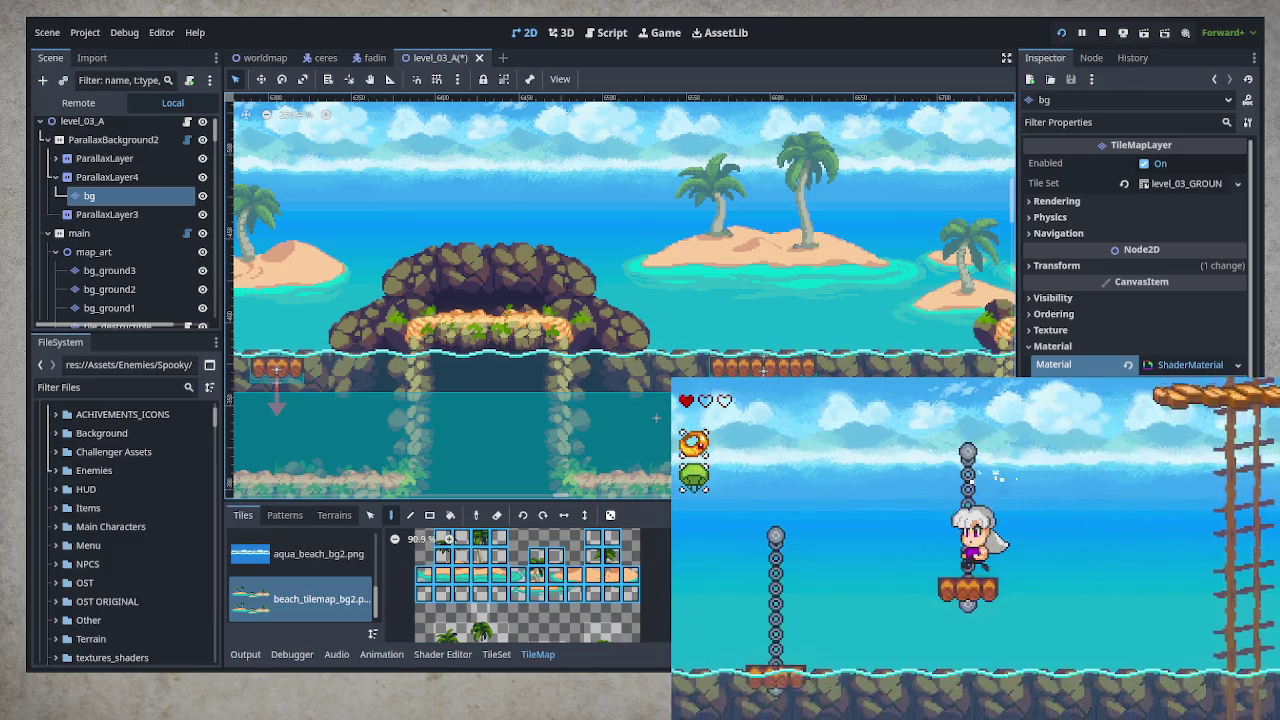
{"action": "key", "text": "Right"}
{"action": "key", "text": "space"}
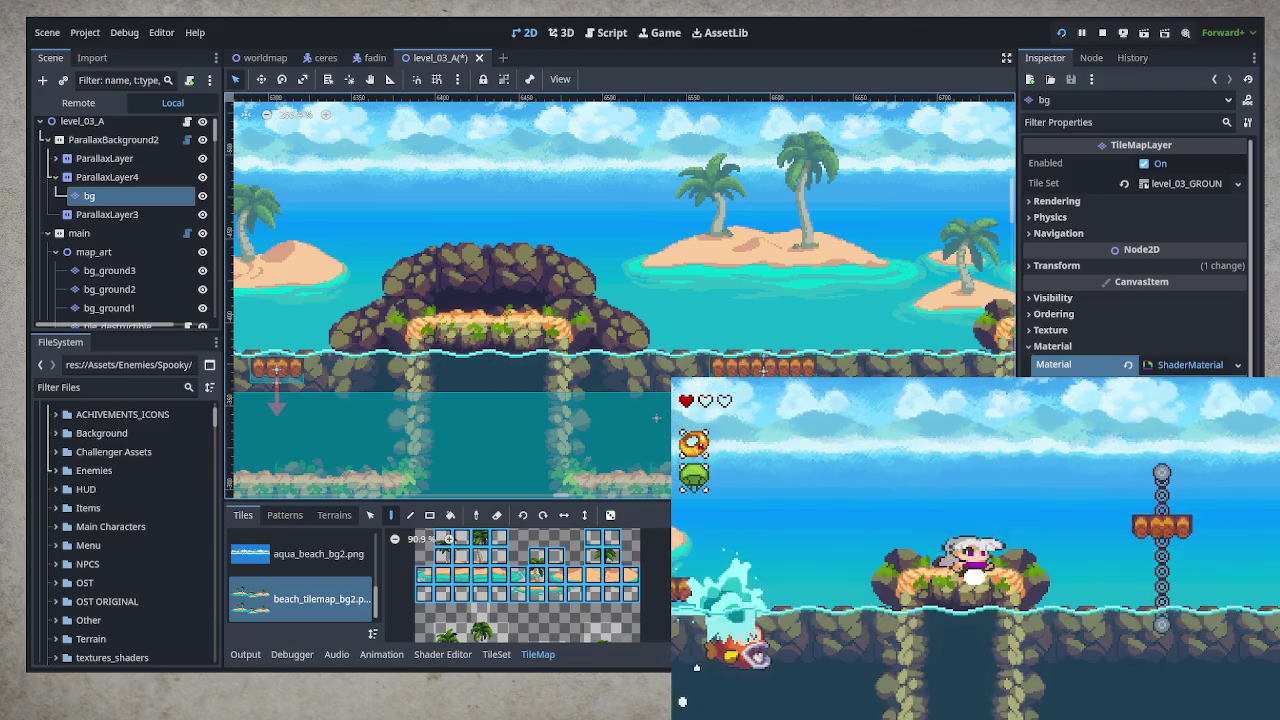
{"action": "key", "text": "Right"}
{"action": "key", "text": "space"}
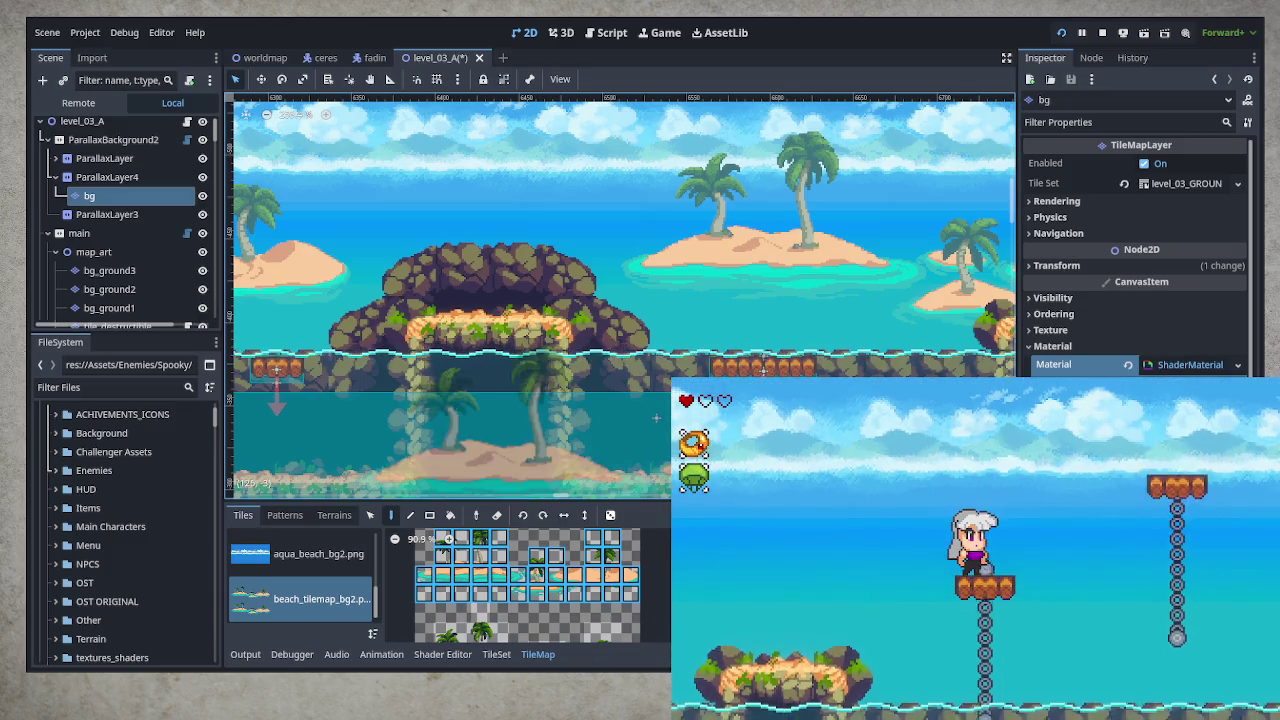
{"action": "left_click_drag", "start_coordinate": [840, 362], "coordinate": [265, 392]}
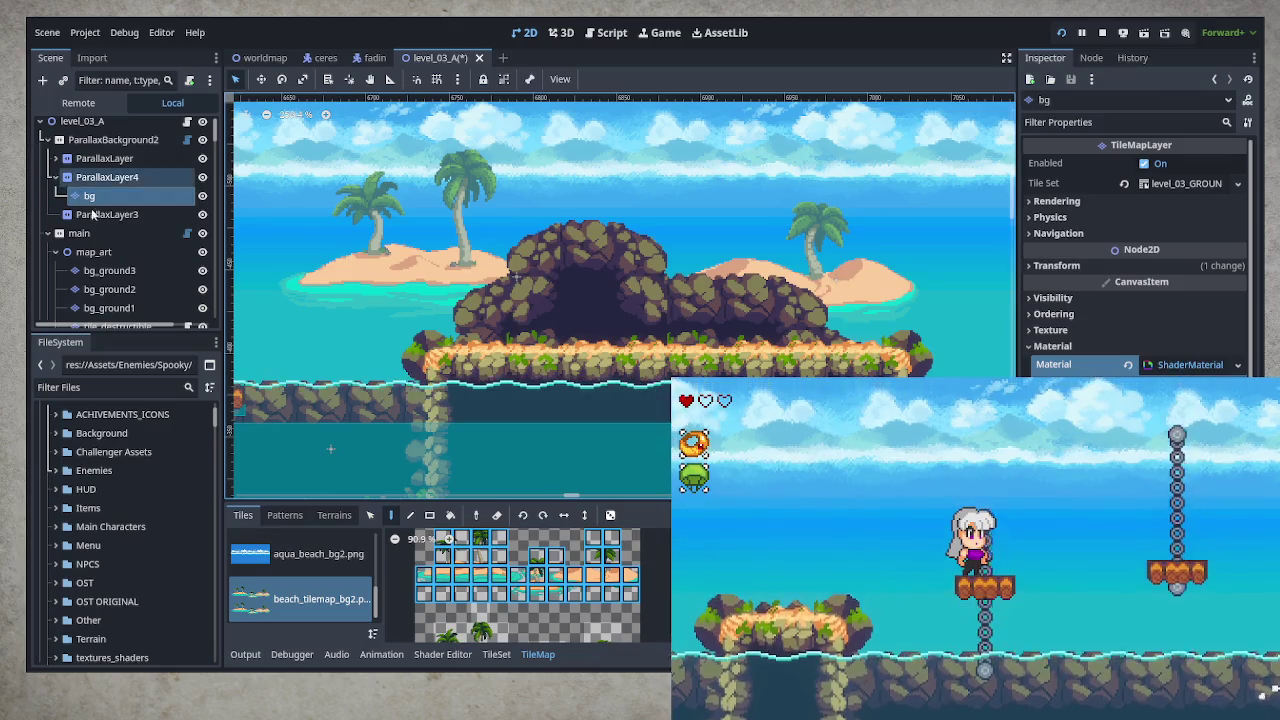
- Select the circular3 moving platform and turn off its Off Screen Disable
{"action": "left_click", "coordinate": [100, 252]}
{"action": "scroll", "coordinate": [929, 372], "scroll_direction": "right", "scroll_amount": 8}
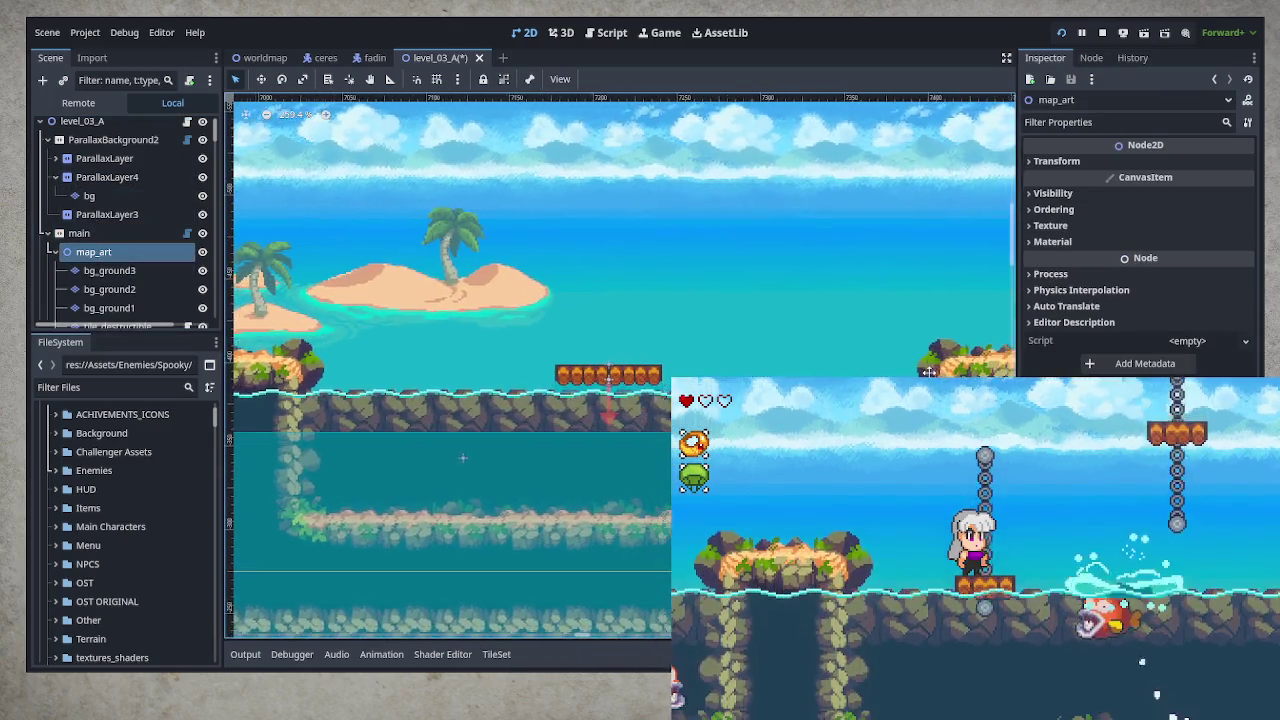
{"action": "scroll", "coordinate": [929, 372], "scroll_direction": "right", "scroll_amount": 15}
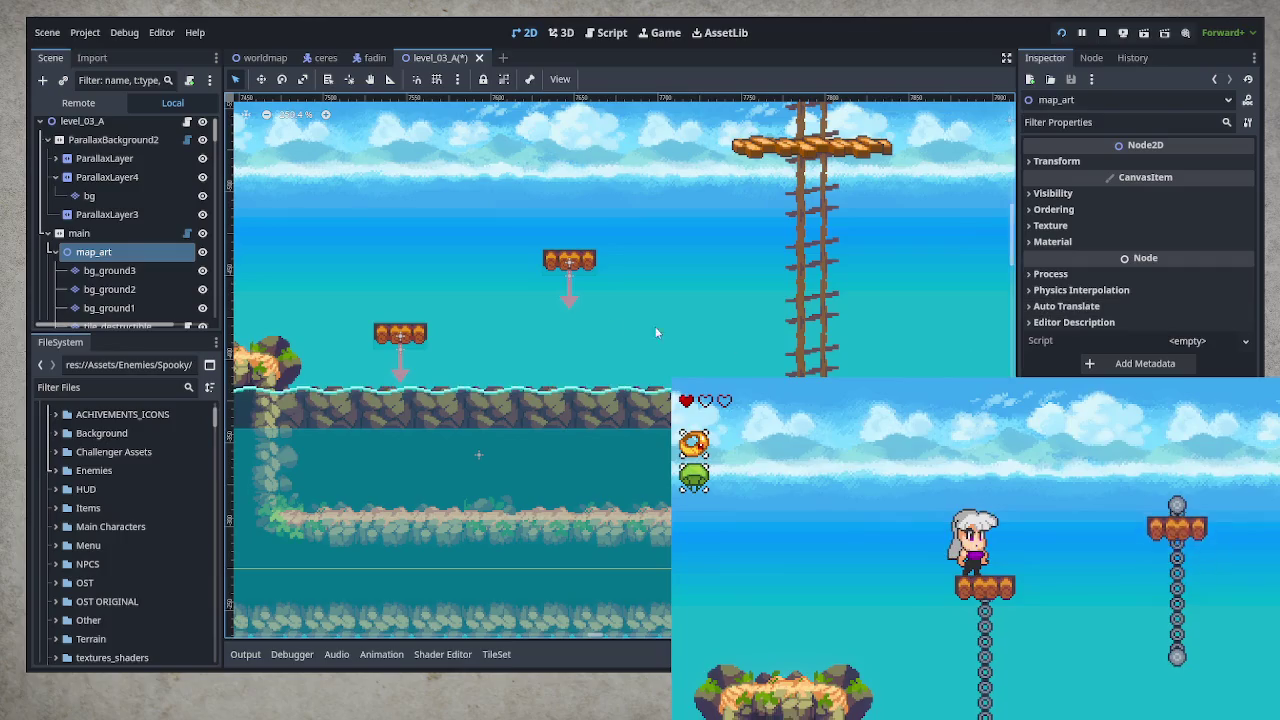
{"action": "left_click", "coordinate": [400, 333]}
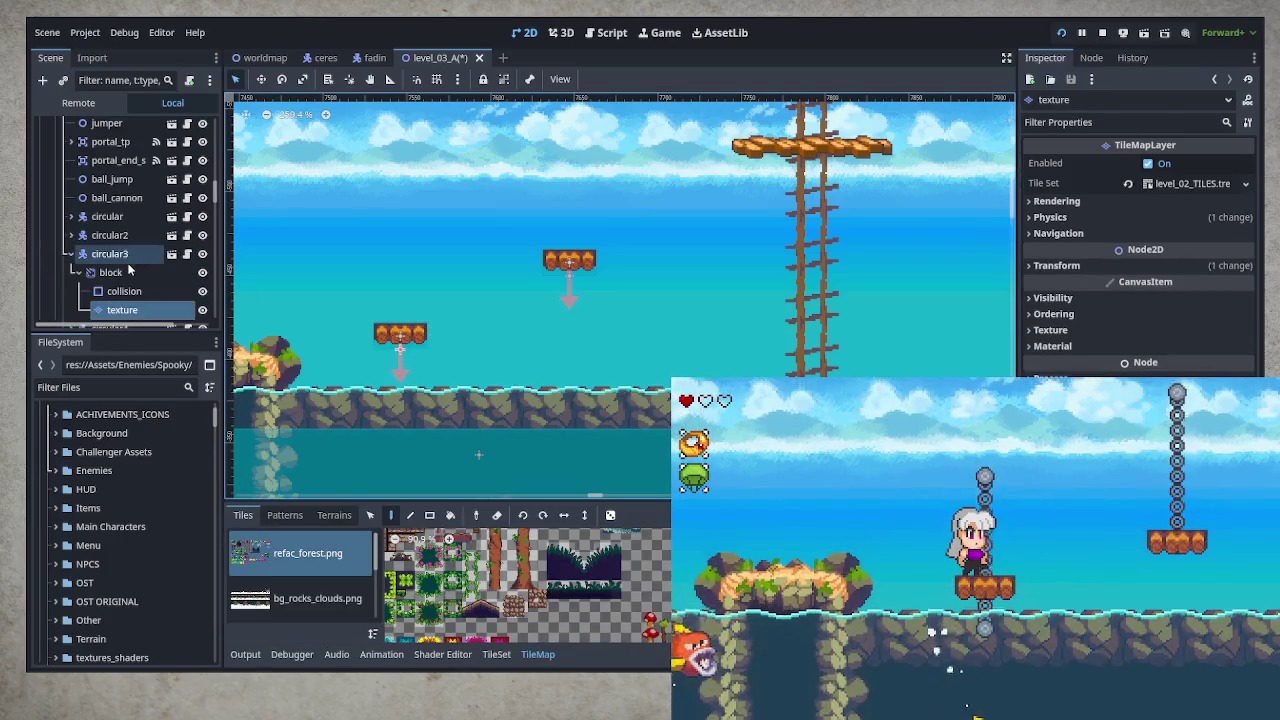
{"action": "left_click", "coordinate": [112, 254]}
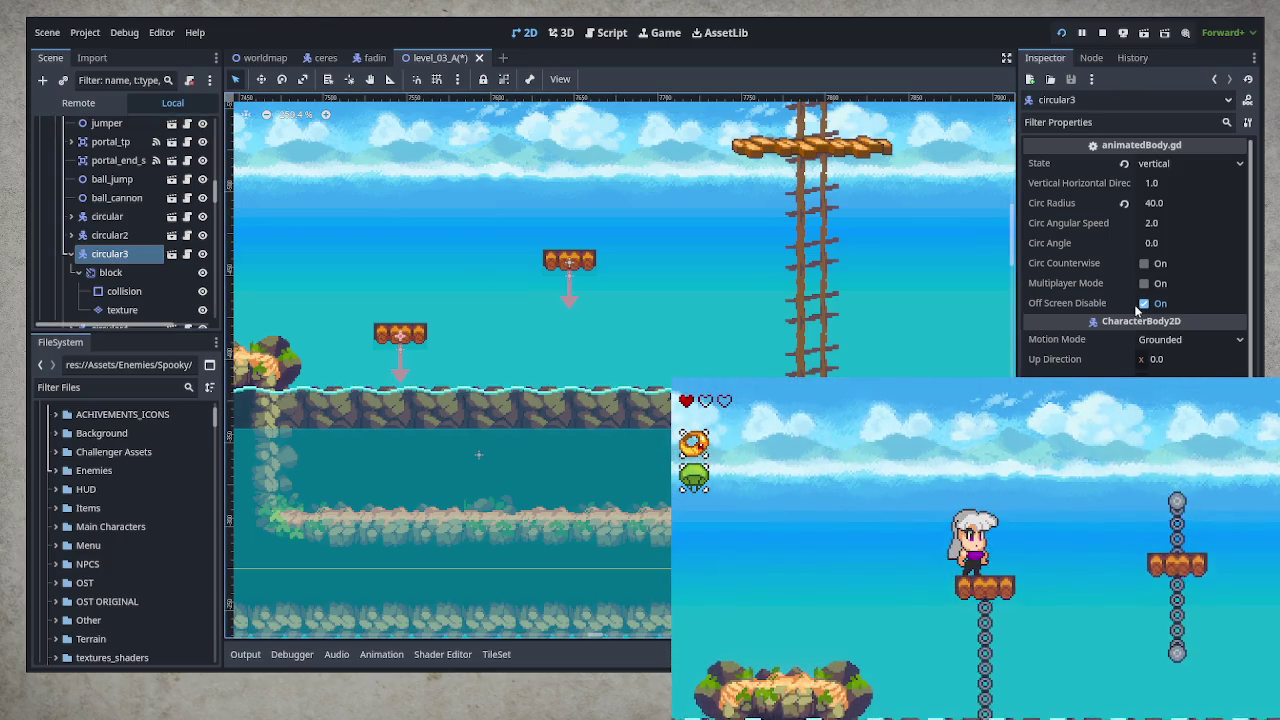
{"action": "left_click", "coordinate": [1143, 304]}
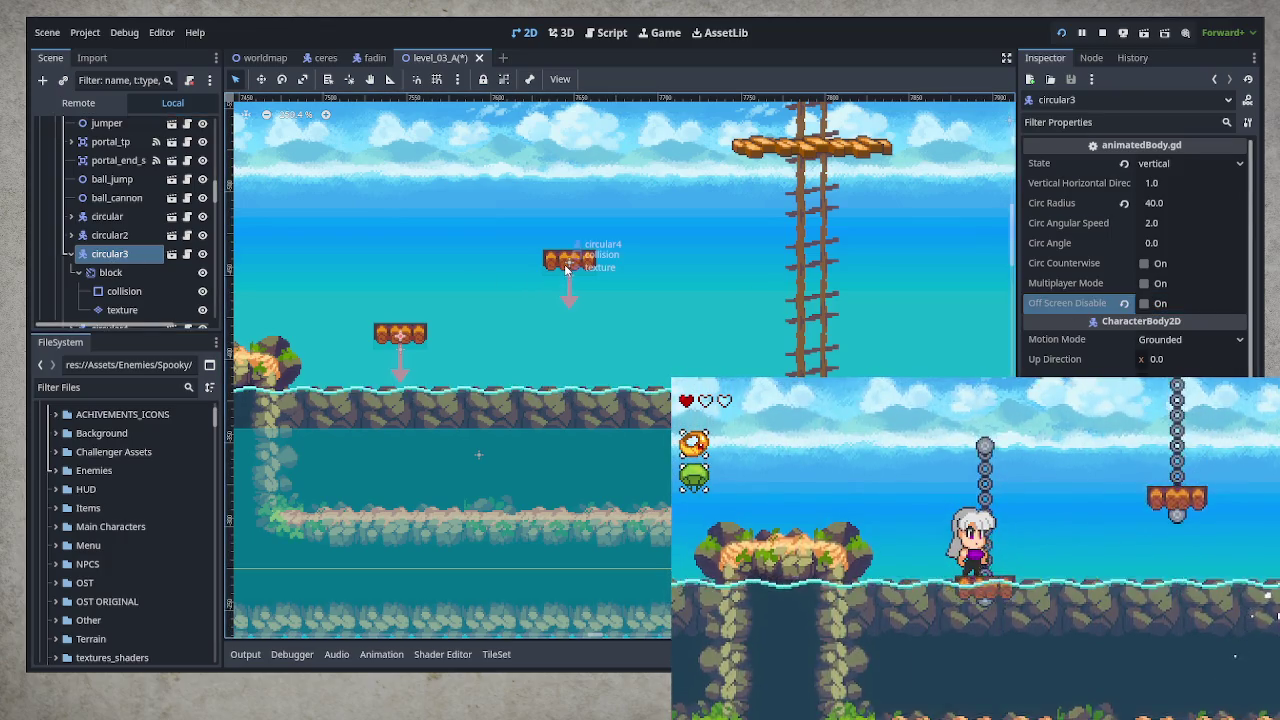
- Turn off Off Screen Disable for the circular4 platform
{"action": "left_click", "coordinate": [564, 264]}
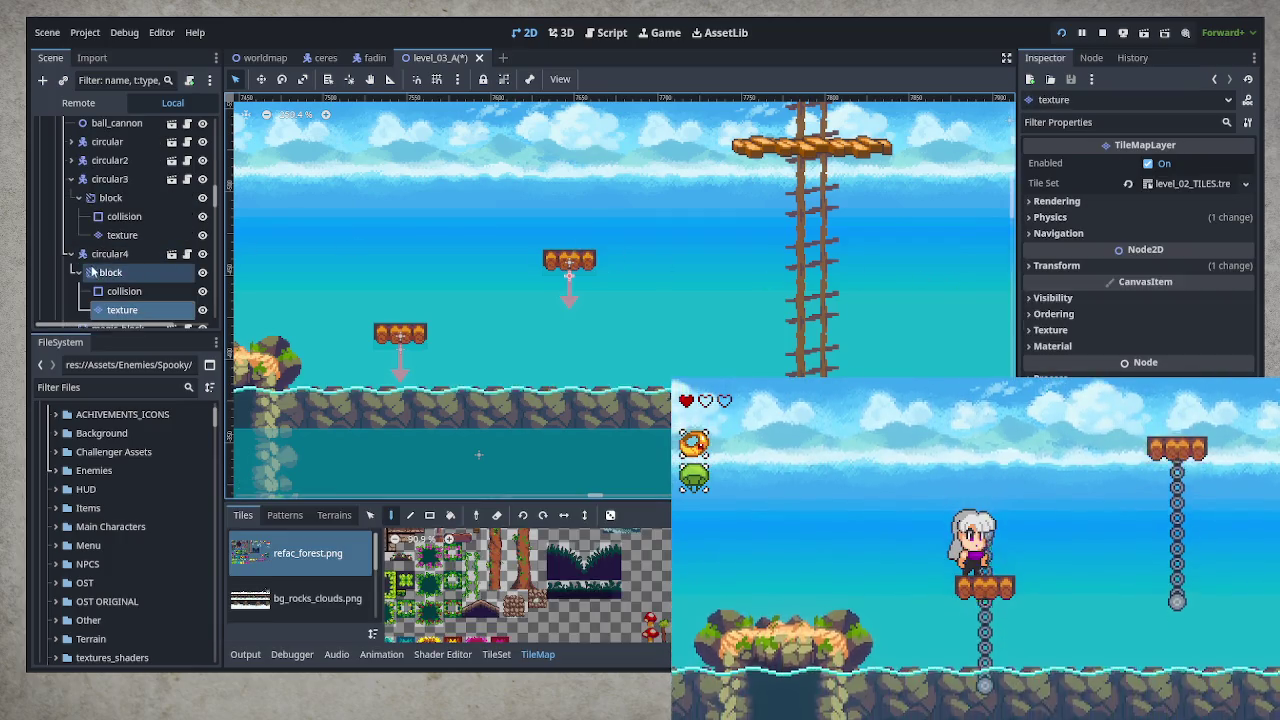
{"action": "left_click", "coordinate": [71, 254]}
{"action": "left_click", "coordinate": [71, 179]}
{"action": "left_click", "coordinate": [105, 197]}
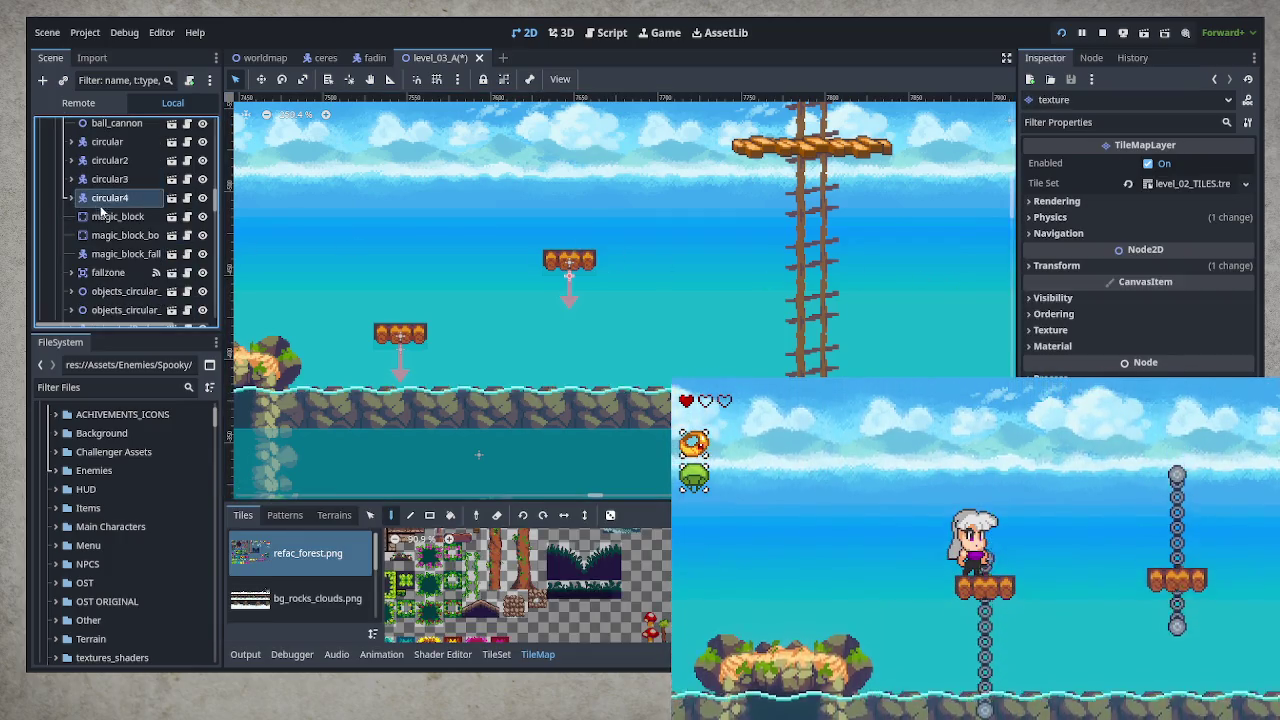
{"action": "left_click", "coordinate": [104, 199]}
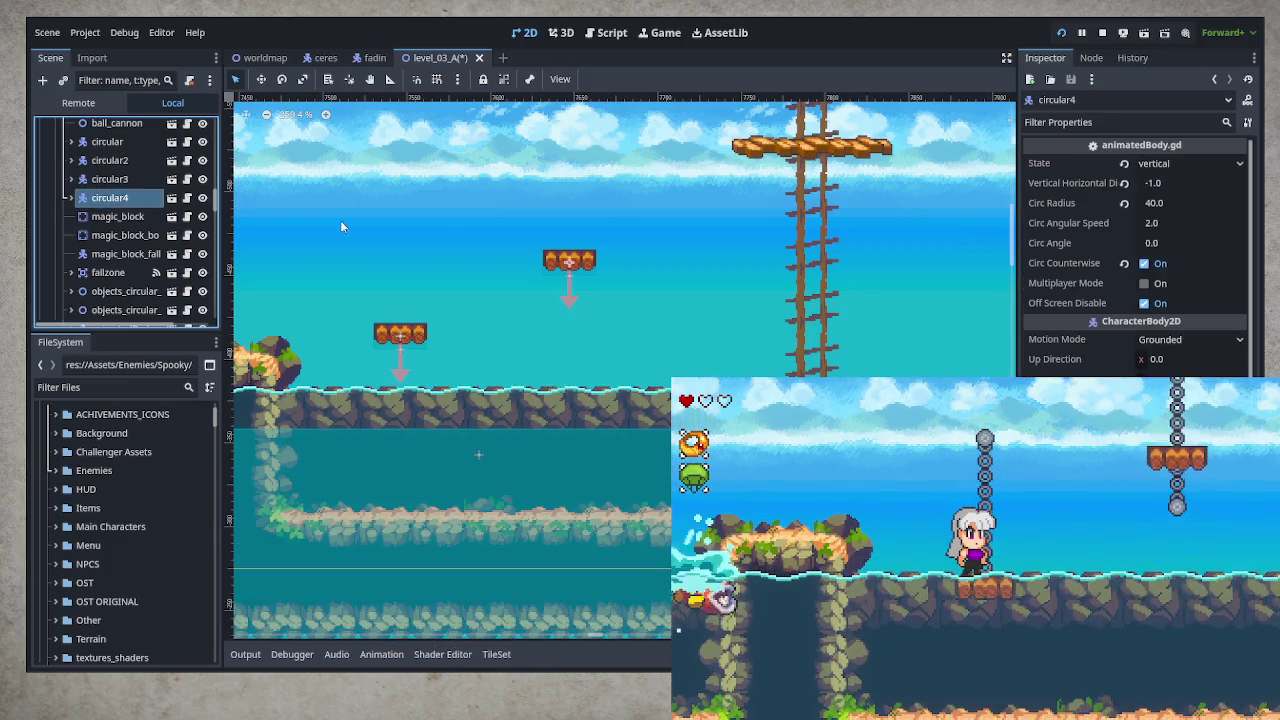
{"action": "left_click", "coordinate": [1145, 305]}
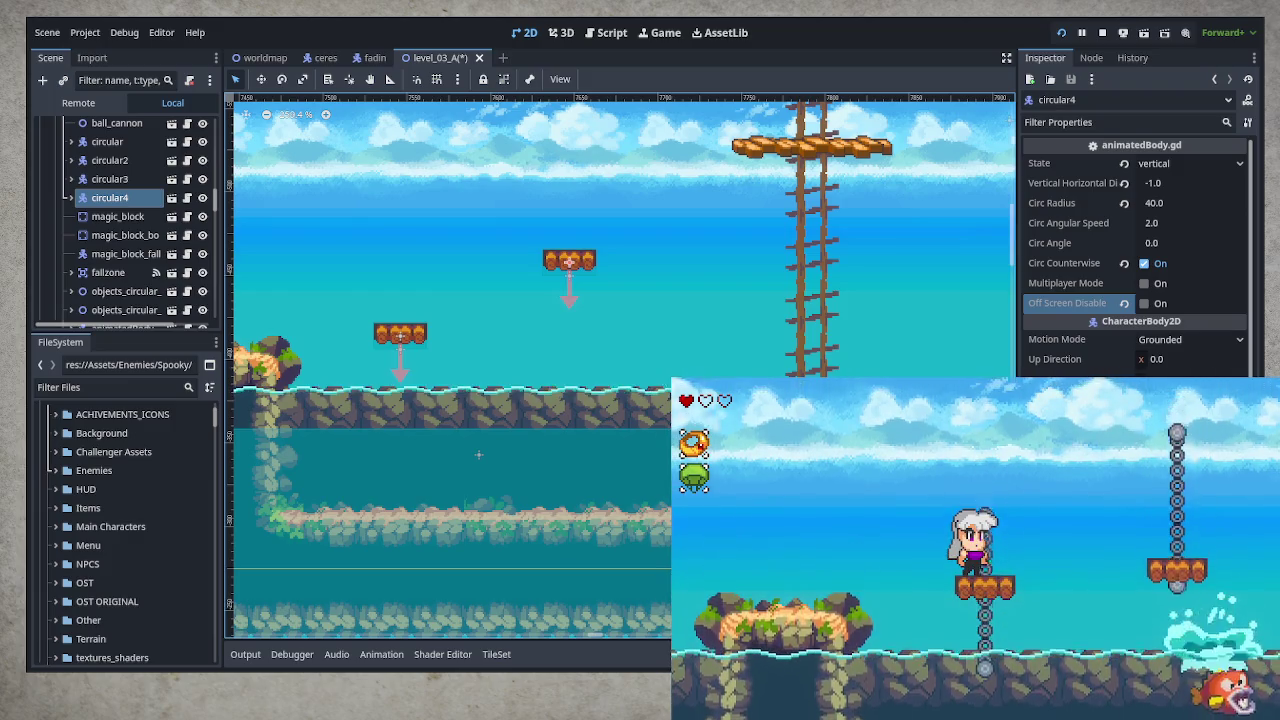
- Near the palm islands, select the circular platform and turn off its Off Screen Disable
{"action": "scroll", "coordinate": [478, 455], "scroll_direction": "down", "scroll_amount": 5}
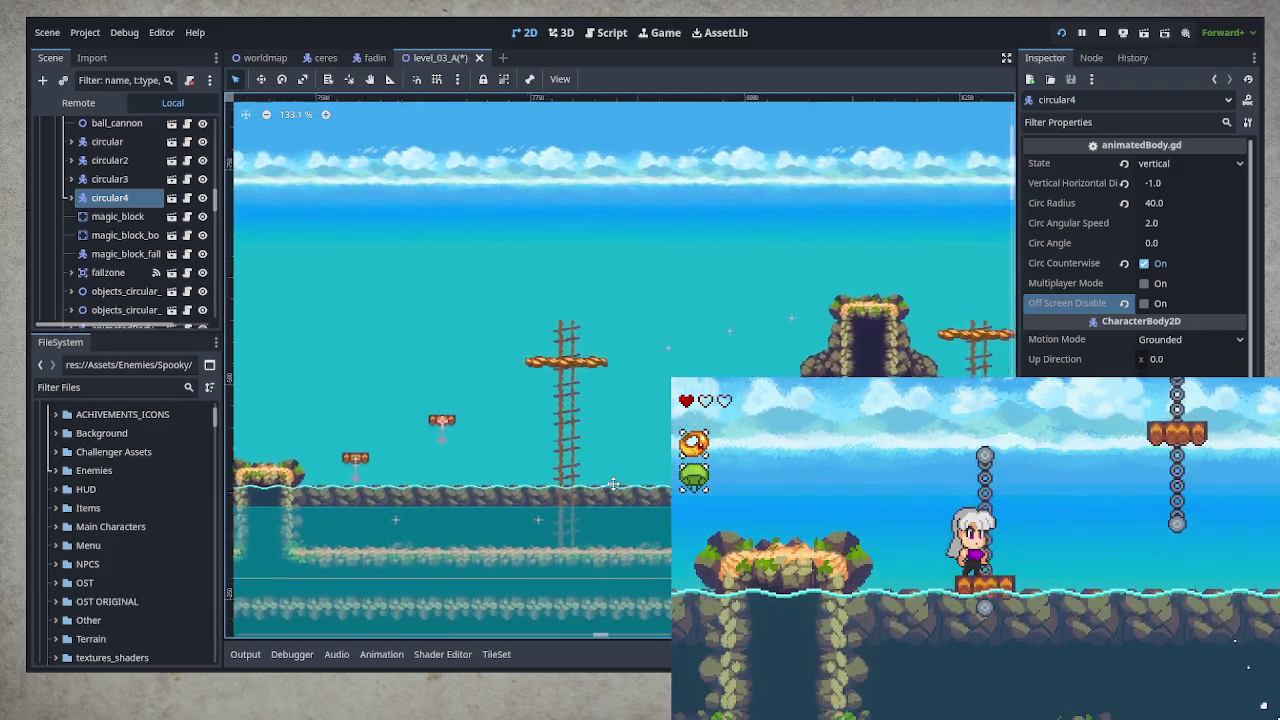
{"action": "mouse_move", "coordinate": [613, 484]}
{"action": "left_mouse_down"}
{"action": "mouse_move", "coordinate": [725, 425]}
{"action": "mouse_move", "coordinate": [740, 360]}
{"action": "left_mouse_up"}
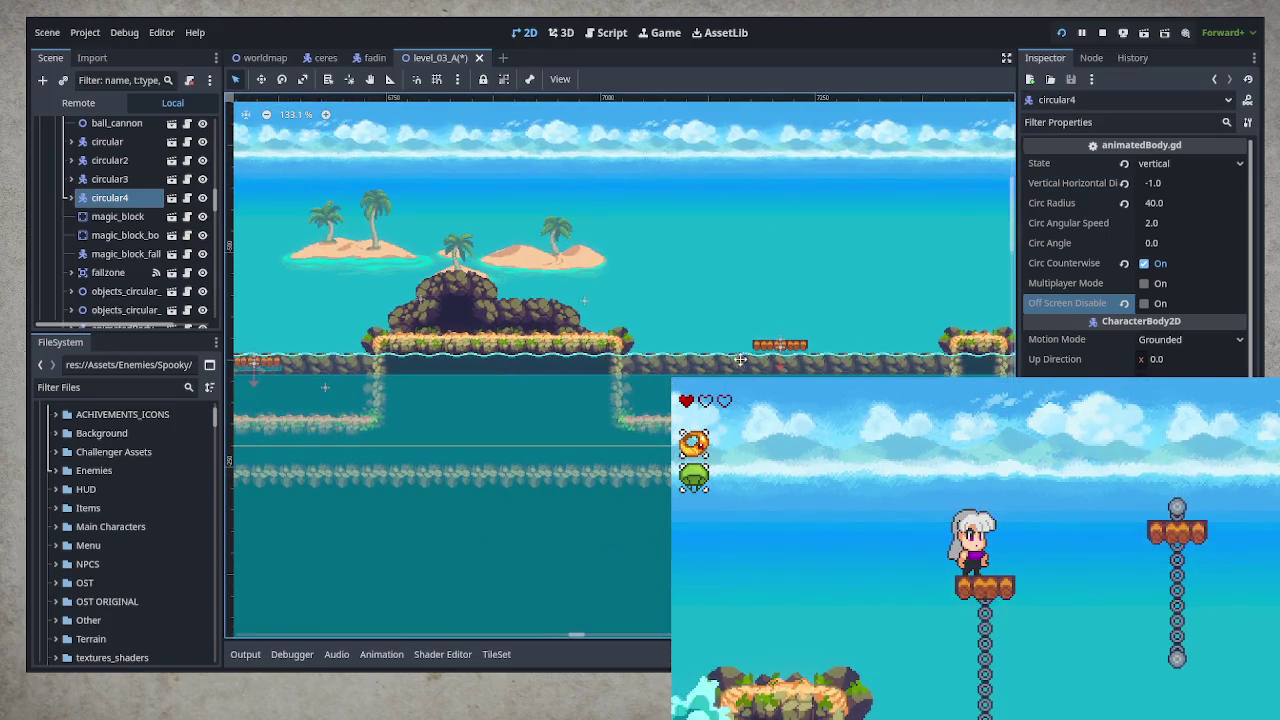
{"action": "scroll", "coordinate": [740, 360], "scroll_direction": "left", "scroll_amount": 5}
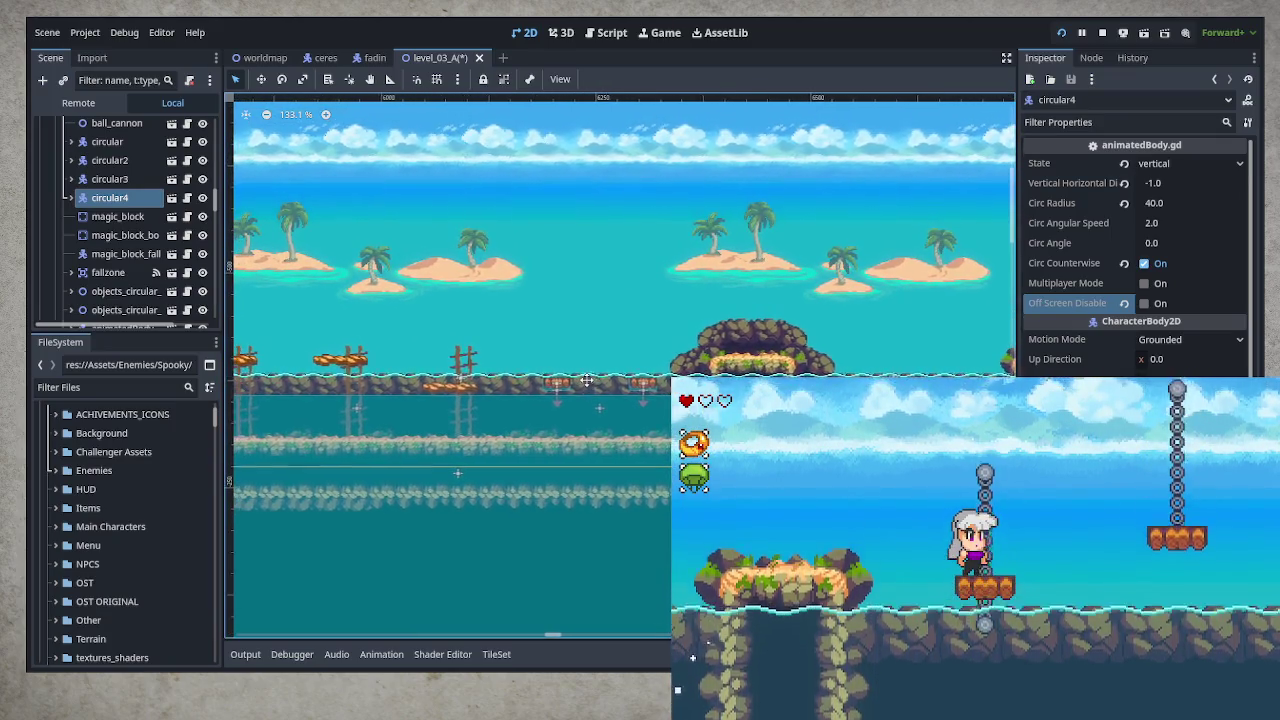
{"action": "left_click", "coordinate": [587, 381]}
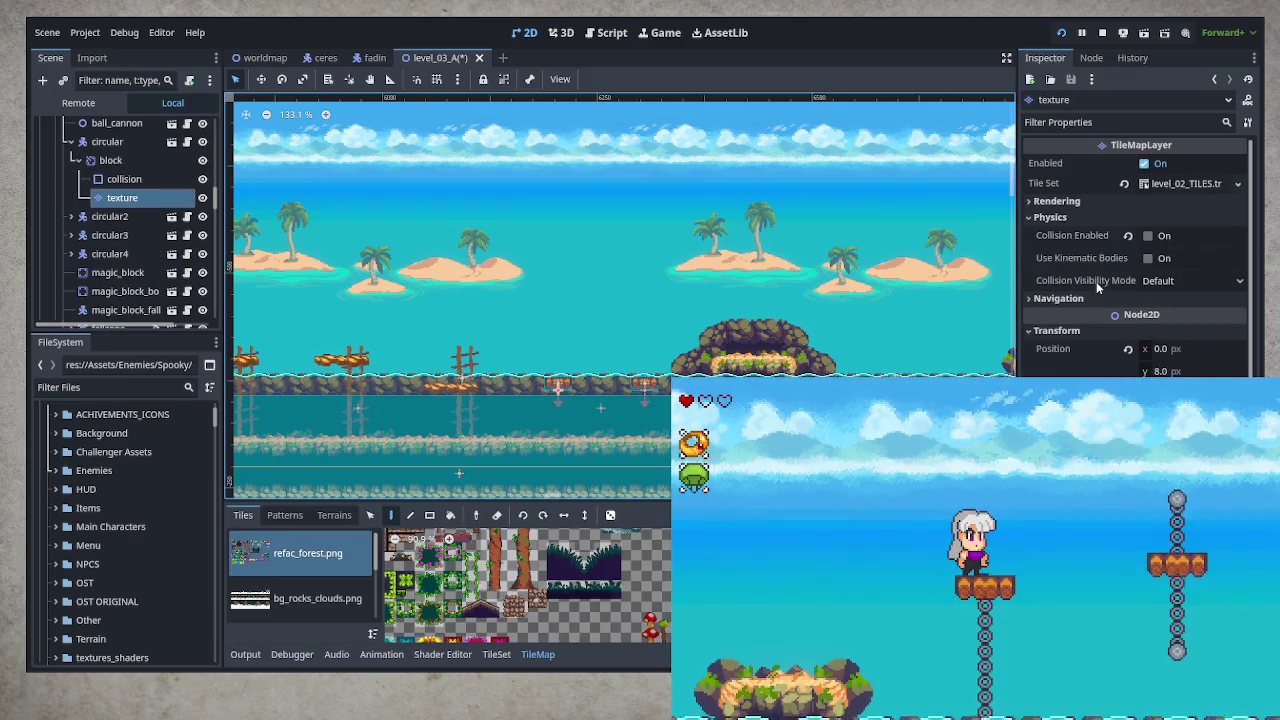
{"action": "left_click", "coordinate": [70, 141]}
{"action": "left_click", "coordinate": [107, 141]}
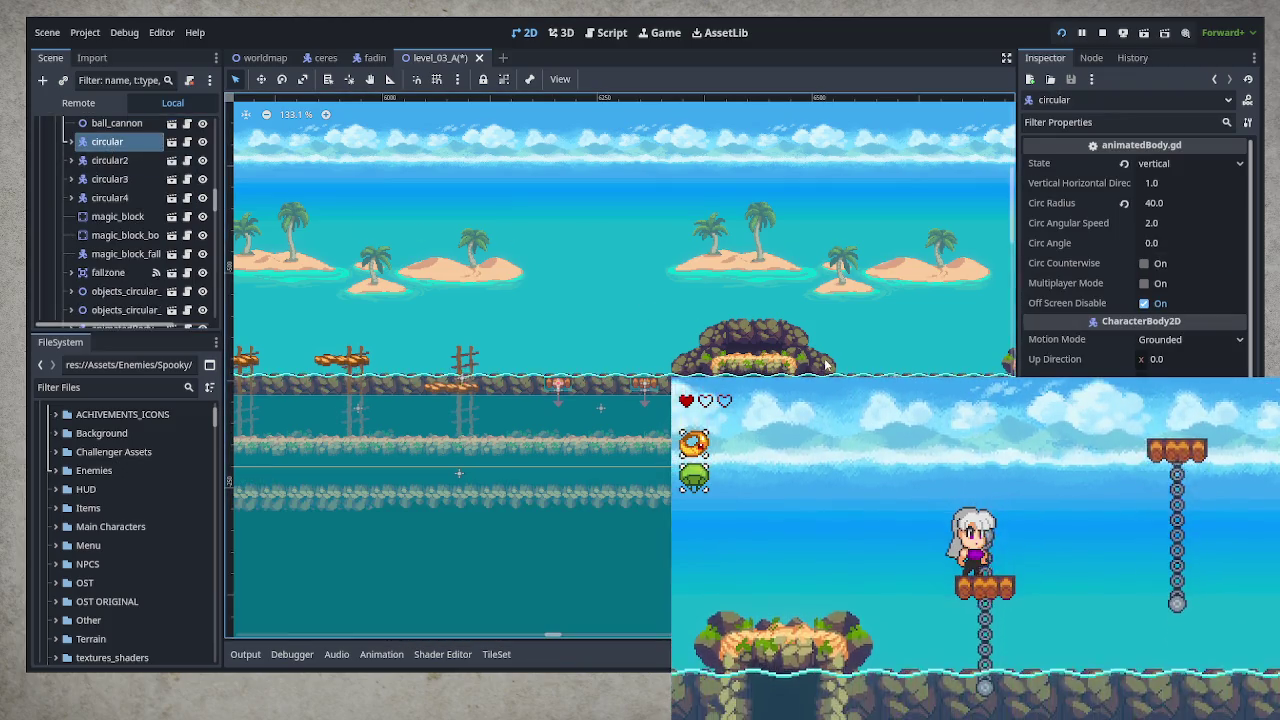
{"action": "left_click", "coordinate": [1144, 303]}
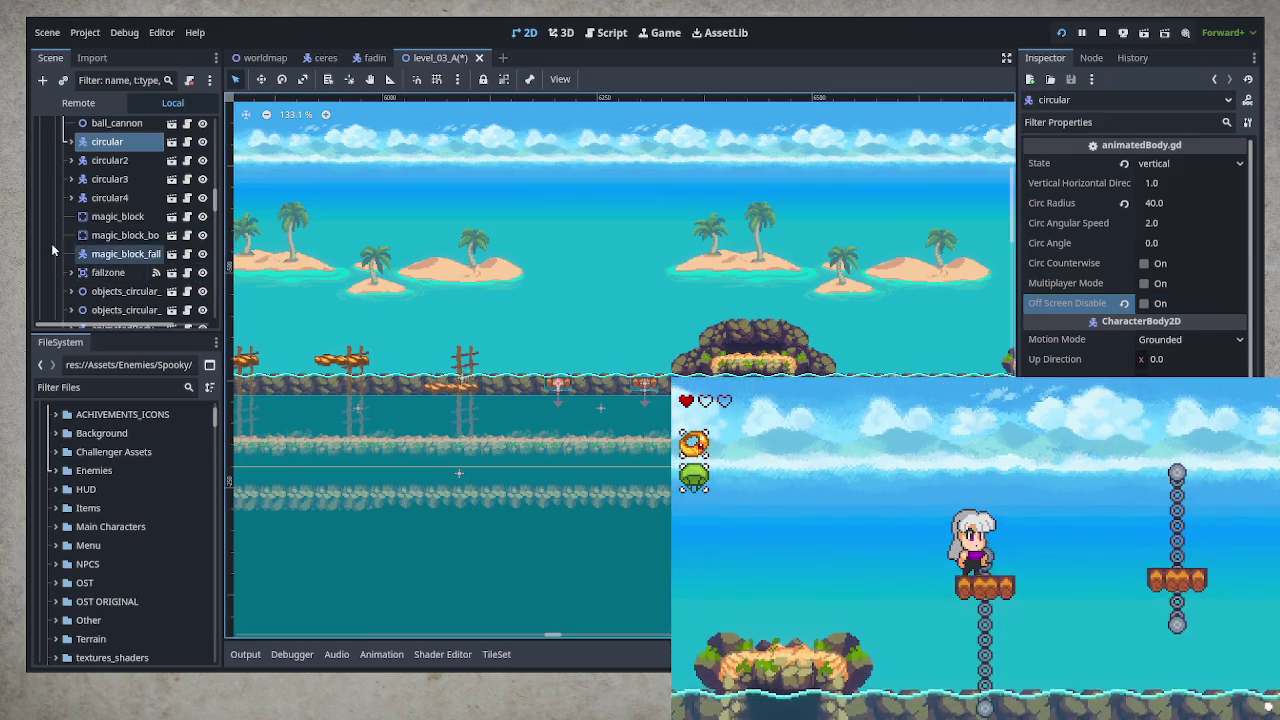
- Turn off Off Screen Disable for circular2 and save level_03_A
{"action": "scroll", "coordinate": [53, 250], "scroll_direction": "up", "scroll_amount": 2}
{"action": "left_click", "coordinate": [114, 212]}
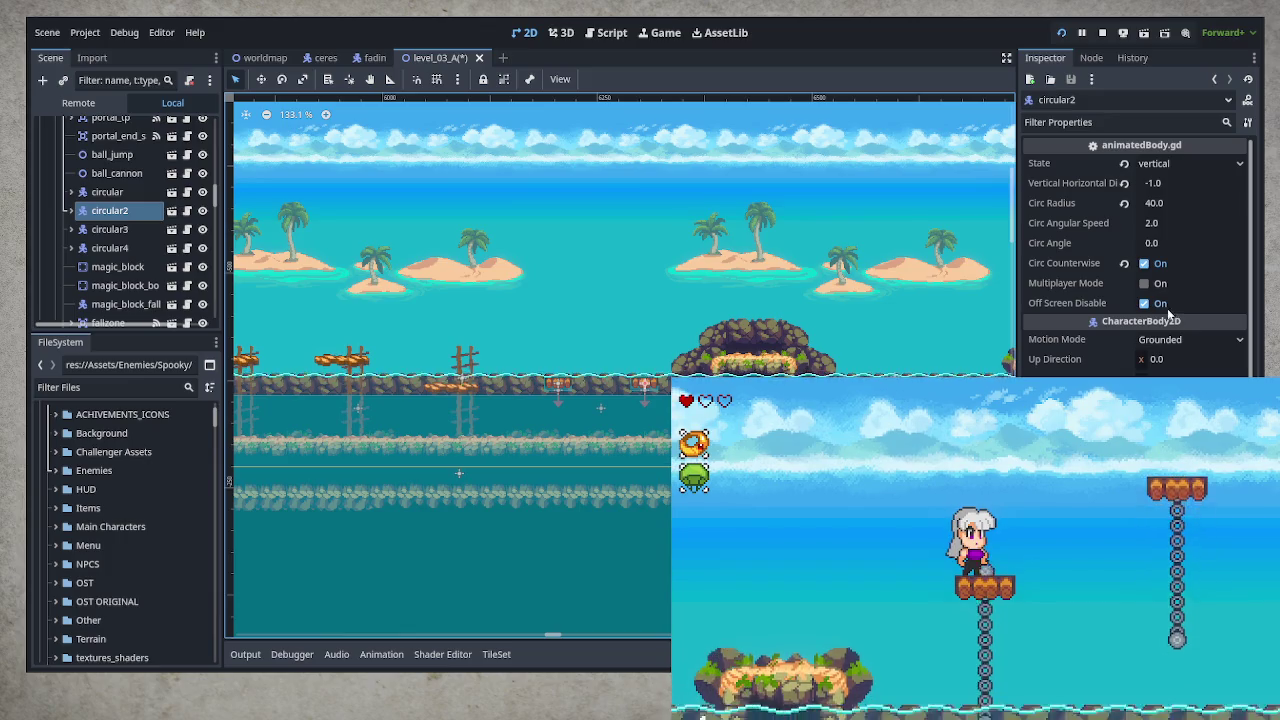
{"action": "left_click", "coordinate": [1150, 303]}
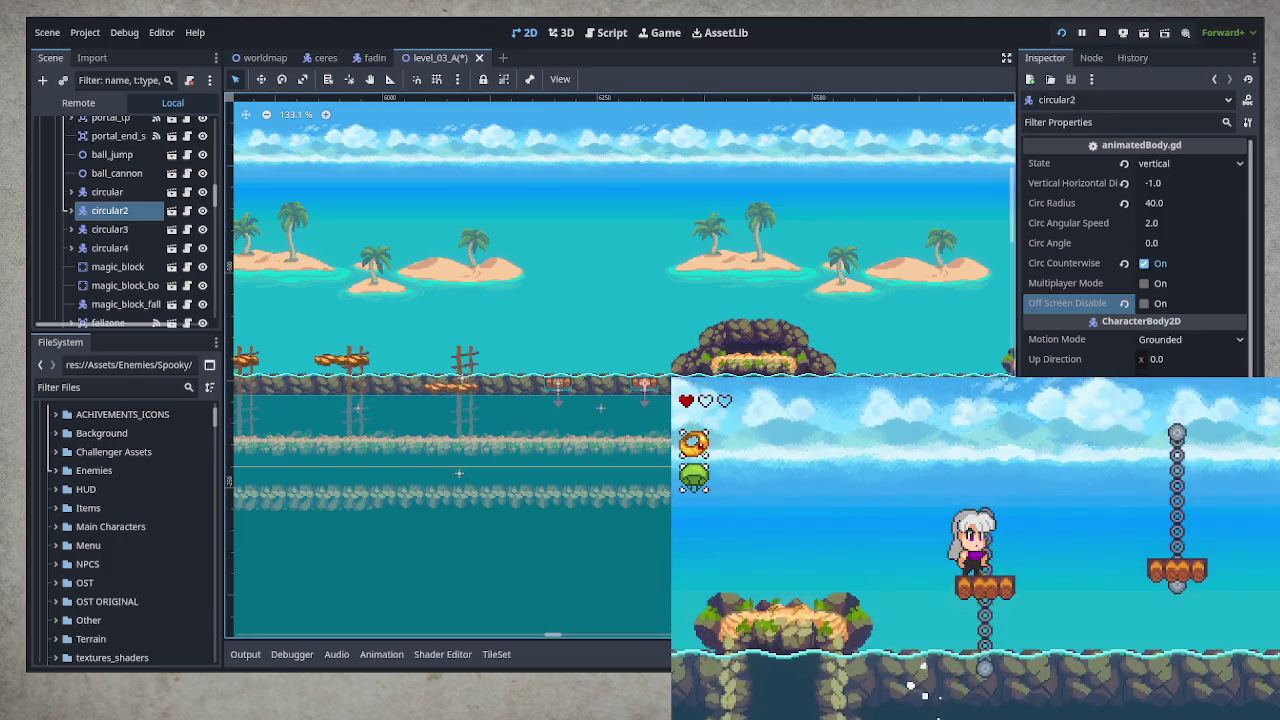
{"action": "key", "text": "ctrl+s"}
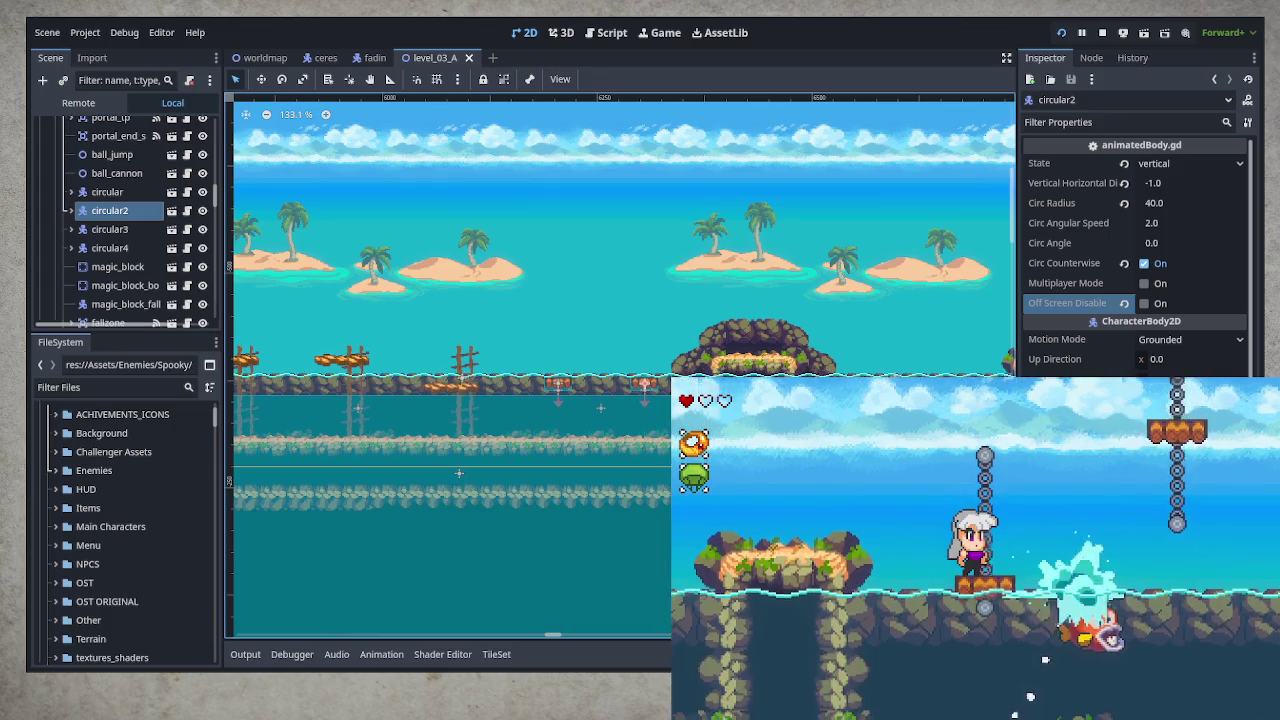
- Pan to the cave and select the objects_circular_custom2 group via its platform sprite
{"action": "scroll", "coordinate": [620, 365], "scroll_direction": "left", "scroll_amount": 10}
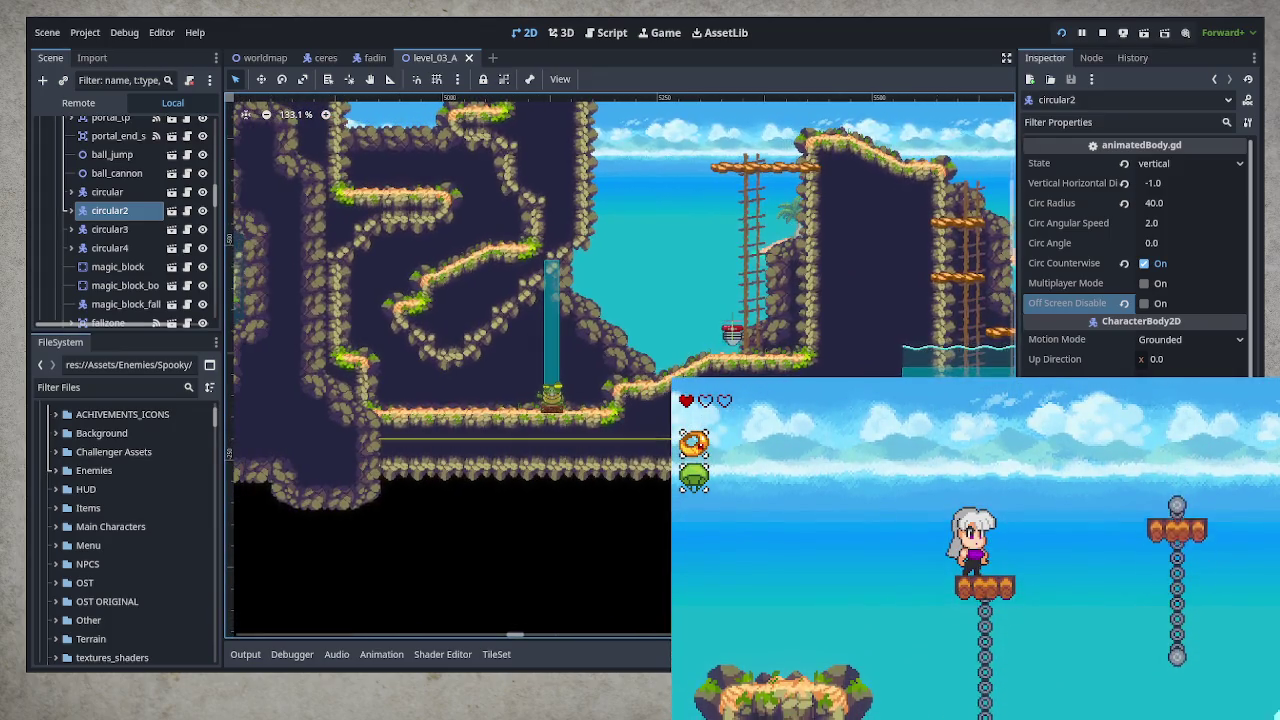
{"action": "scroll", "coordinate": [543, 354], "scroll_direction": "left", "scroll_amount": 15}
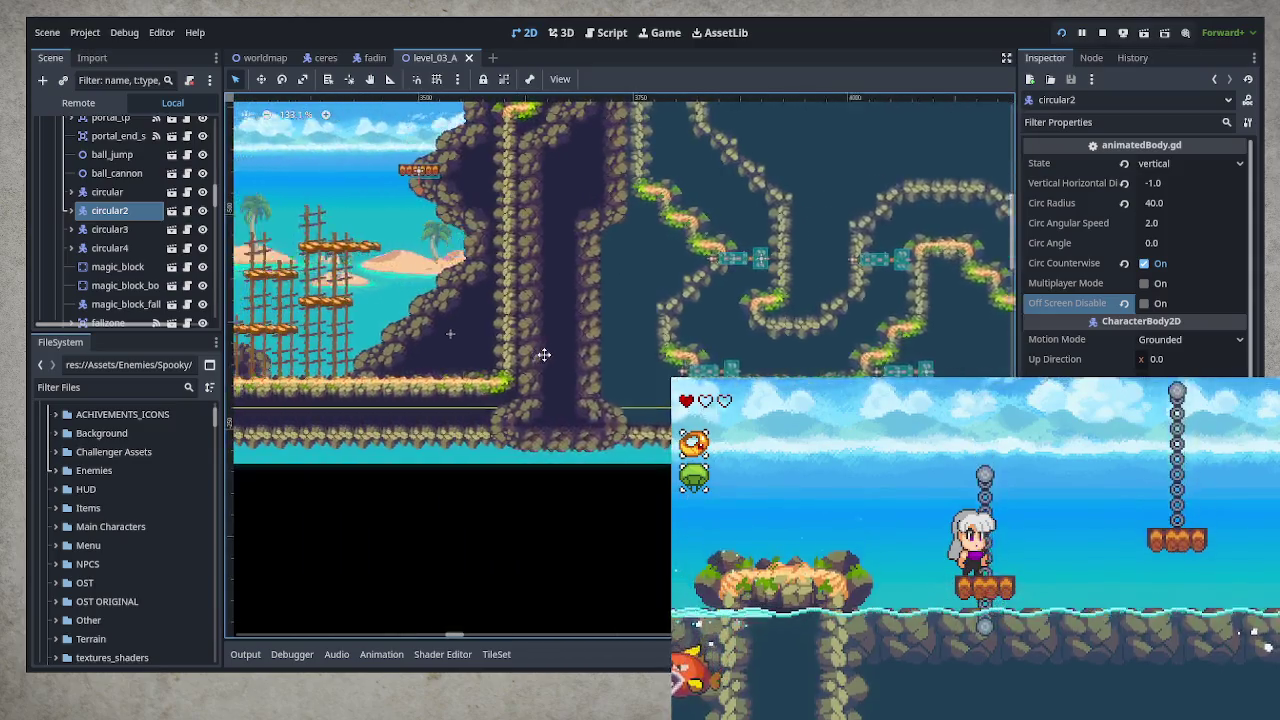
{"action": "scroll", "coordinate": [543, 354], "scroll_direction": "left", "scroll_amount": 5}
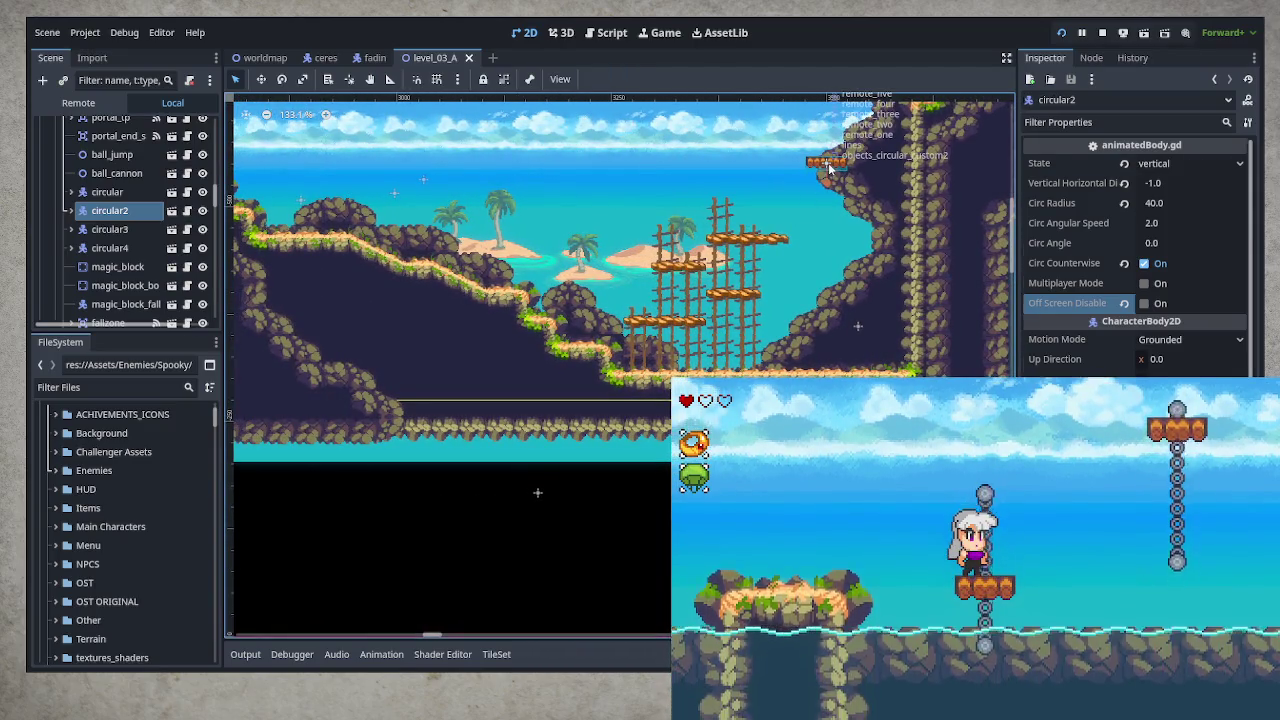
{"action": "left_click", "coordinate": [828, 168]}
{"action": "scroll", "coordinate": [131, 270], "scroll_direction": "up", "scroll_amount": 3}
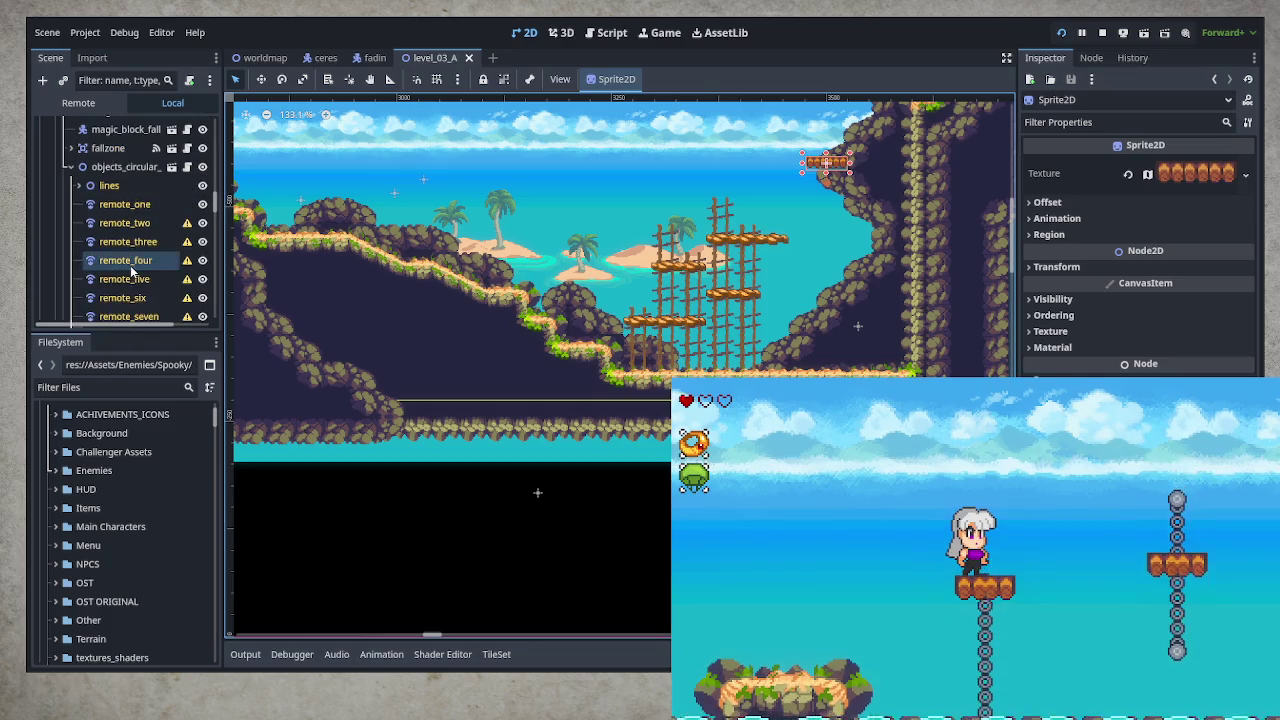
{"action": "left_click", "coordinate": [106, 168]}
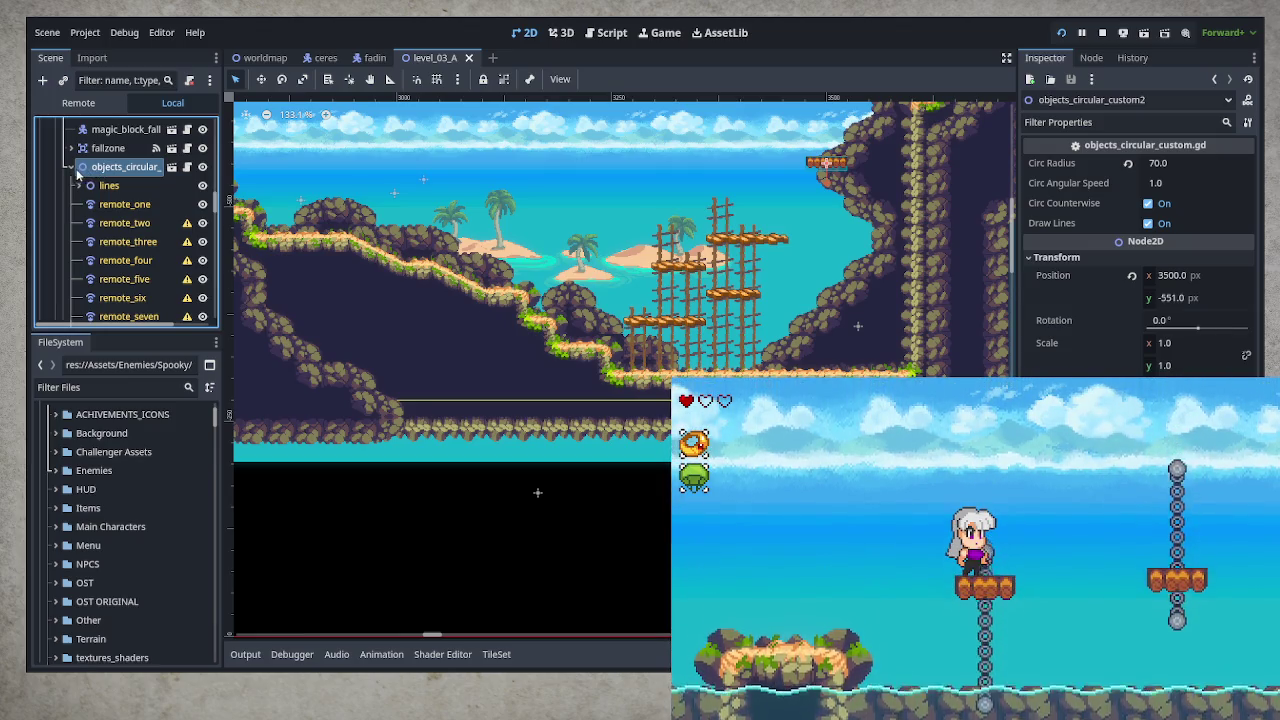
- Expand objects_circular_custom2 in the Scene dock to reveal its child nodes
{"action": "left_click", "coordinate": [74, 168]}
{"action": "scroll", "coordinate": [433, 373], "scroll_direction": "down", "scroll_amount": 5}
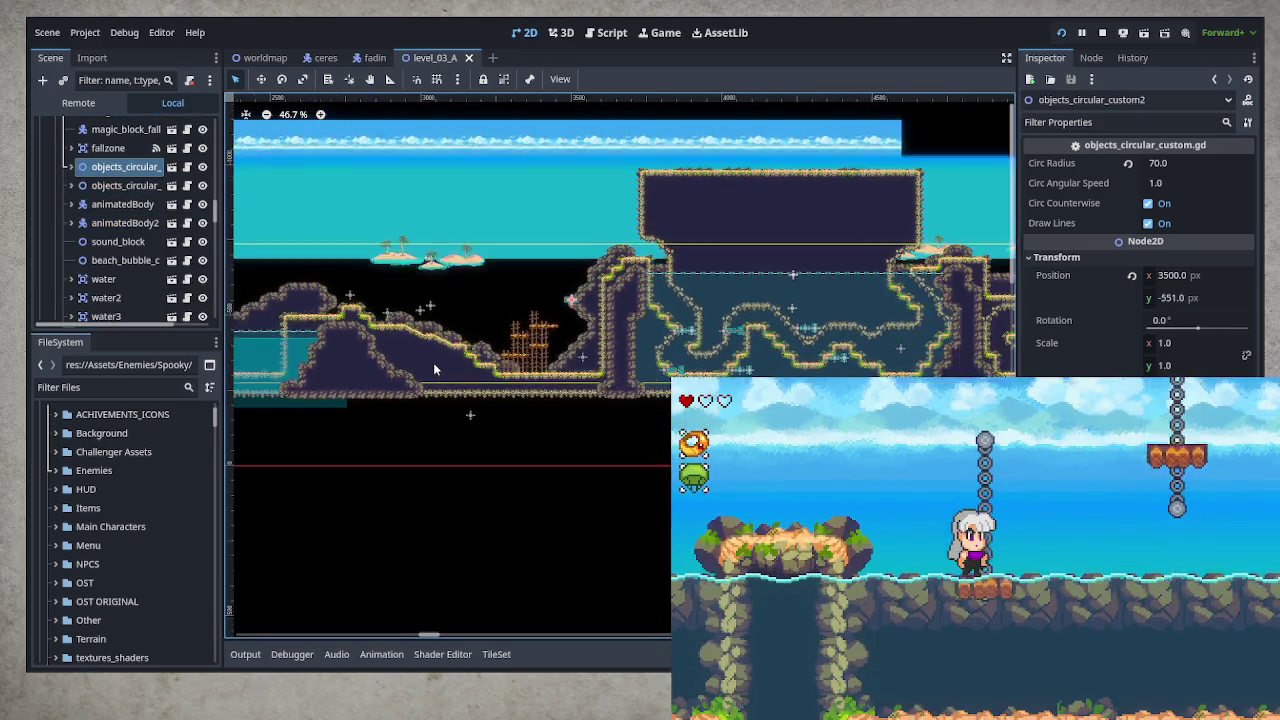
{"action": "scroll", "coordinate": [434, 370], "scroll_direction": "down", "scroll_amount": 1}
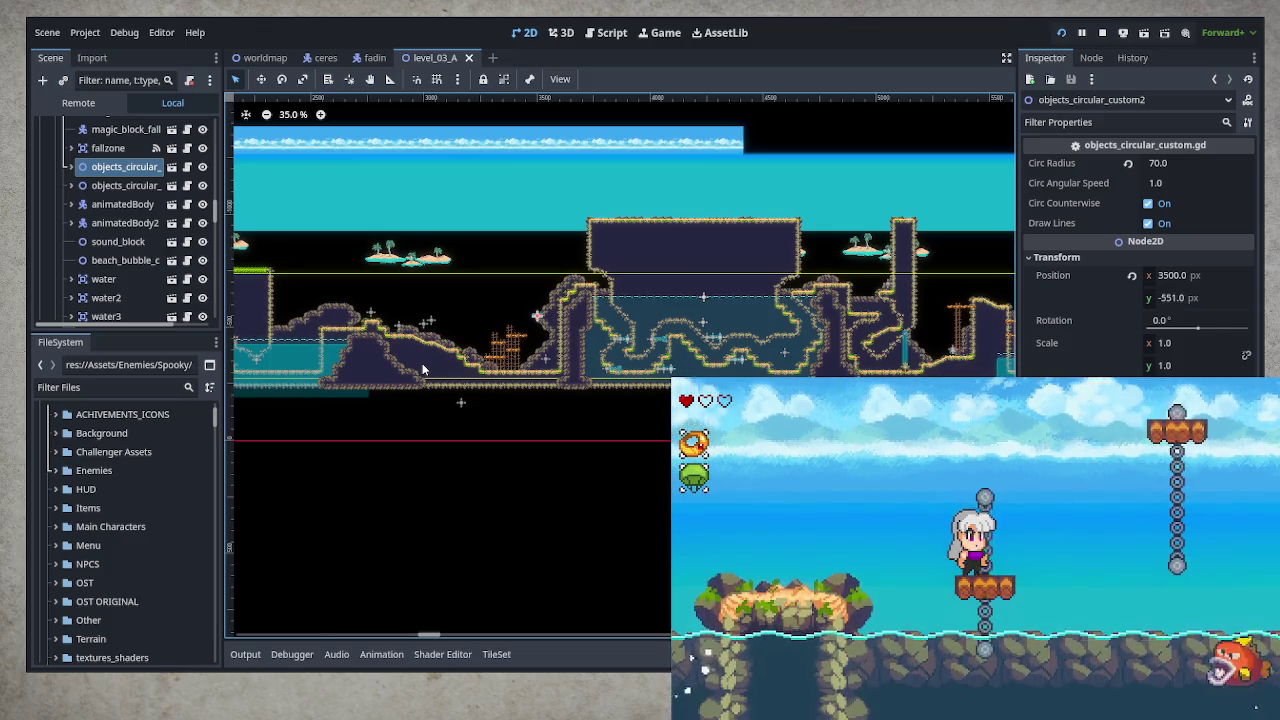
{"action": "left_click", "coordinate": [70, 167]}
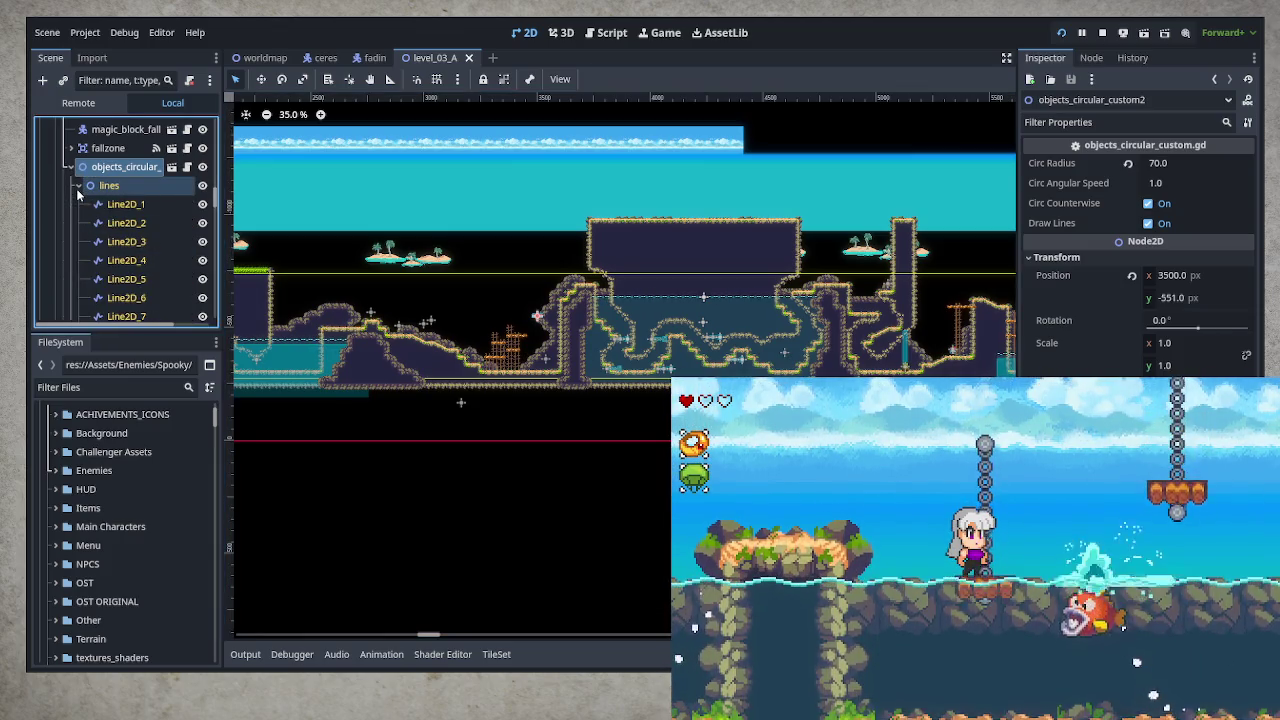
{"action": "scroll", "coordinate": [131, 237], "scroll_direction": "down", "scroll_amount": 3}
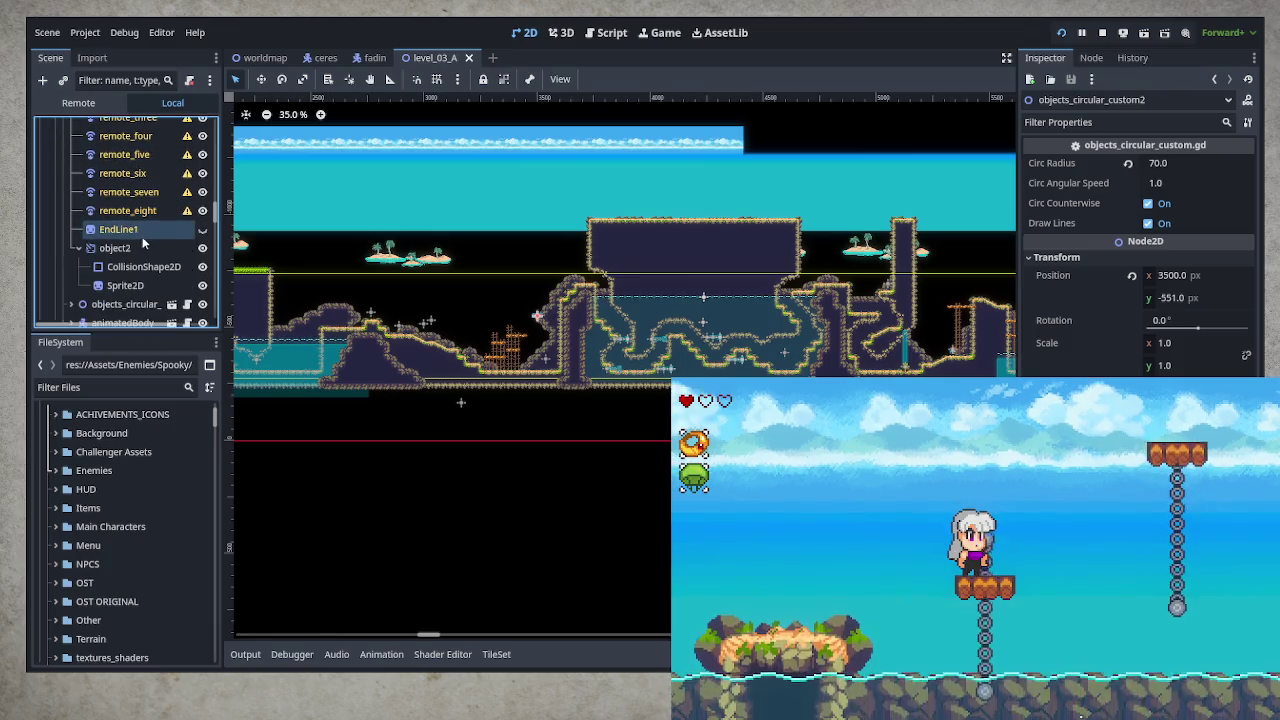
{"action": "scroll", "coordinate": [142, 236], "scroll_direction": "up", "scroll_amount": 4}
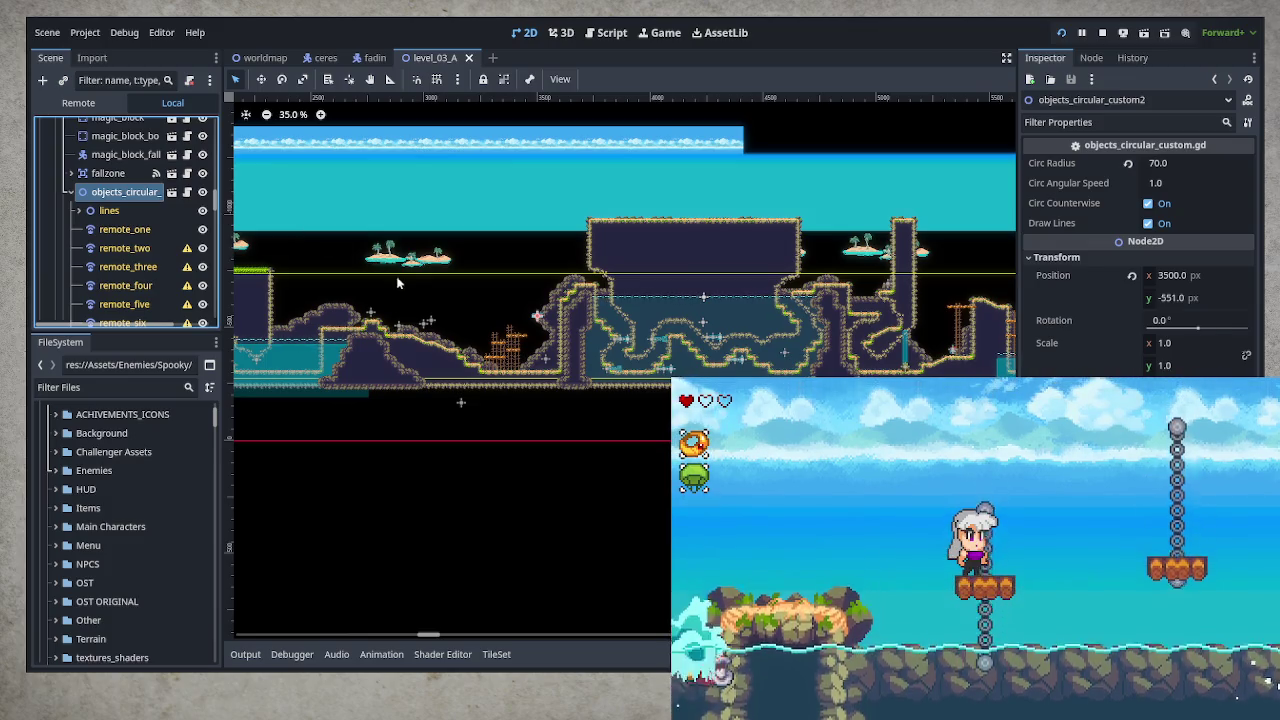
- Widen and heighten object2's VisibleOnScreenEnabler2D rectangle over the cliff and sky, then save level_03_A
{"action": "left_click", "coordinate": [415, 280]}
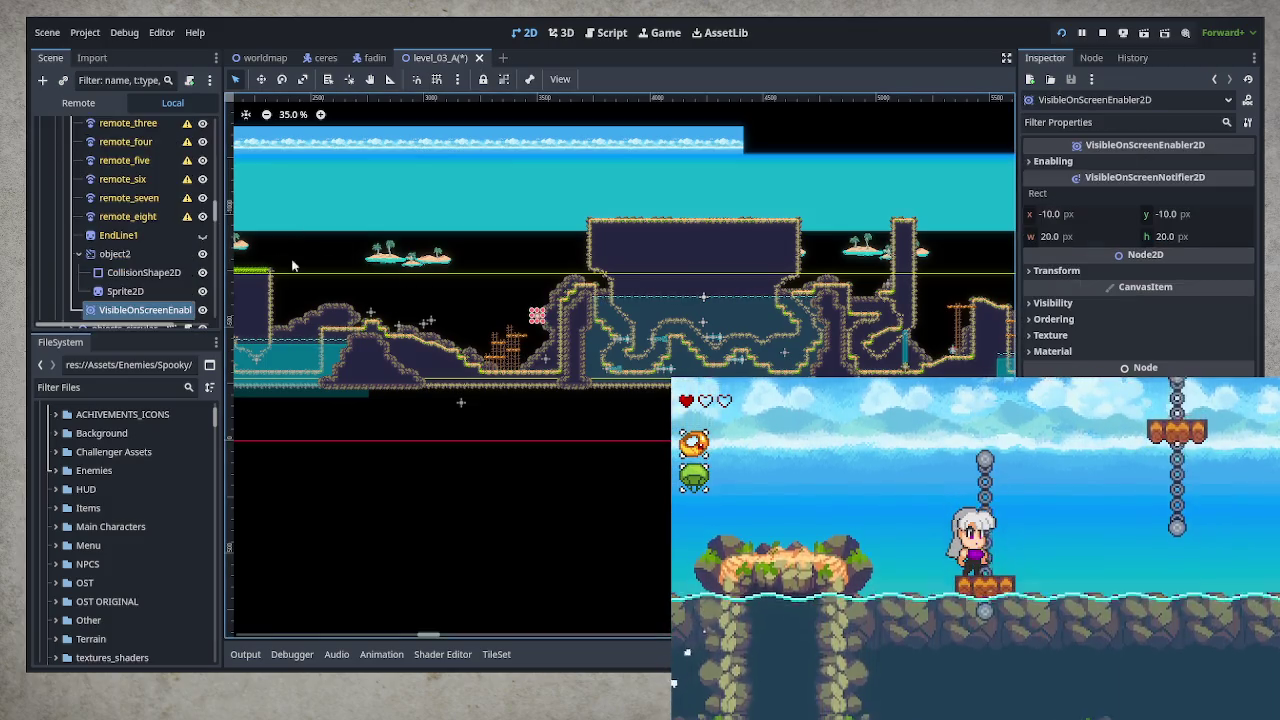
{"action": "left_click", "coordinate": [78, 253]}
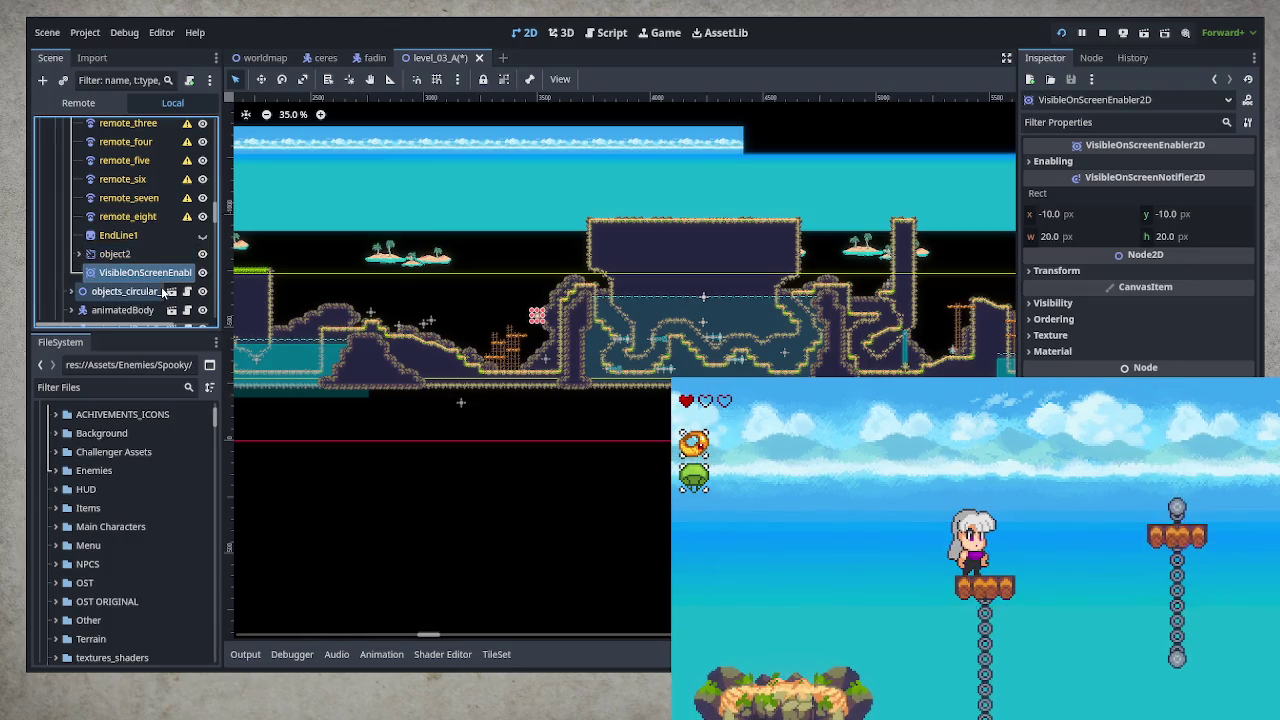
{"action": "scroll", "coordinate": [472, 336], "scroll_direction": "up", "scroll_amount": 10}
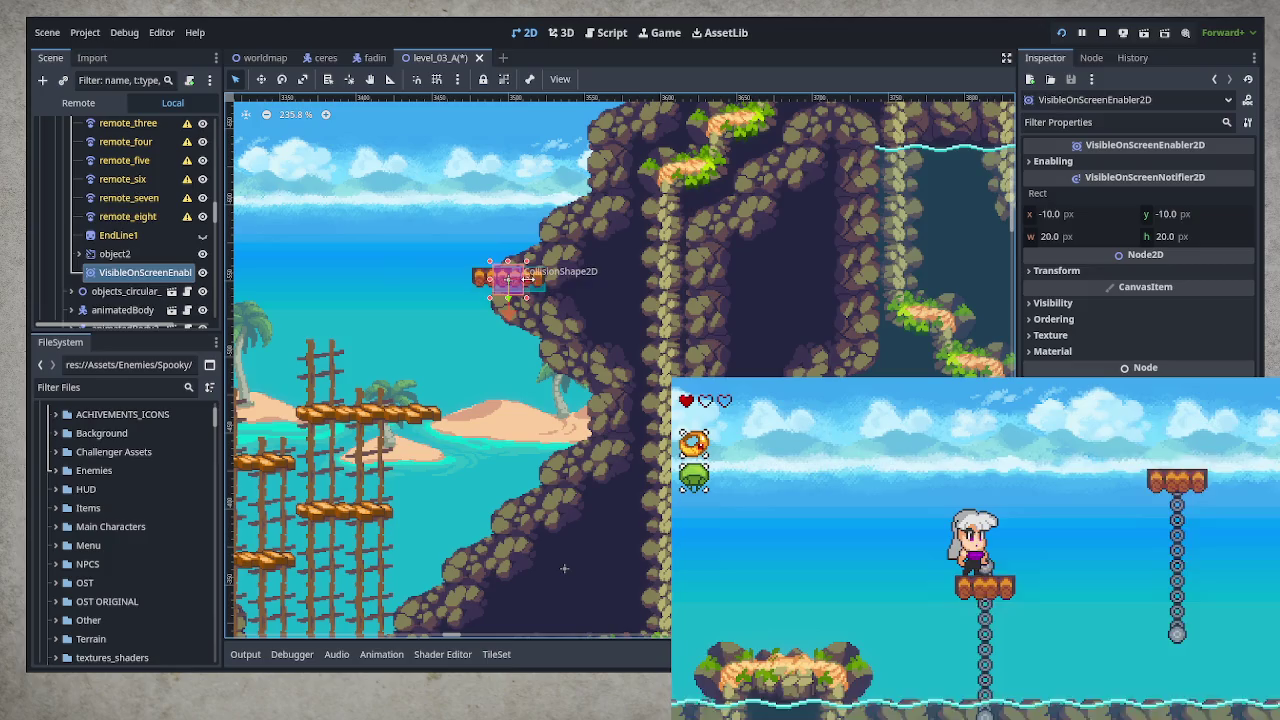
{"action": "left_click_drag", "start_coordinate": [543, 280], "coordinate": [717, 287]}
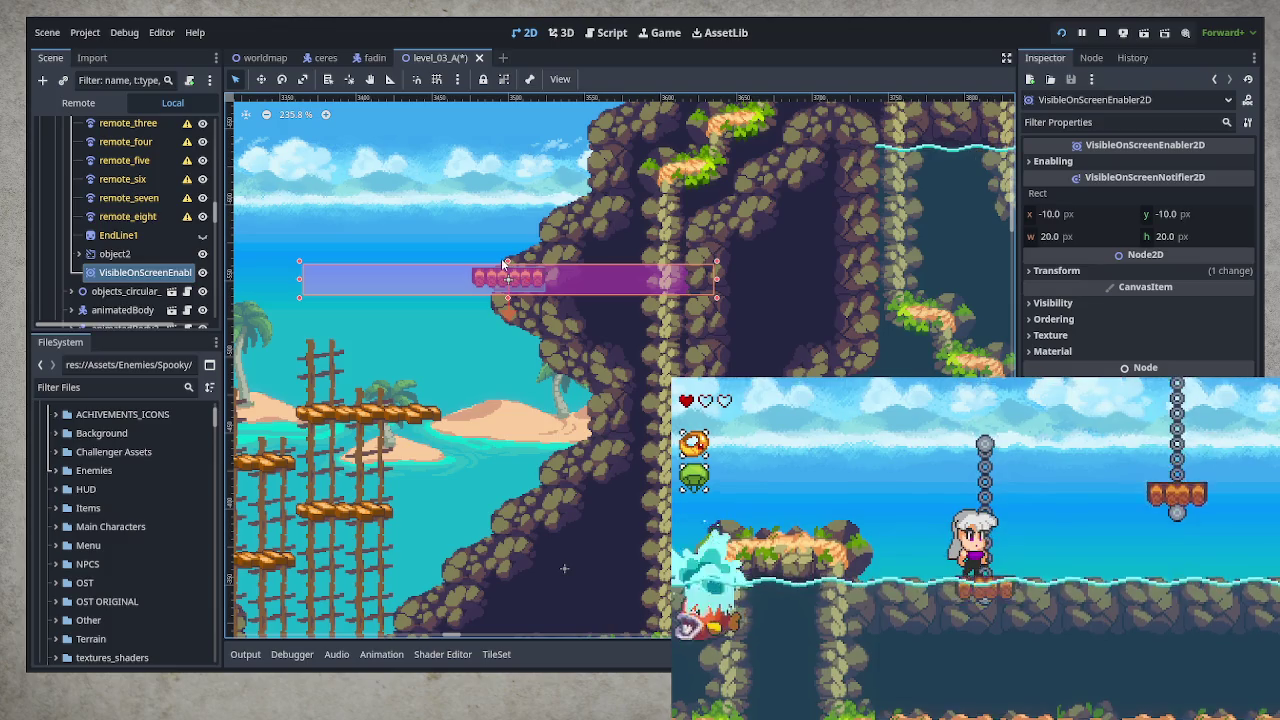
{"action": "left_click_drag", "start_coordinate": [509, 260], "coordinate": [520, 101]}
{"action": "scroll", "coordinate": [579, 343], "scroll_direction": "down", "scroll_amount": 3}
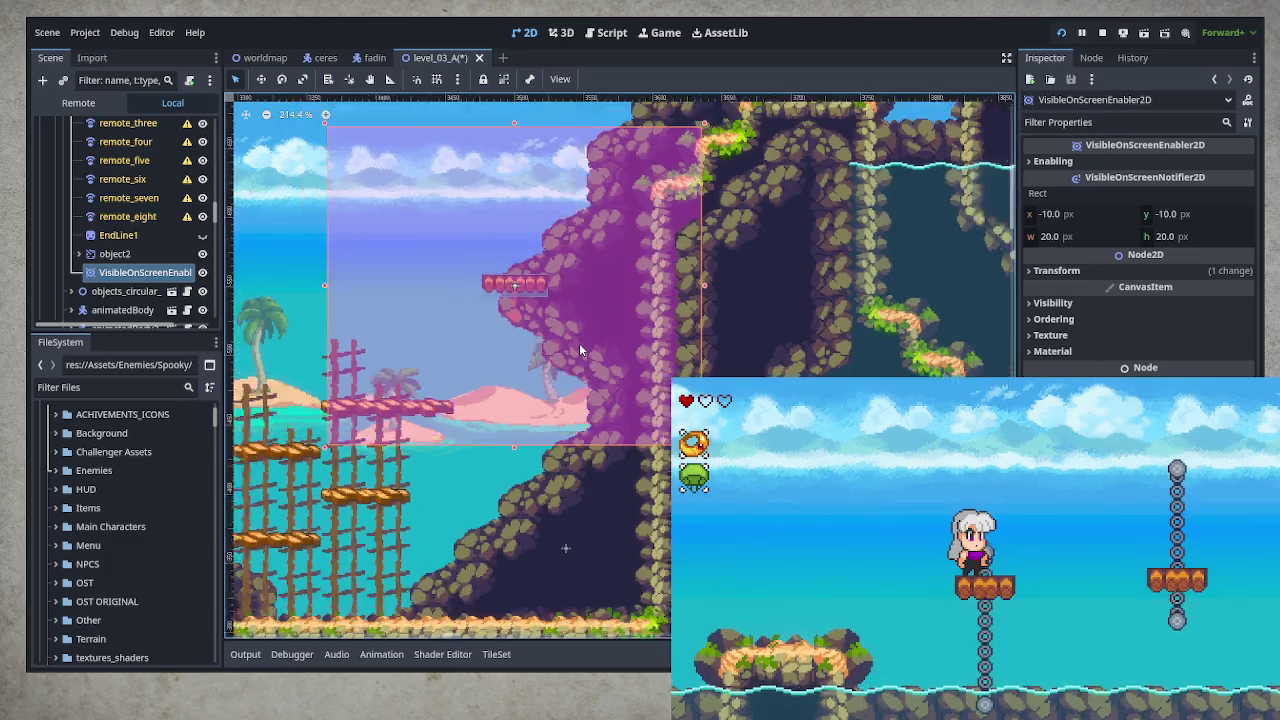
{"action": "left_click_drag", "start_coordinate": [658, 304], "coordinate": [689, 307]}
{"action": "left_click_drag", "start_coordinate": [538, 207], "coordinate": [540, 180]}
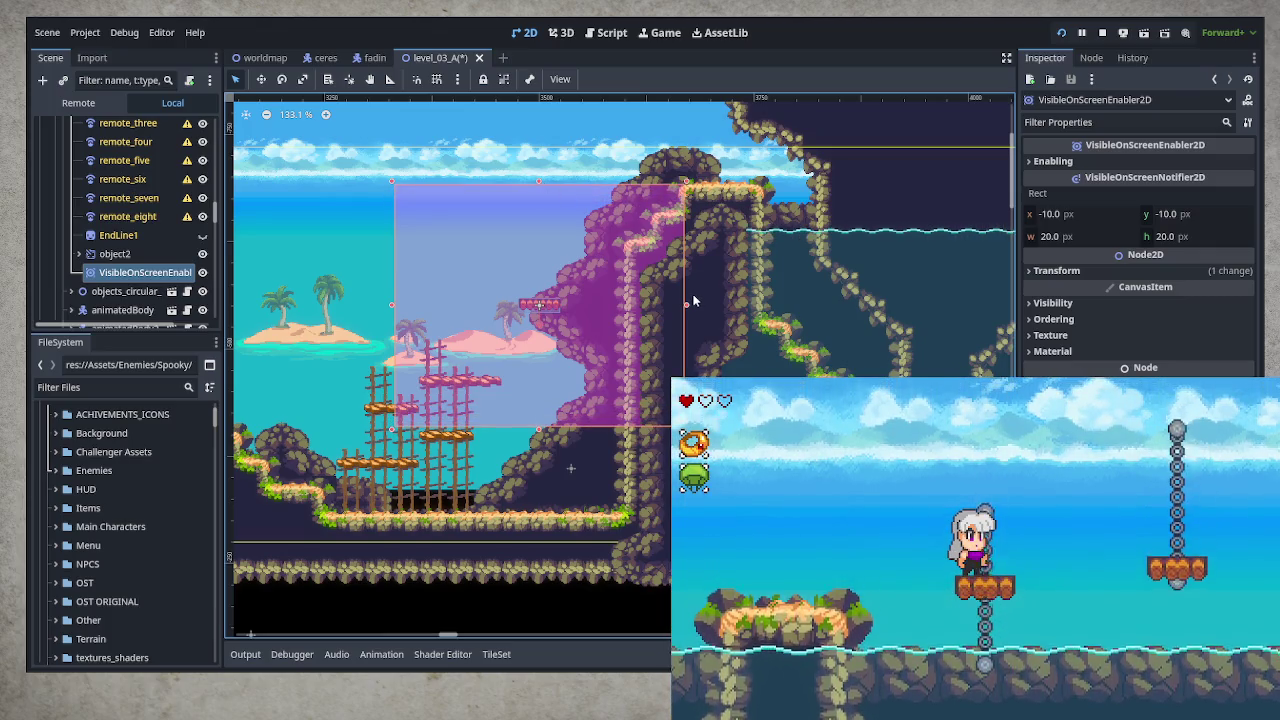
{"action": "key", "text": "ctrl+s"}
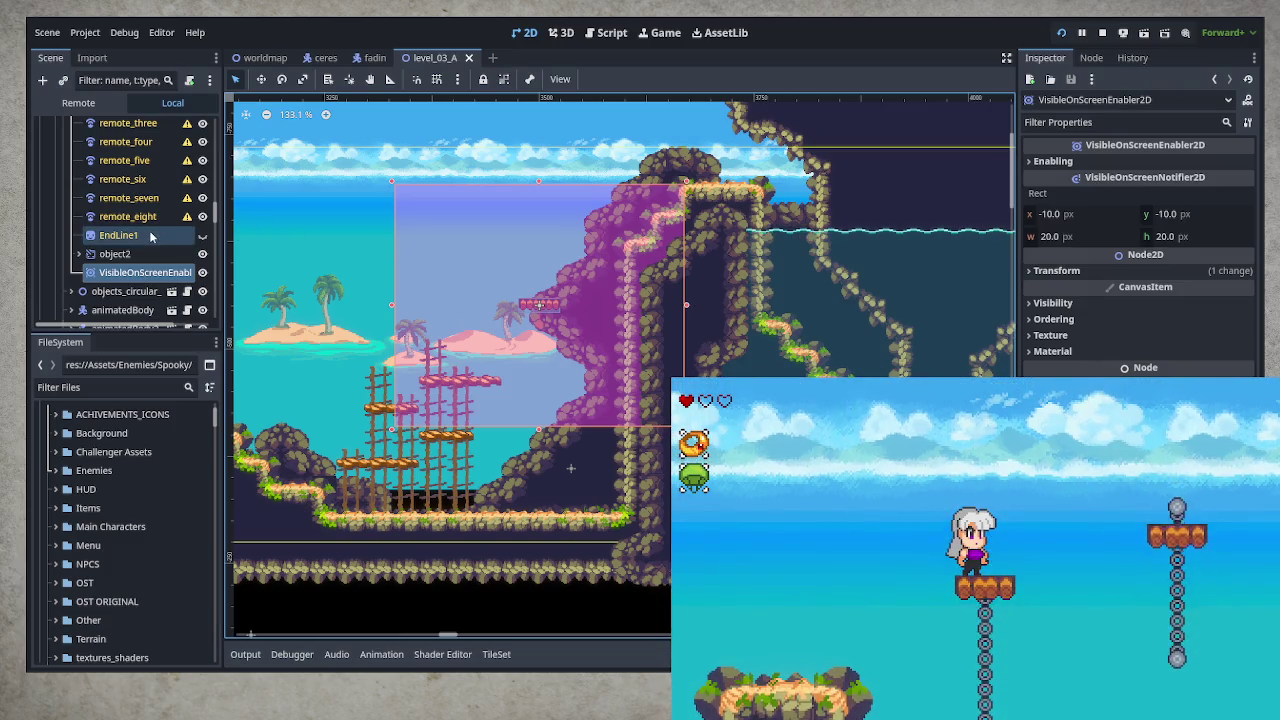
- Collapse objects_circular_custom2 and select the front_water and vfx_front nodes
{"action": "scroll", "coordinate": [100, 232], "scroll_direction": "up", "scroll_amount": 5}
{"action": "left_click", "coordinate": [72, 224]}
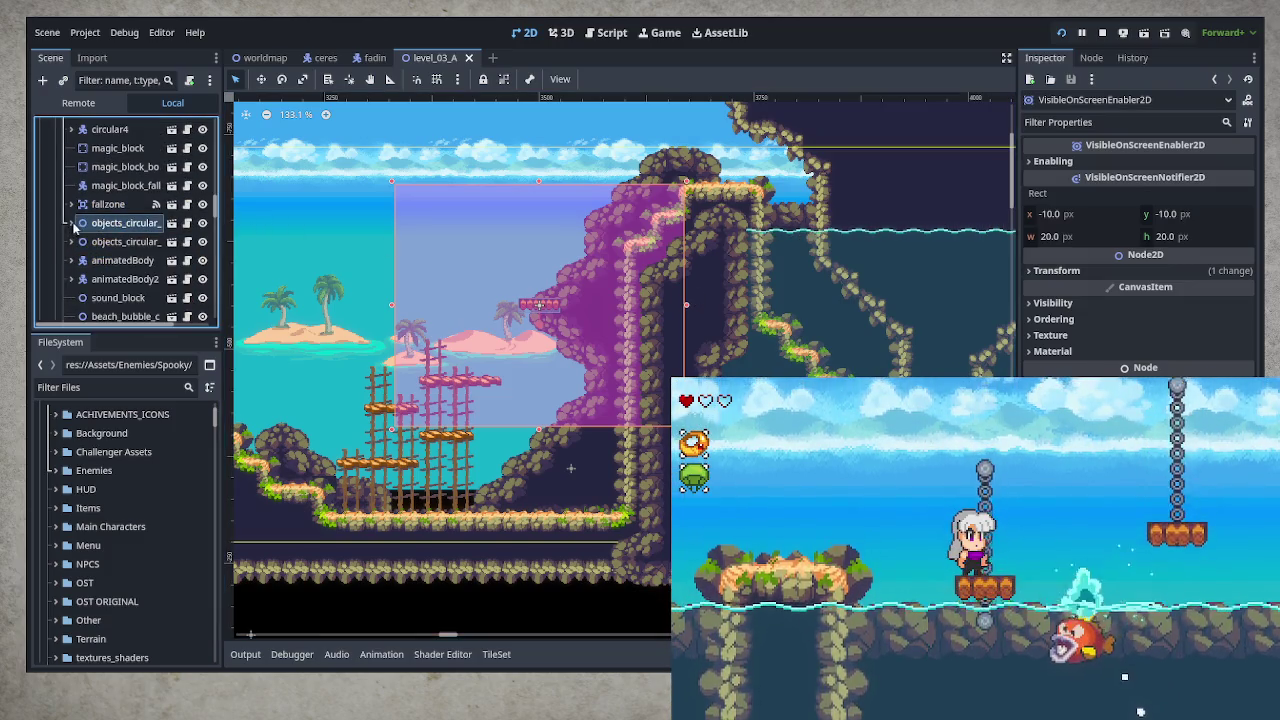
{"action": "left_click", "coordinate": [570, 467]}
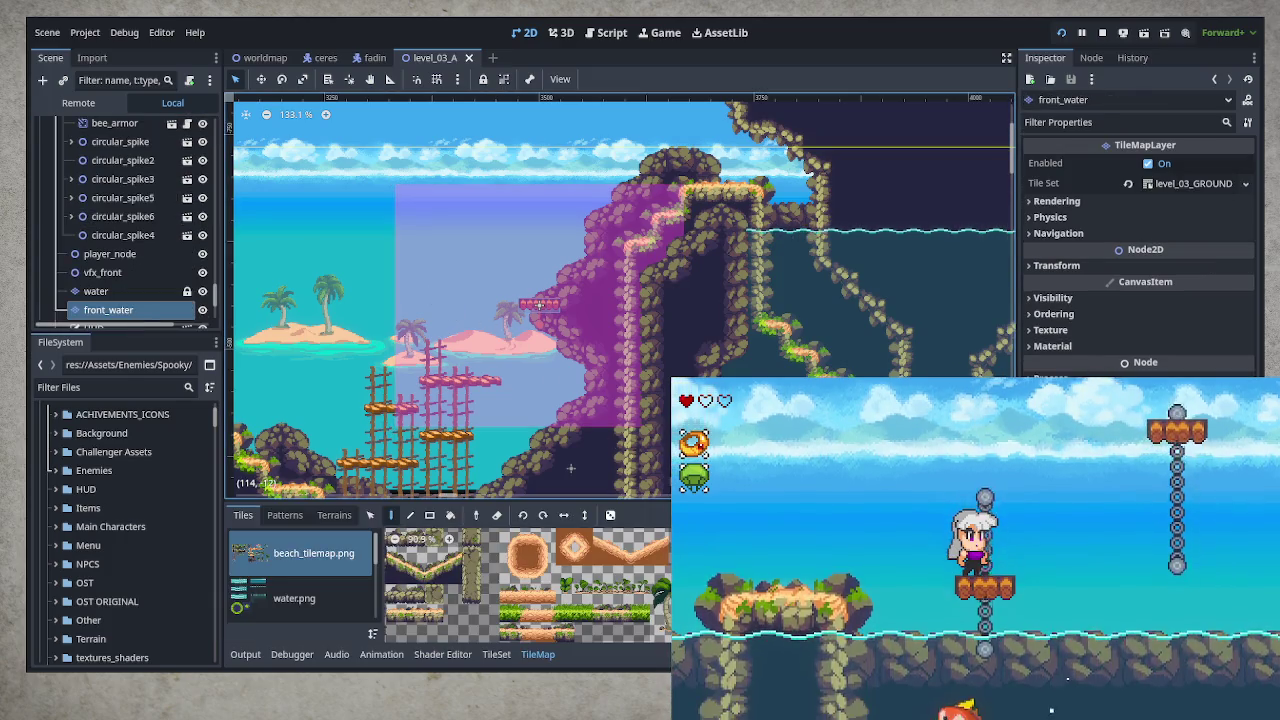
{"action": "left_click", "coordinate": [550, 457]}
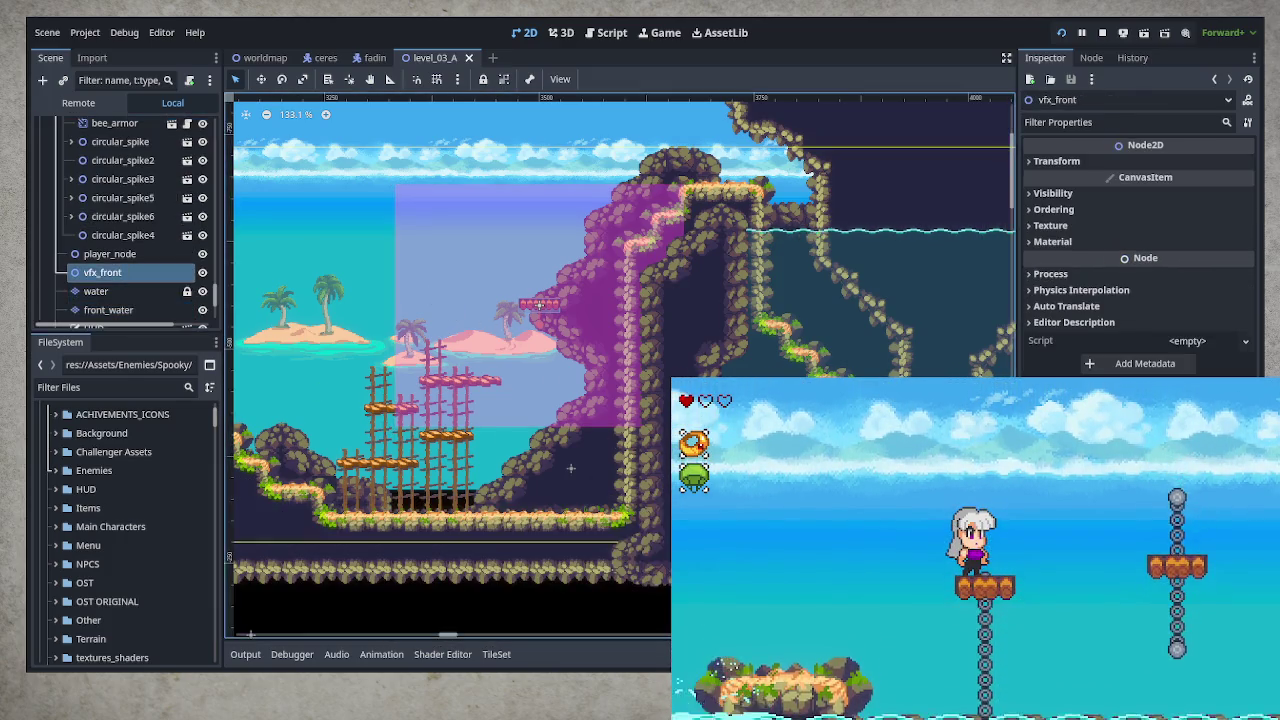
- Pan to the underwater cave, inspect a circular spike's Sprite2D, and collapse circular_spike3
{"action": "scroll", "coordinate": [616, 453], "scroll_direction": "down", "scroll_amount": 4}
{"action": "scroll", "coordinate": [616, 453], "scroll_direction": "left", "scroll_amount": 10}
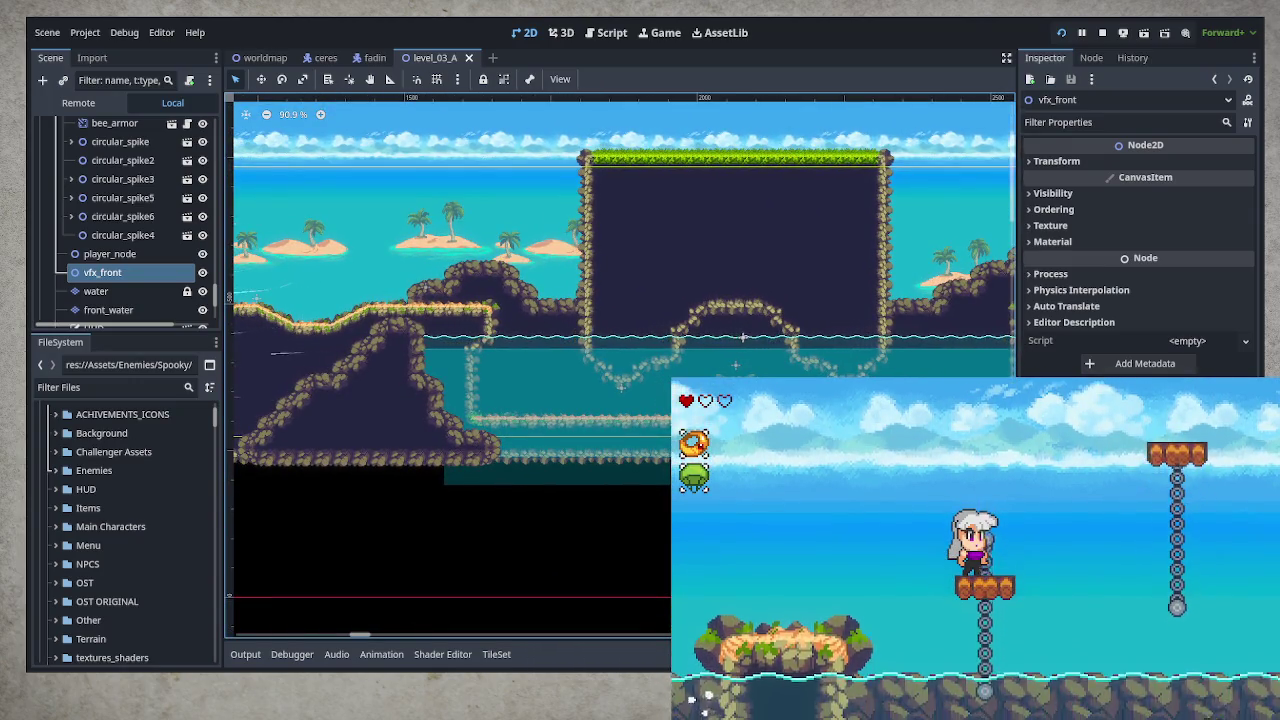
{"action": "scroll", "coordinate": [439, 391], "scroll_direction": "right", "scroll_amount": 10}
{"action": "scroll", "coordinate": [439, 391], "scroll_direction": "right", "scroll_amount": 8}
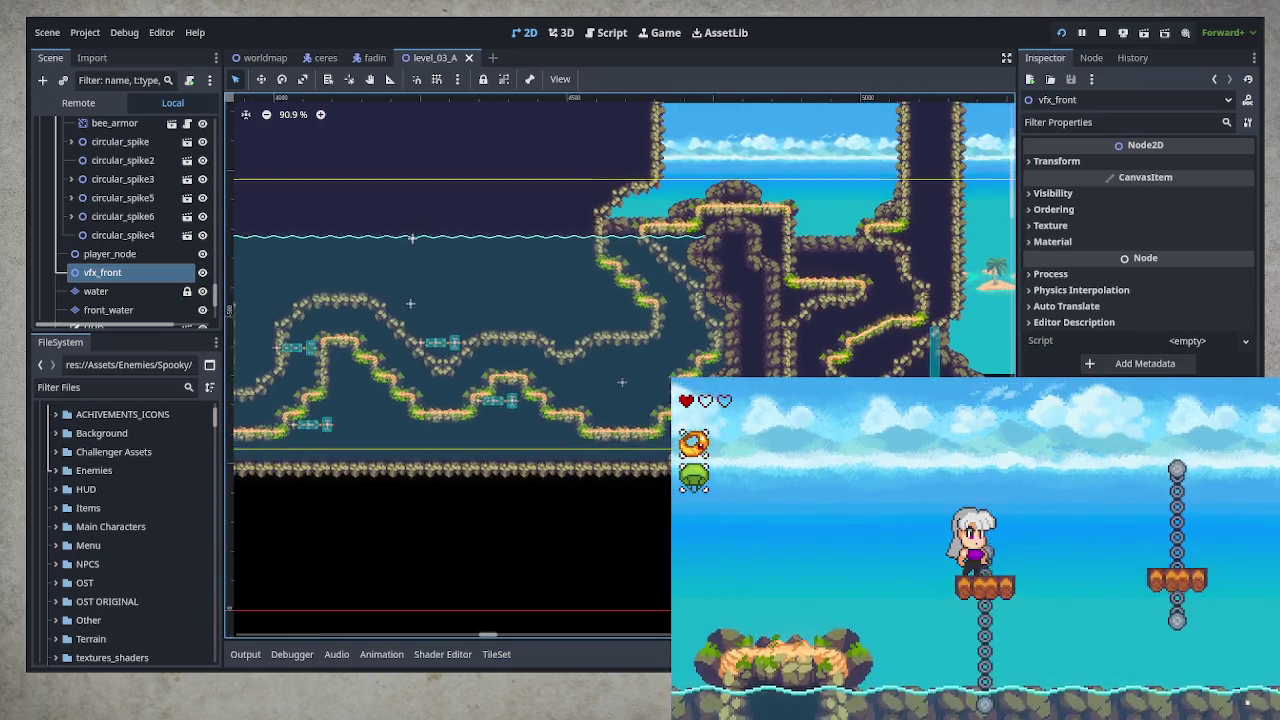
{"action": "scroll", "coordinate": [296, 356], "scroll_direction": "left", "scroll_amount": 3}
{"action": "left_click", "coordinate": [563, 372]}
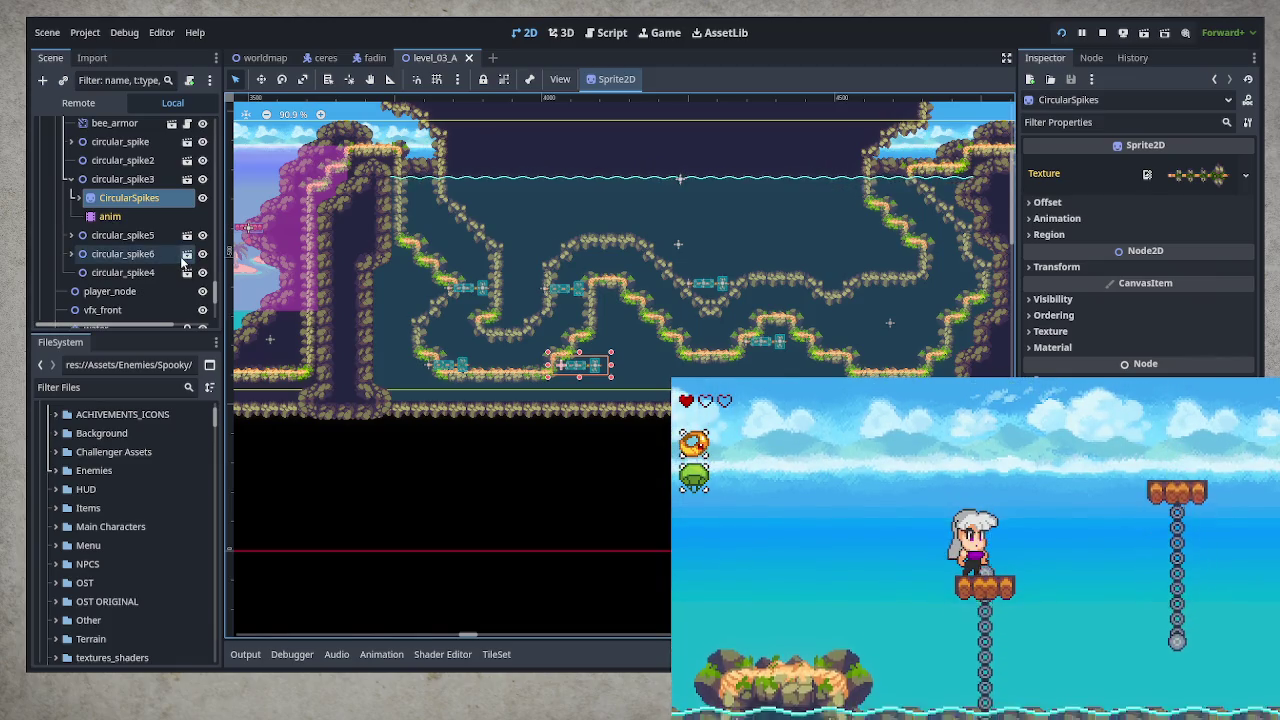
{"action": "left_click", "coordinate": [71, 180]}
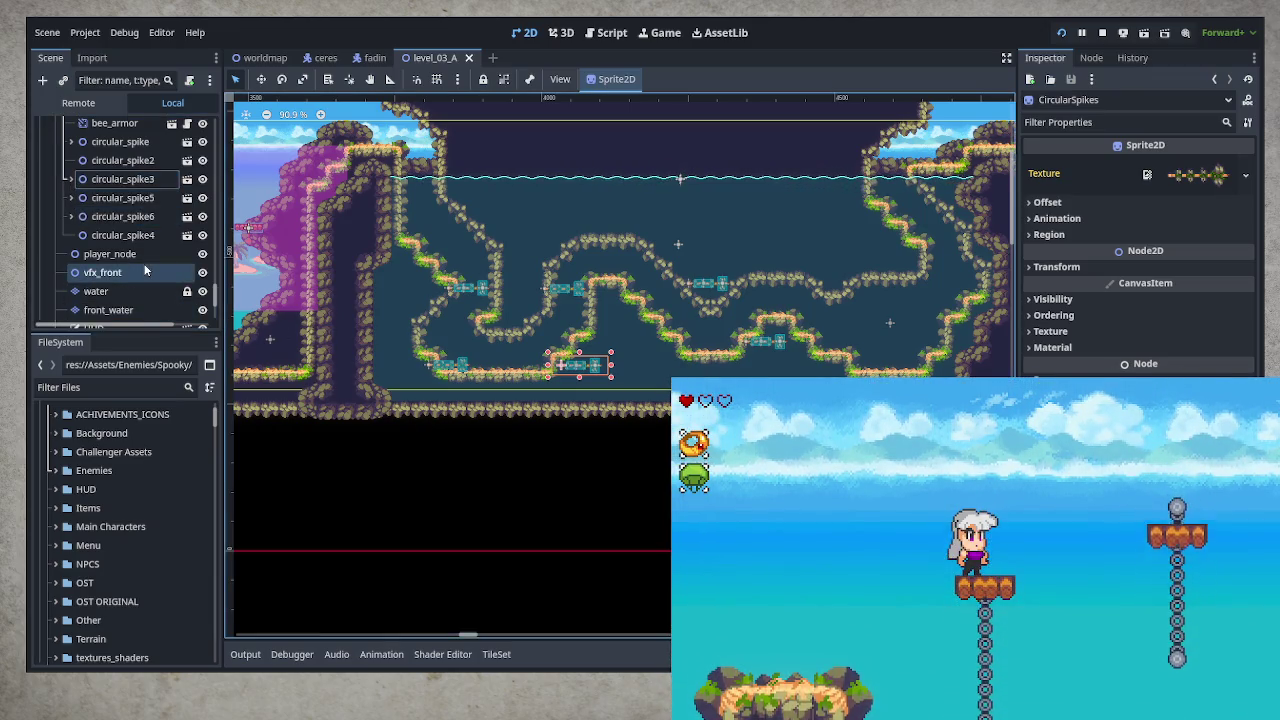
{"action": "scroll", "coordinate": [148, 262], "scroll_direction": "up", "scroll_amount": 2}
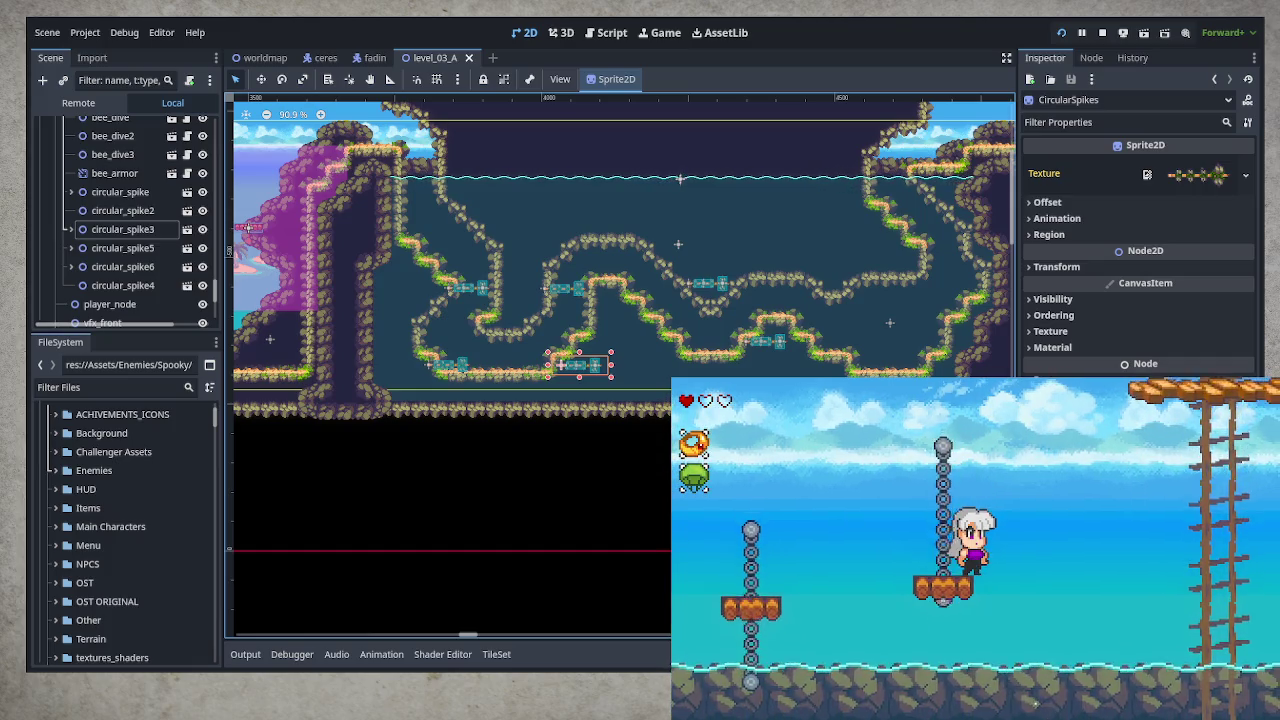
- Jump off the platform and swing the sword atop the grassy rock arch
{"action": "key", "text": "space"}
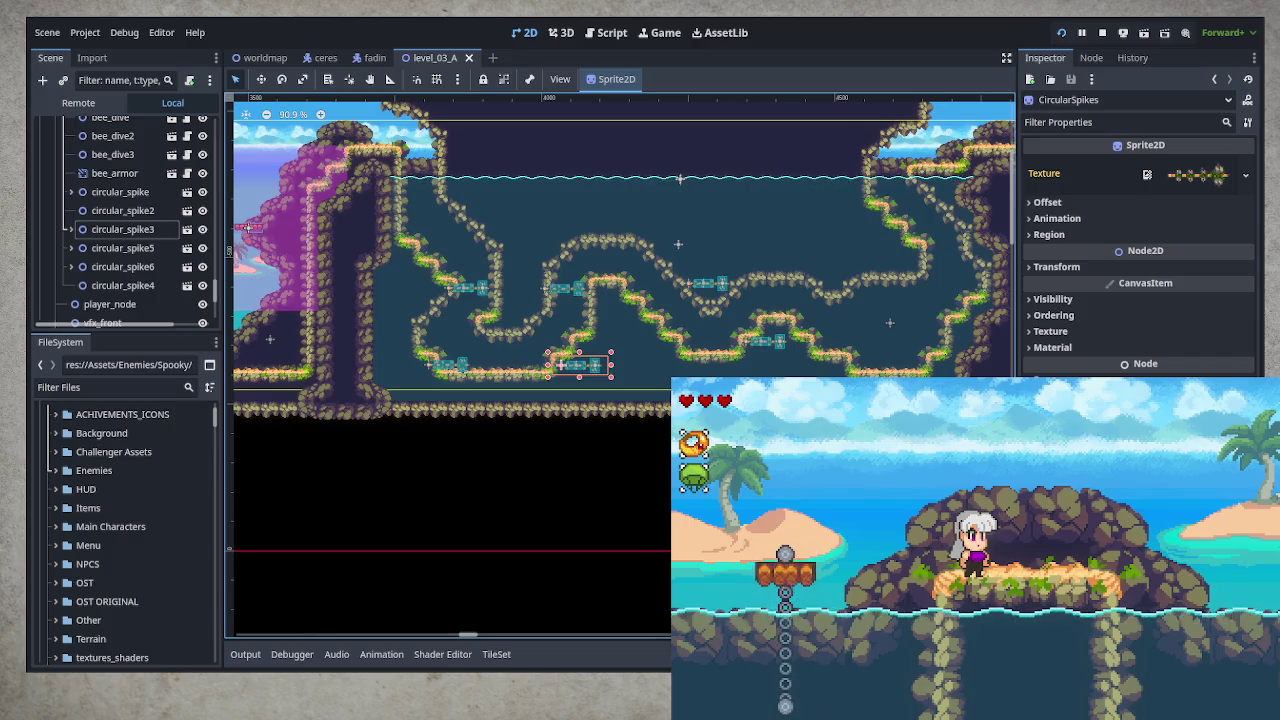
{"action": "key", "text": "Left"}
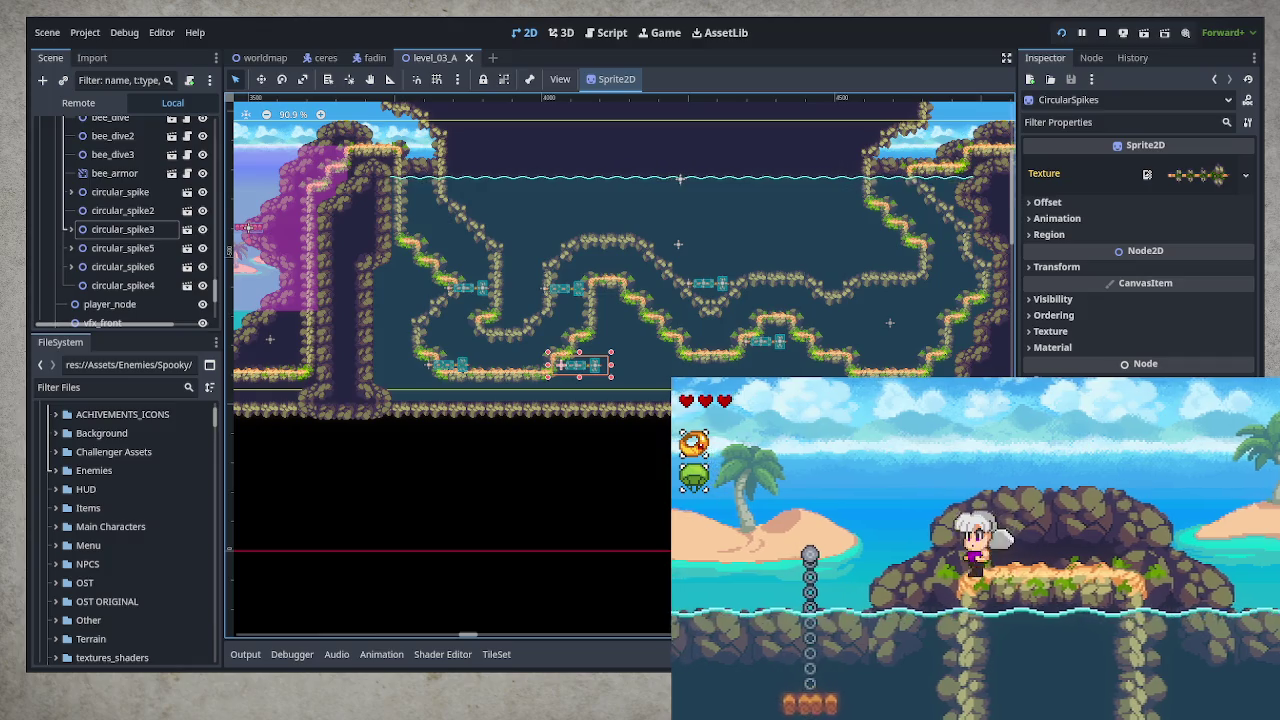
- Dash left, then walk right along the island's grassy rock ledge
{"action": "key", "text": "Left"}
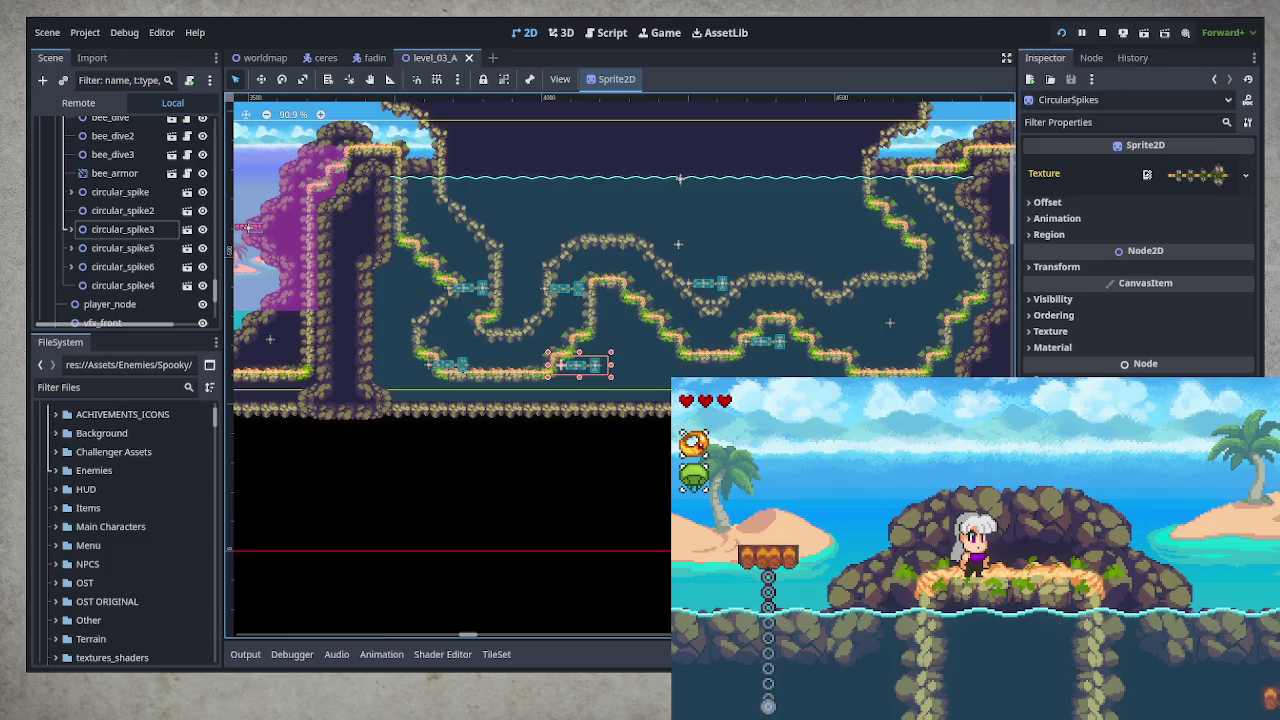
{"action": "key", "text": "Right"}
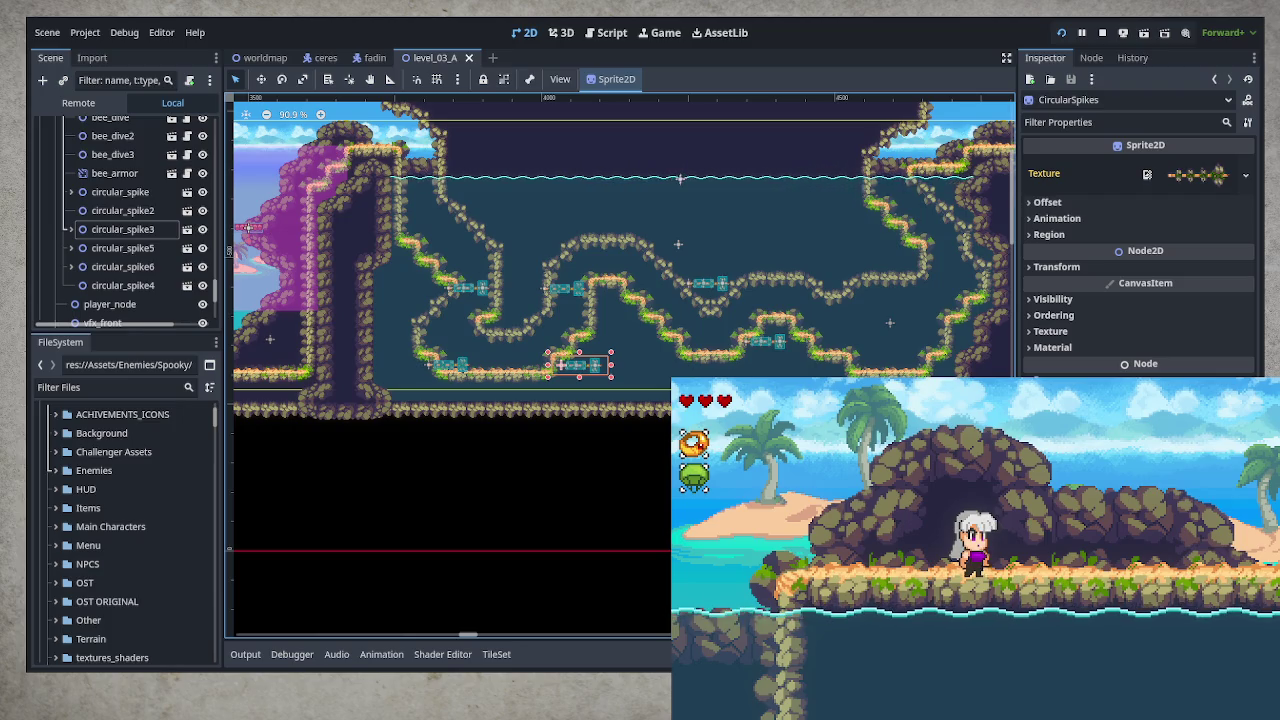
- Stop the running scene with F8 and skip the title screen to the Challengers menu
{"action": "key", "text": "F8"}
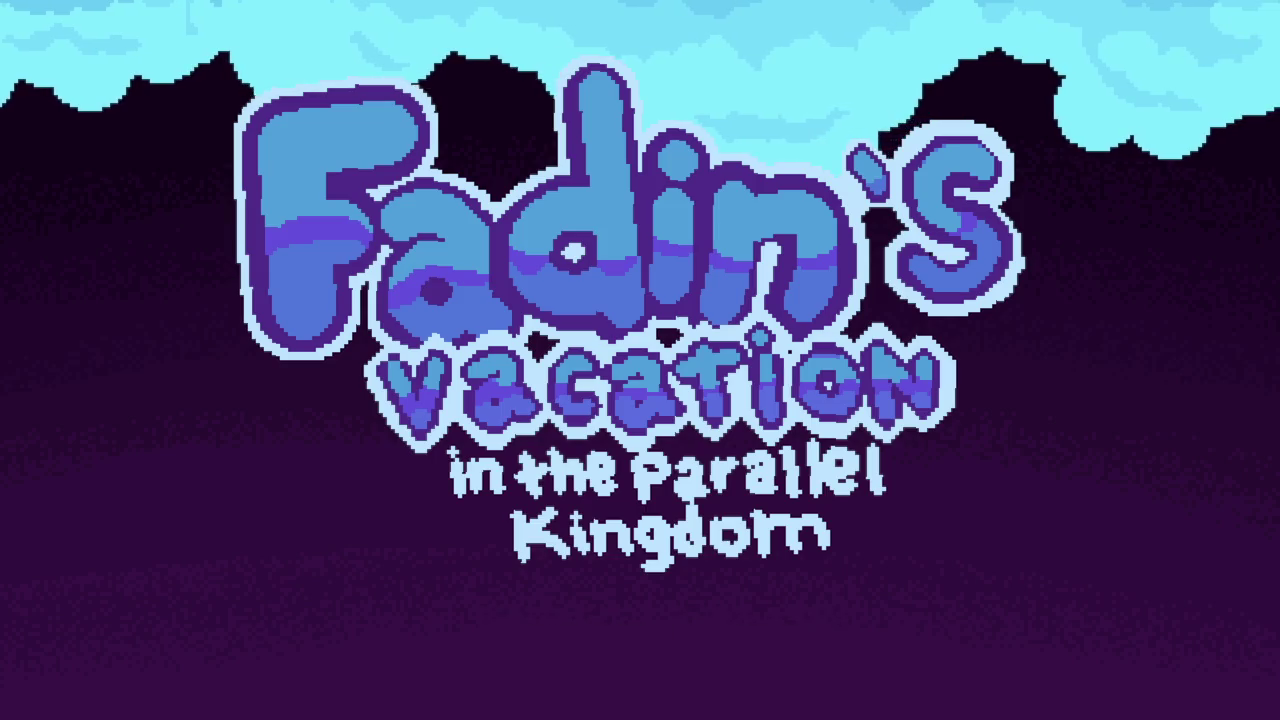
{"action": "key", "text": "Return"}
- Open Challenger mode and start The Floor is Lava!! challenge
{"action": "key", "text": "Down"}
{"action": "key", "text": "Down"}
{"action": "key", "text": "Down"}
{"action": "key", "text": "Down"}
{"action": "key", "text": "Return"}
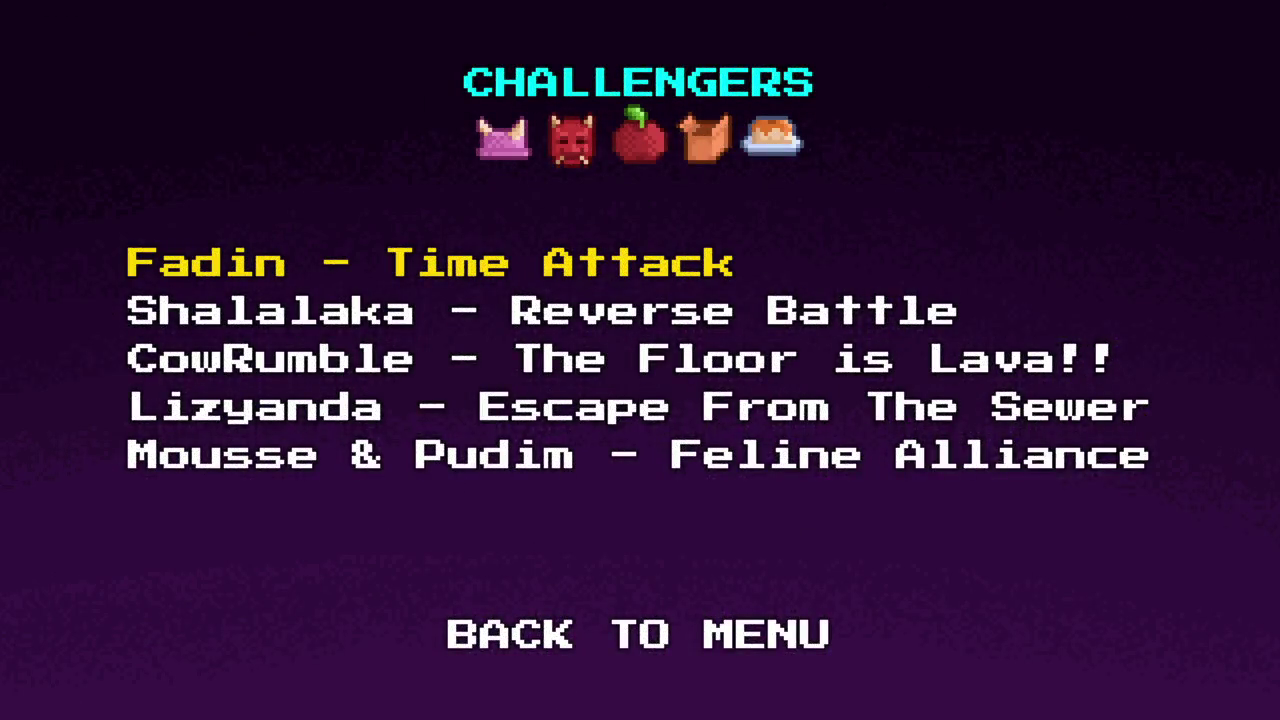
{"action": "key", "text": "Down"}
{"action": "key", "text": "Down"}
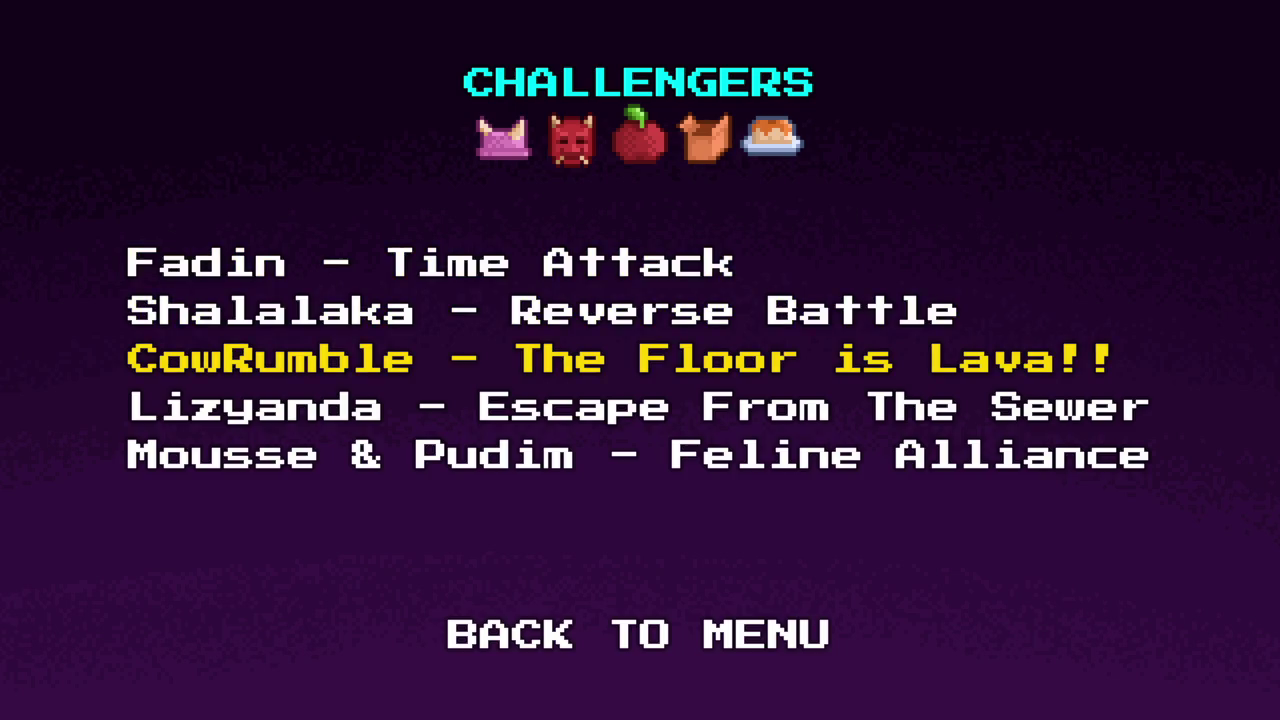
{"action": "key", "text": "Return"}
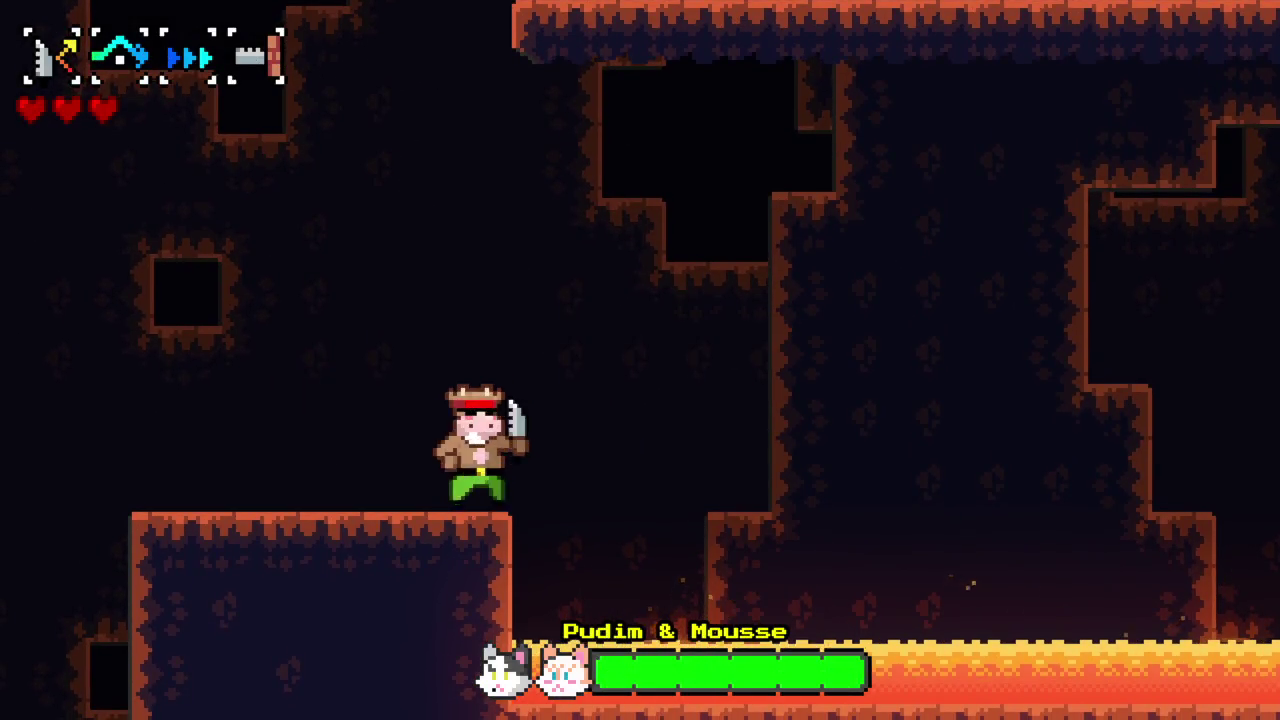
- Grapple the ceiling swinging right, then grapple-dash back left toward the boss
{"action": "key", "text": "x"}
{"action": "key", "text": "Right"}
{"action": "key", "text": "x"}
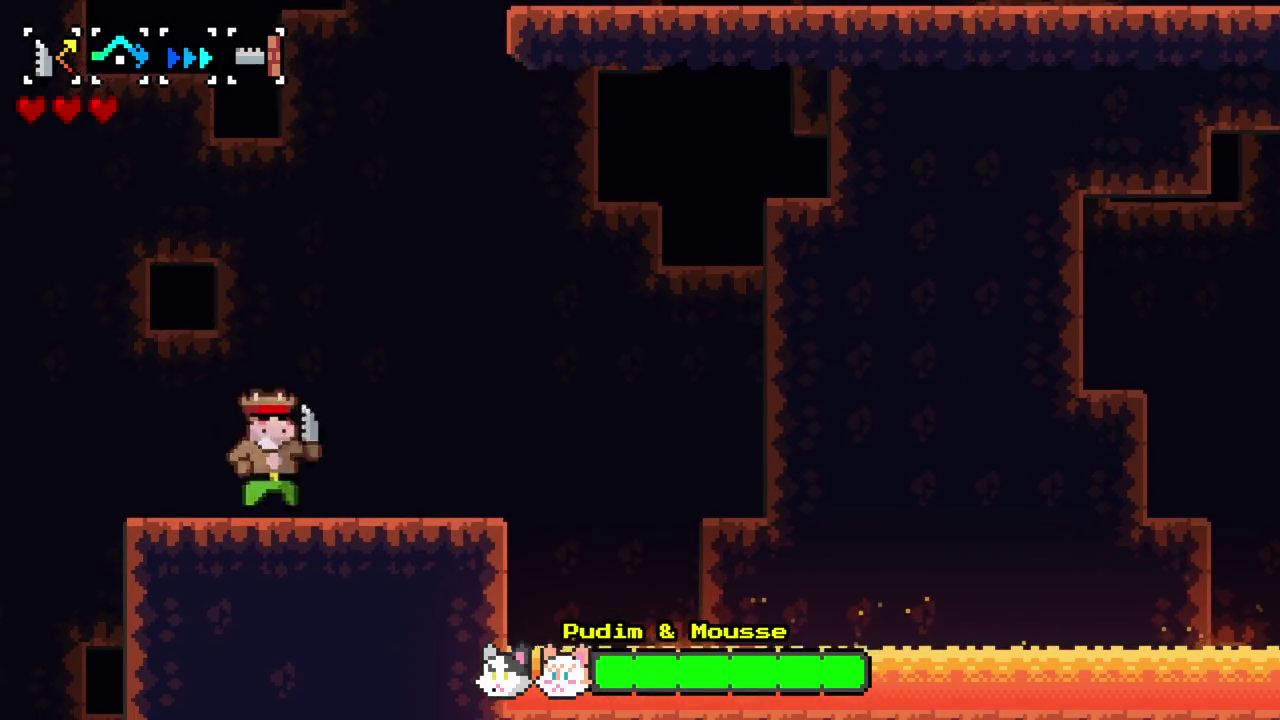
{"action": "key", "text": "x"}
{"action": "key", "text": "Right"}
{"action": "key", "text": "x"}
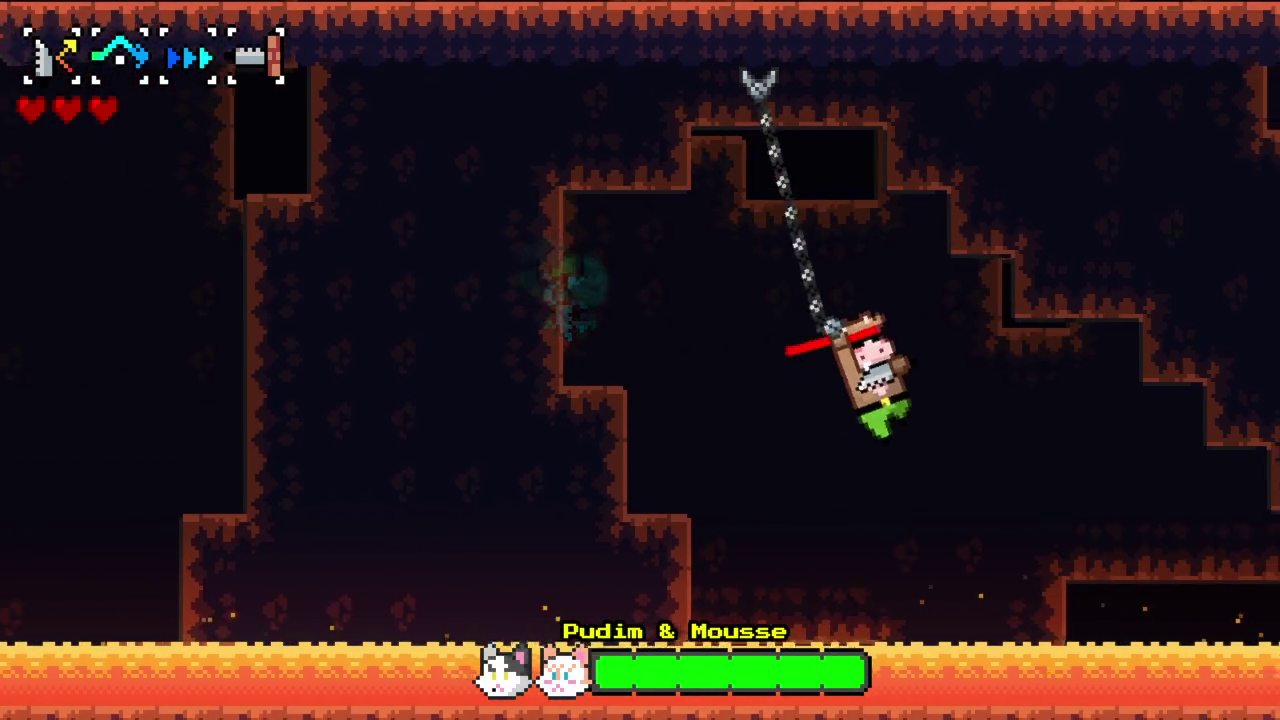
{"action": "key", "text": "c"}
{"action": "key", "text": "x"}
{"action": "key", "text": "c"}
{"action": "key", "text": "x"}
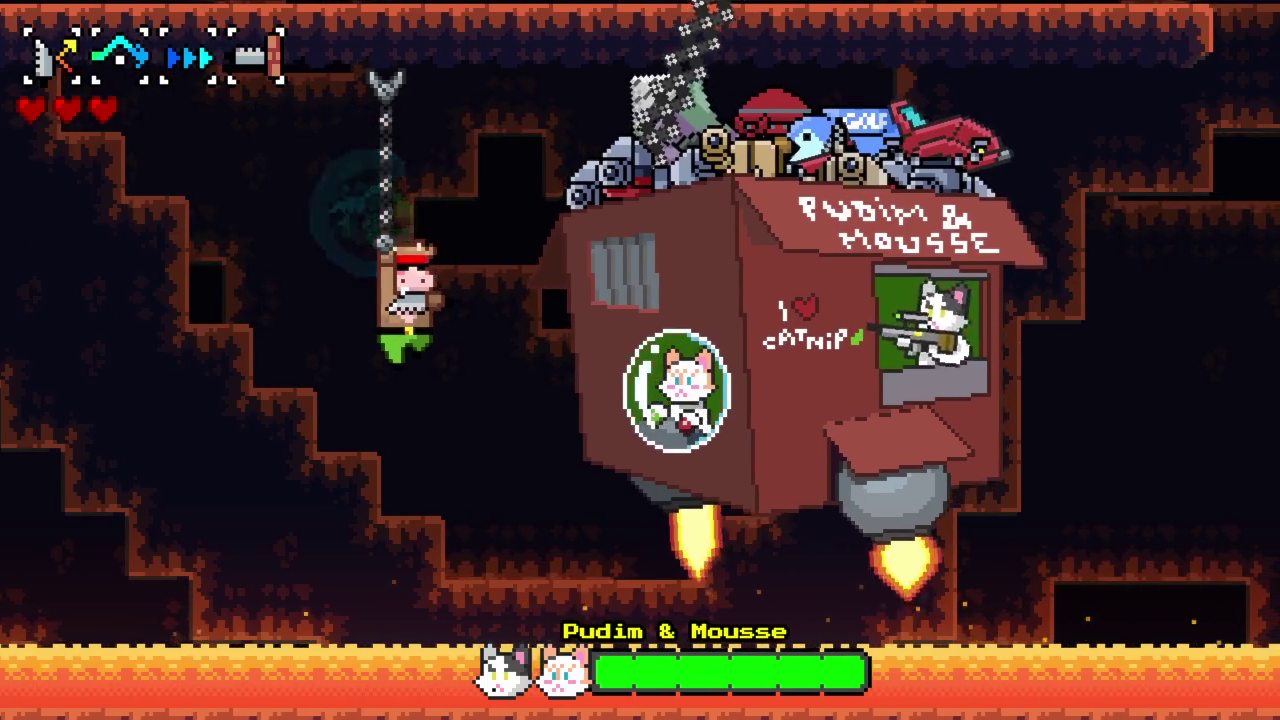
{"action": "key", "text": "c"}
{"action": "key", "text": "x"}
- Spin-dash between chains, re-hooking the ceiling each time
{"action": "key", "text": "x"}
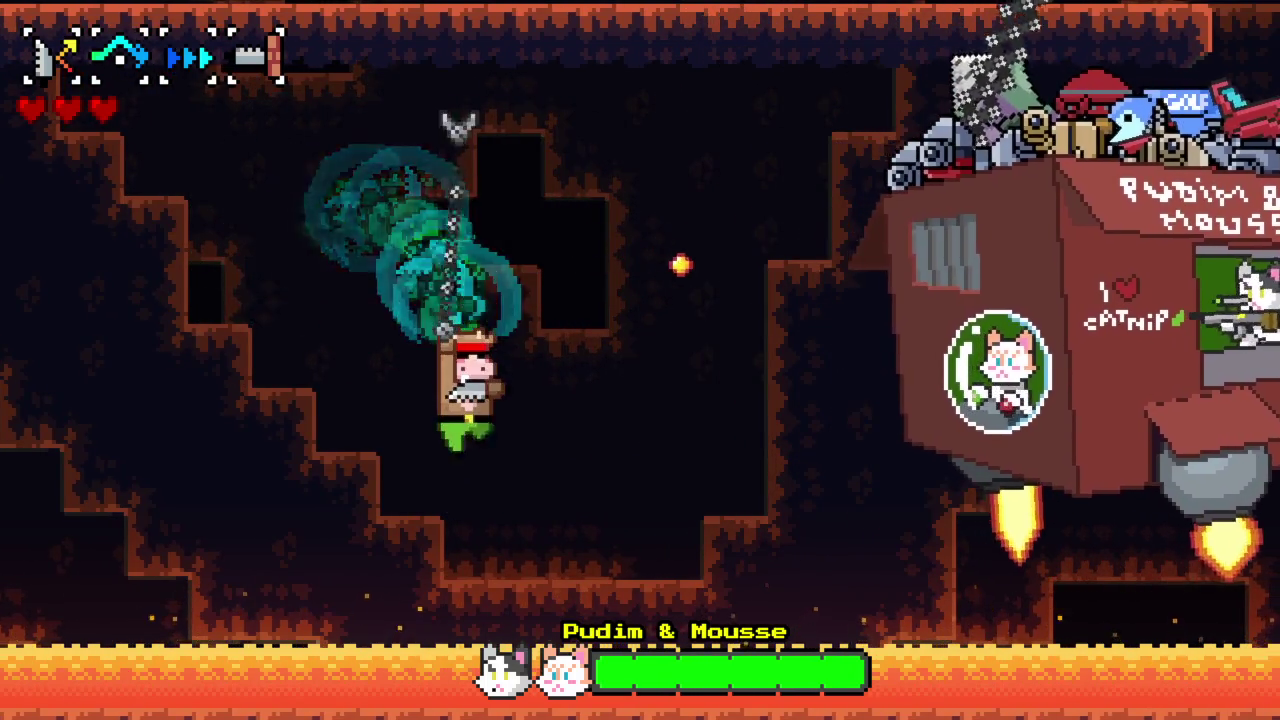
{"action": "key", "text": "c"}
{"action": "key", "text": "x"}
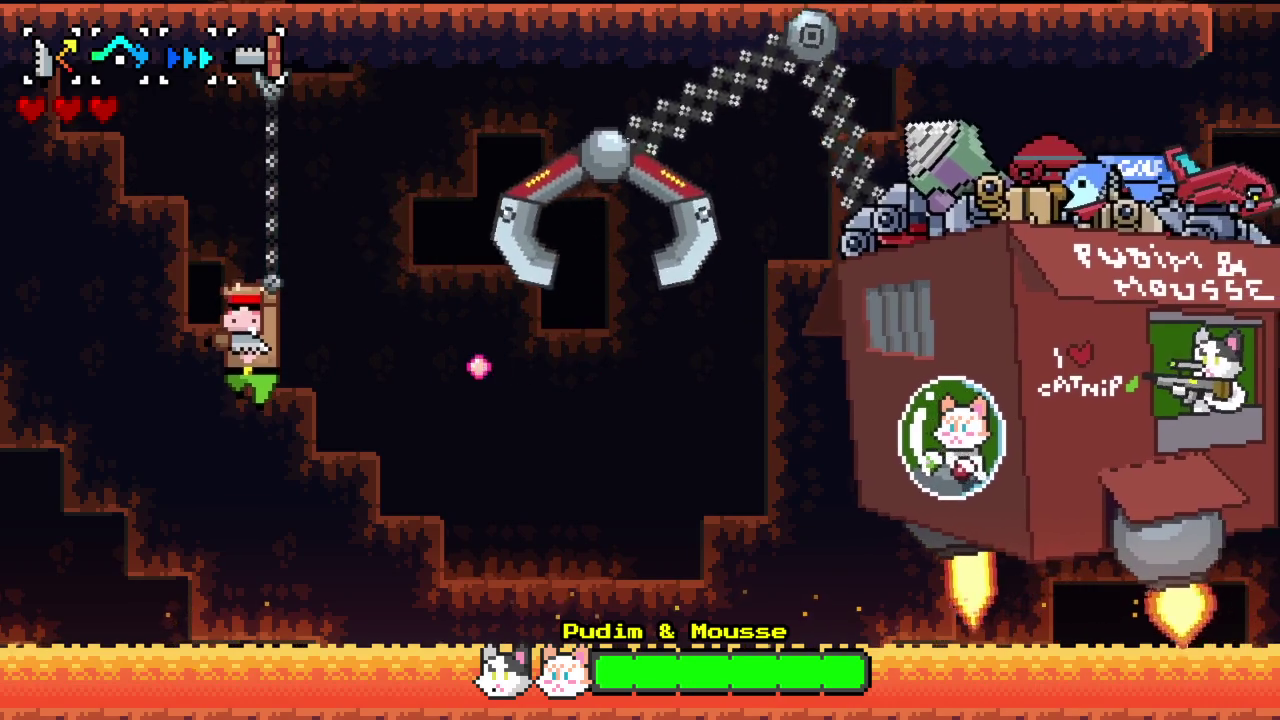
{"action": "key", "text": "c"}
{"action": "key", "text": "x"}
{"action": "key", "text": "c"}
{"action": "key", "text": "x"}
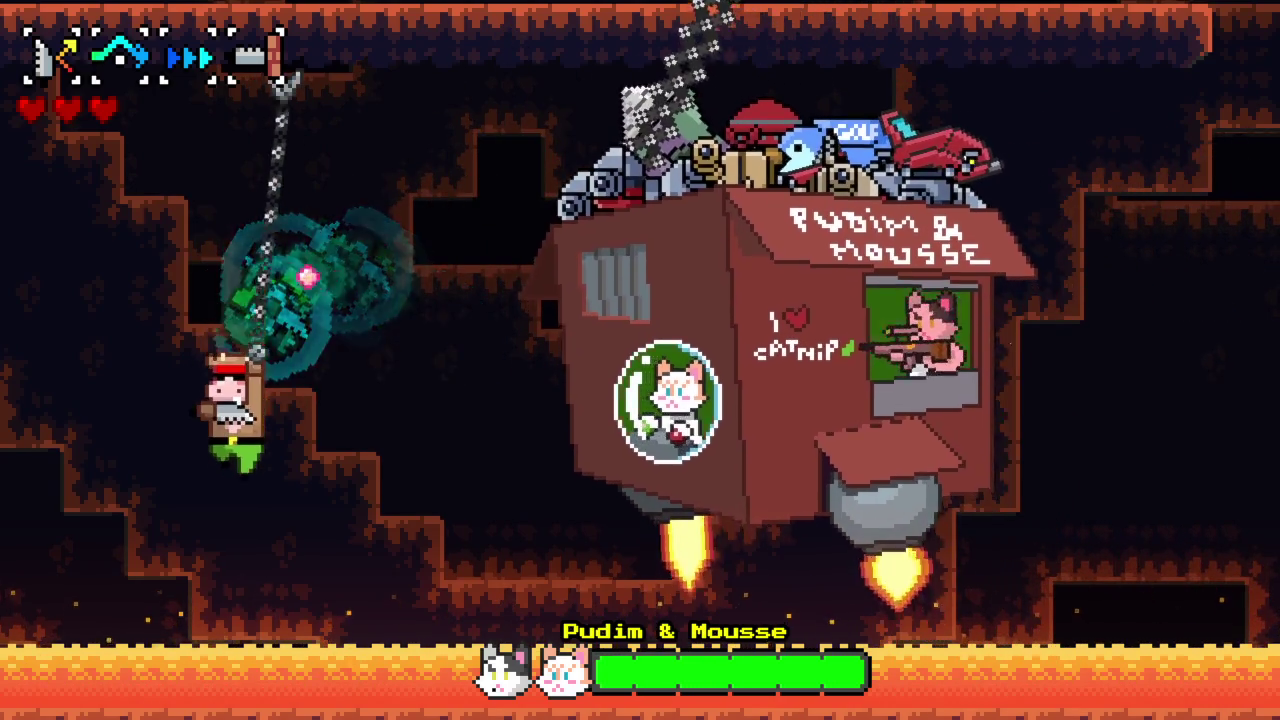
{"action": "key", "text": "c"}
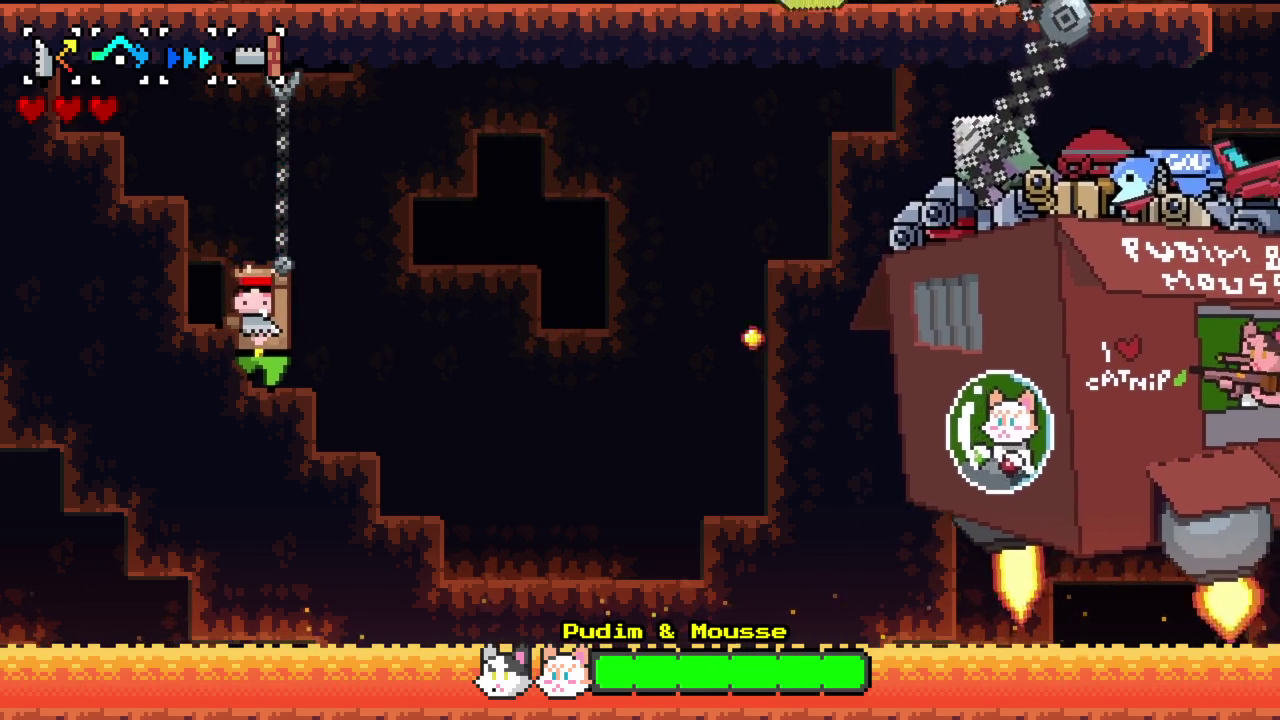
{"action": "key", "text": "x"}
{"action": "key", "text": "c"}
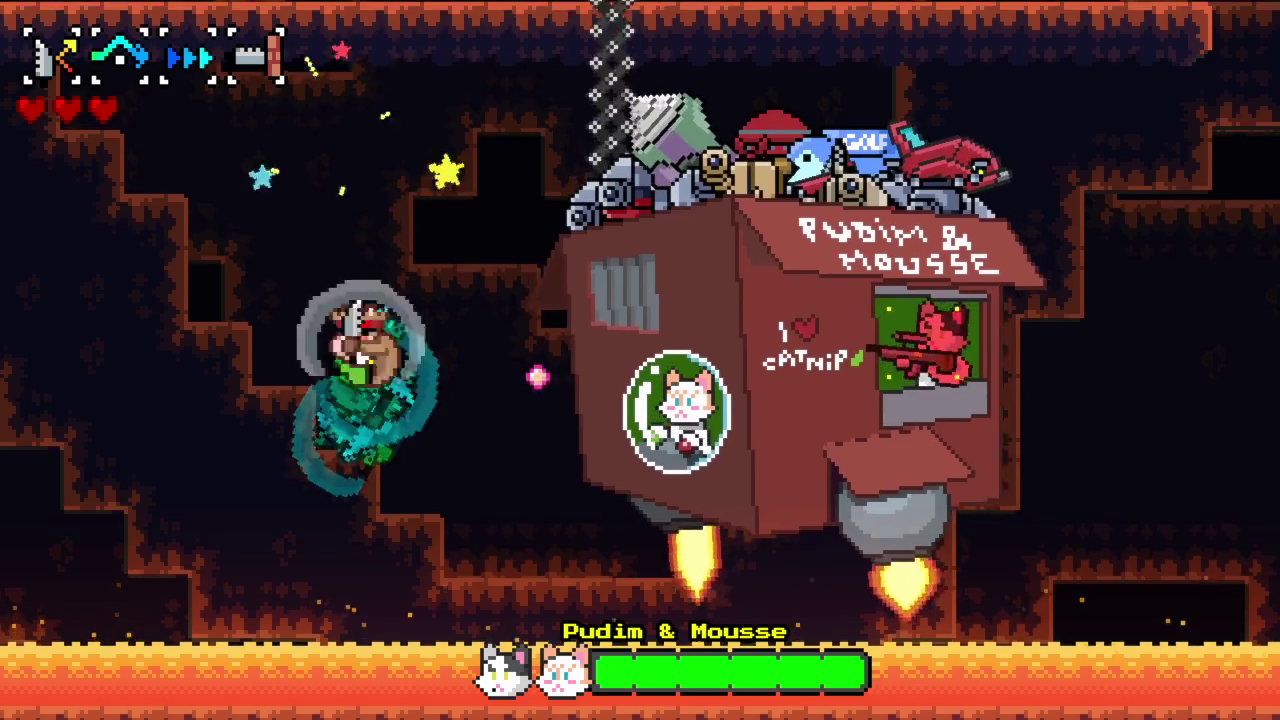
{"action": "key", "text": "x"}
- Climb the hanging chains and dash to hook chains further left, then right
{"action": "key", "text": "Up"}
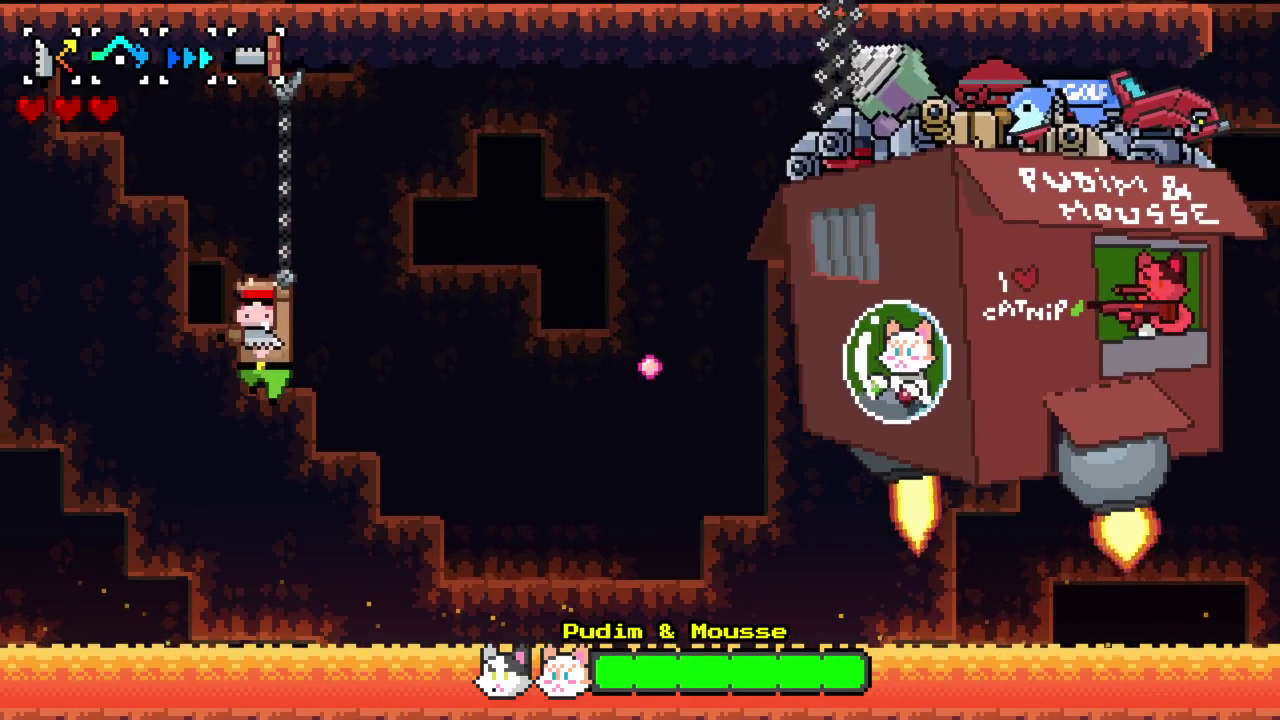
{"action": "key", "text": "Up"}
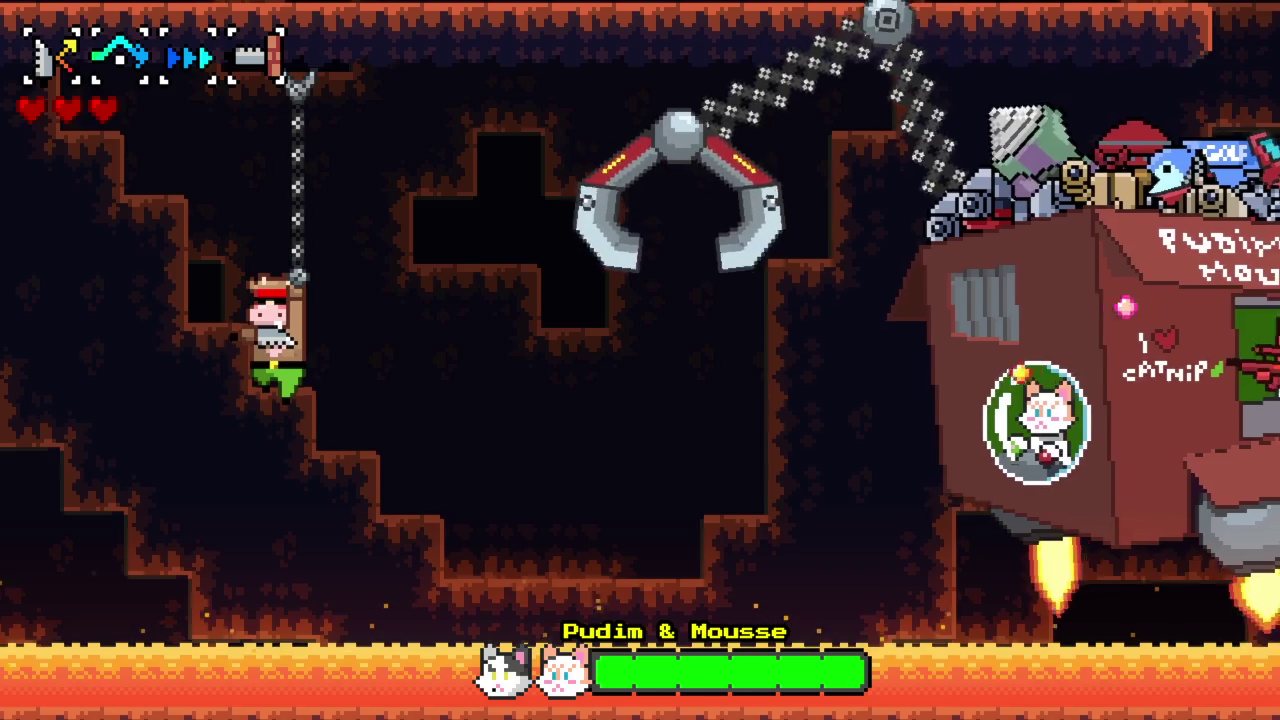
{"action": "key", "text": "c"}
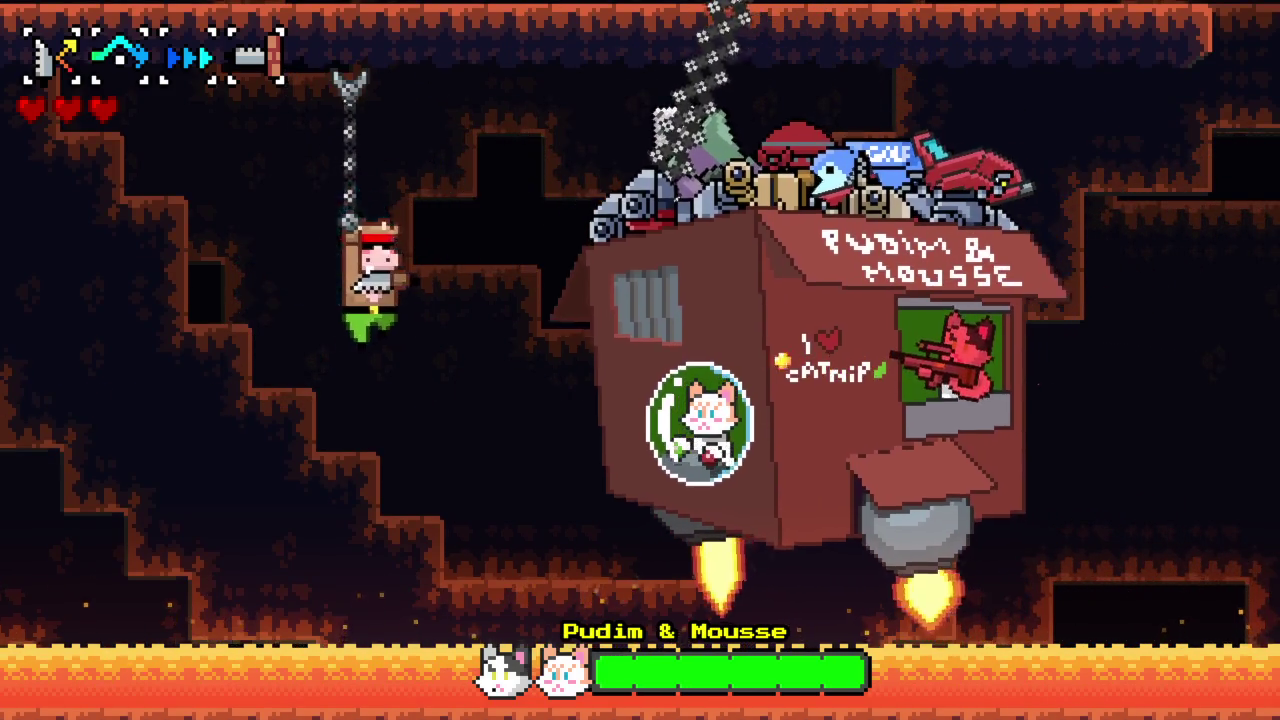
{"action": "key", "text": "c"}
{"action": "key", "text": "x"}
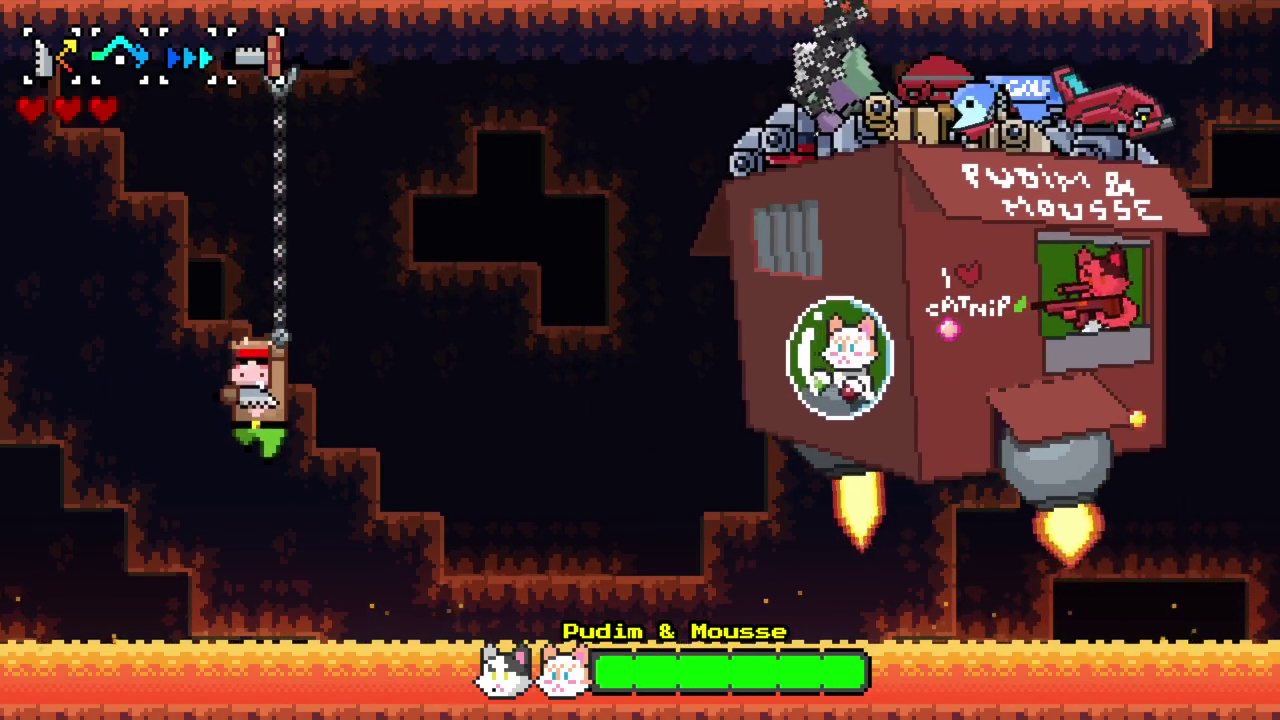
{"action": "key", "text": "Up"}
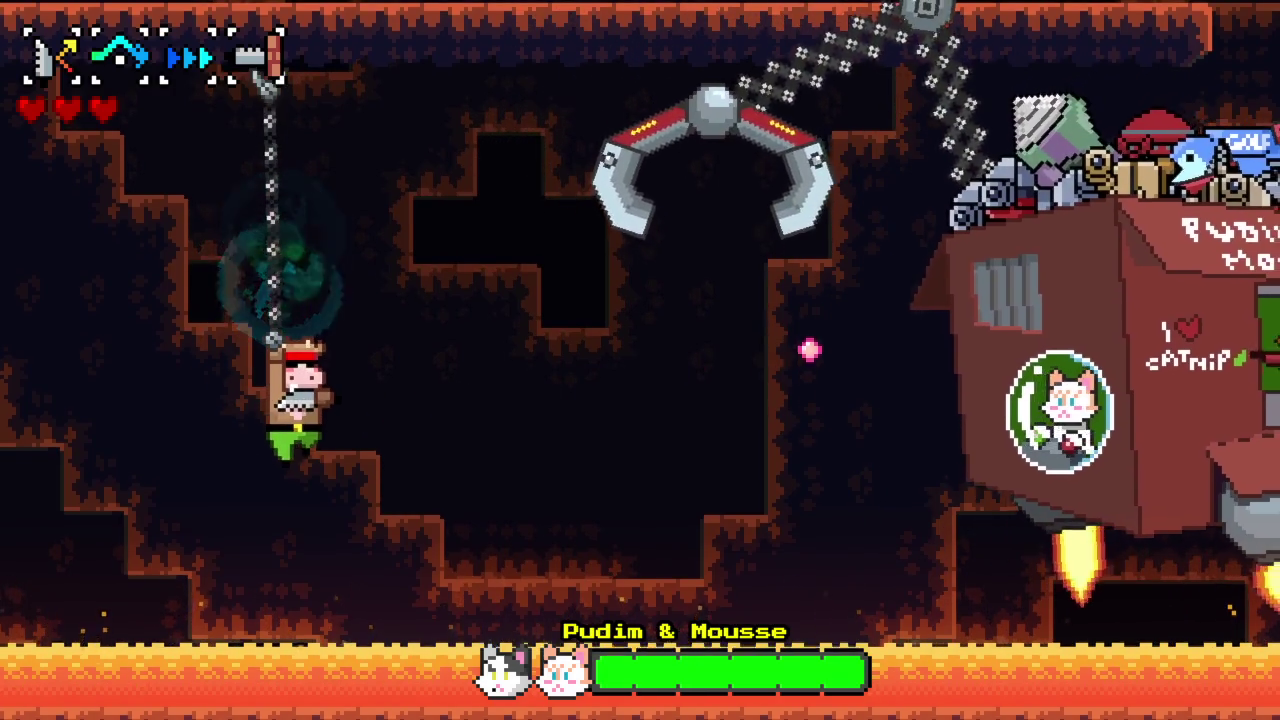
{"action": "key", "text": "Up"}
{"action": "key", "text": "c"}
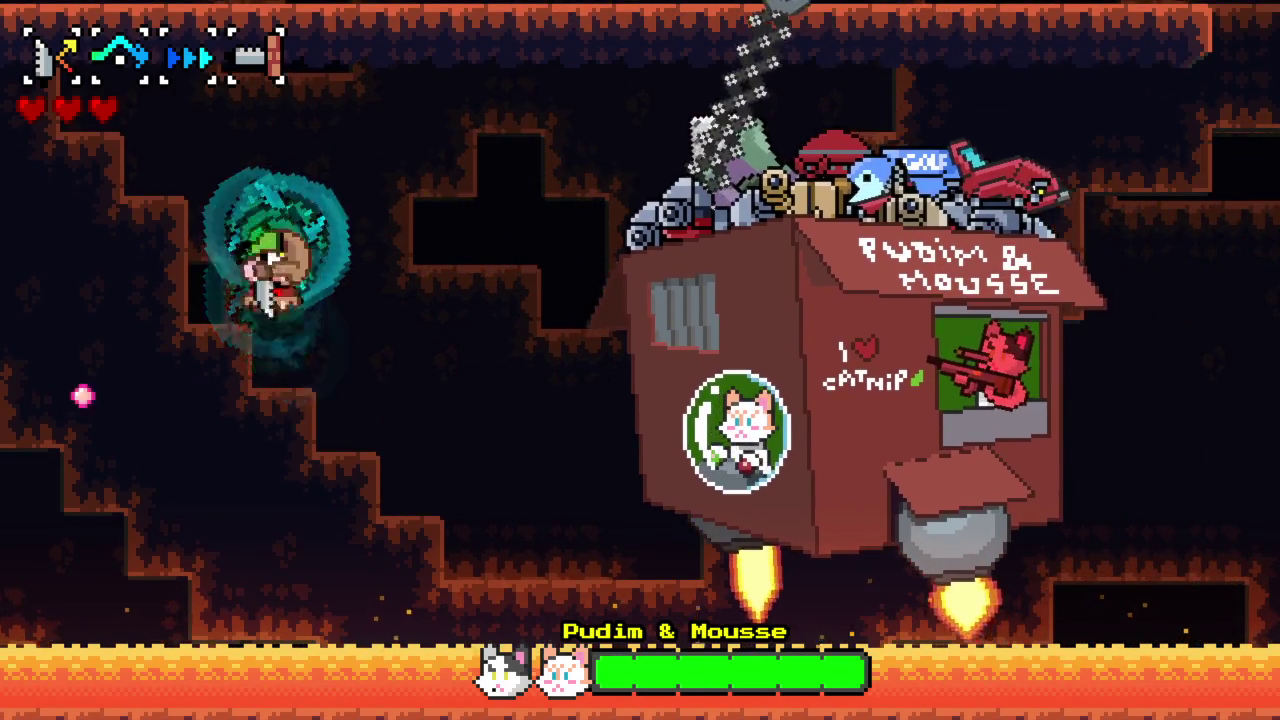
{"action": "key", "text": "x"}
{"action": "key", "text": "c"}
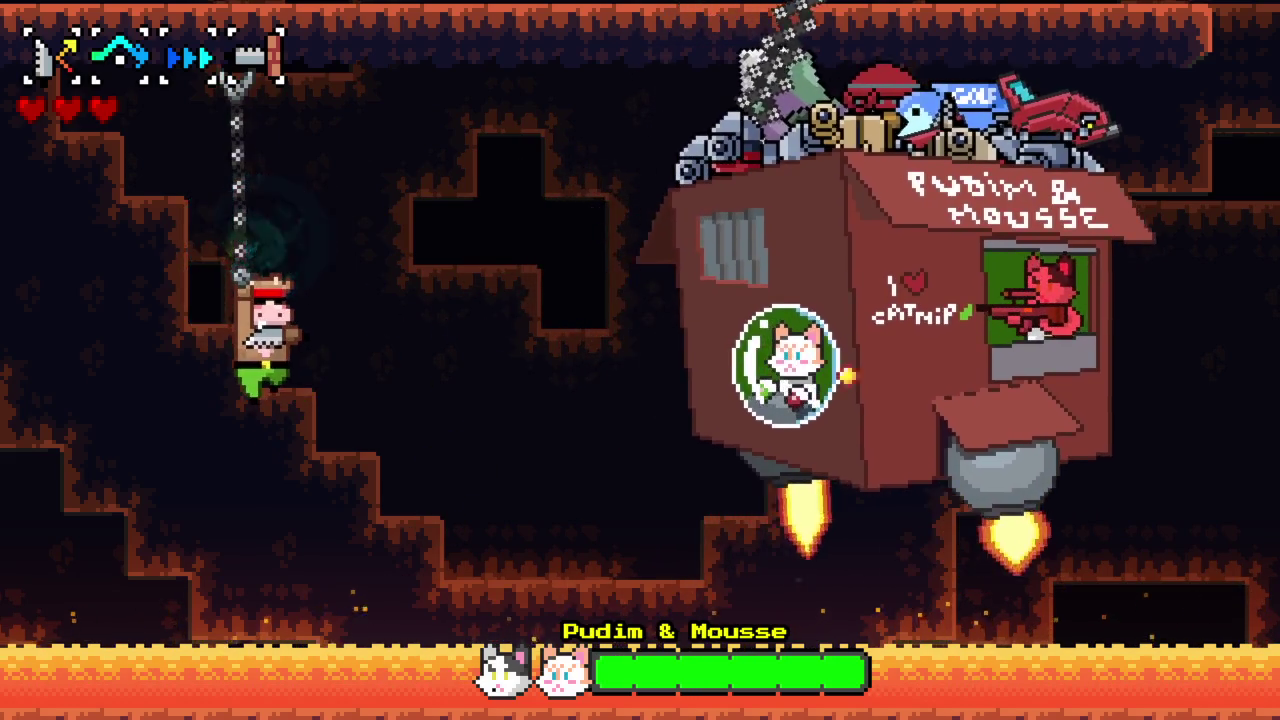
{"action": "key", "text": "c"}
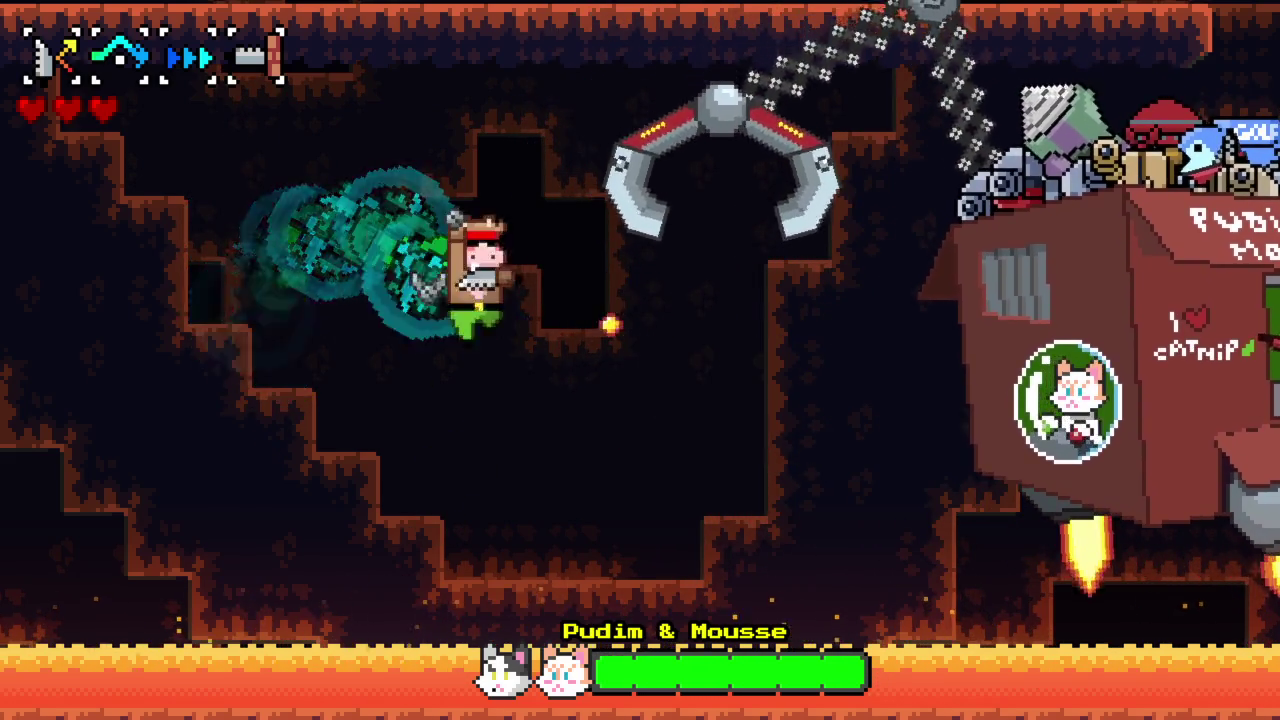
{"action": "key", "text": "x"}
- Grab the boss claw's chain, then keep releasing and re-hooking ceiling chains
{"action": "key", "text": "c"}
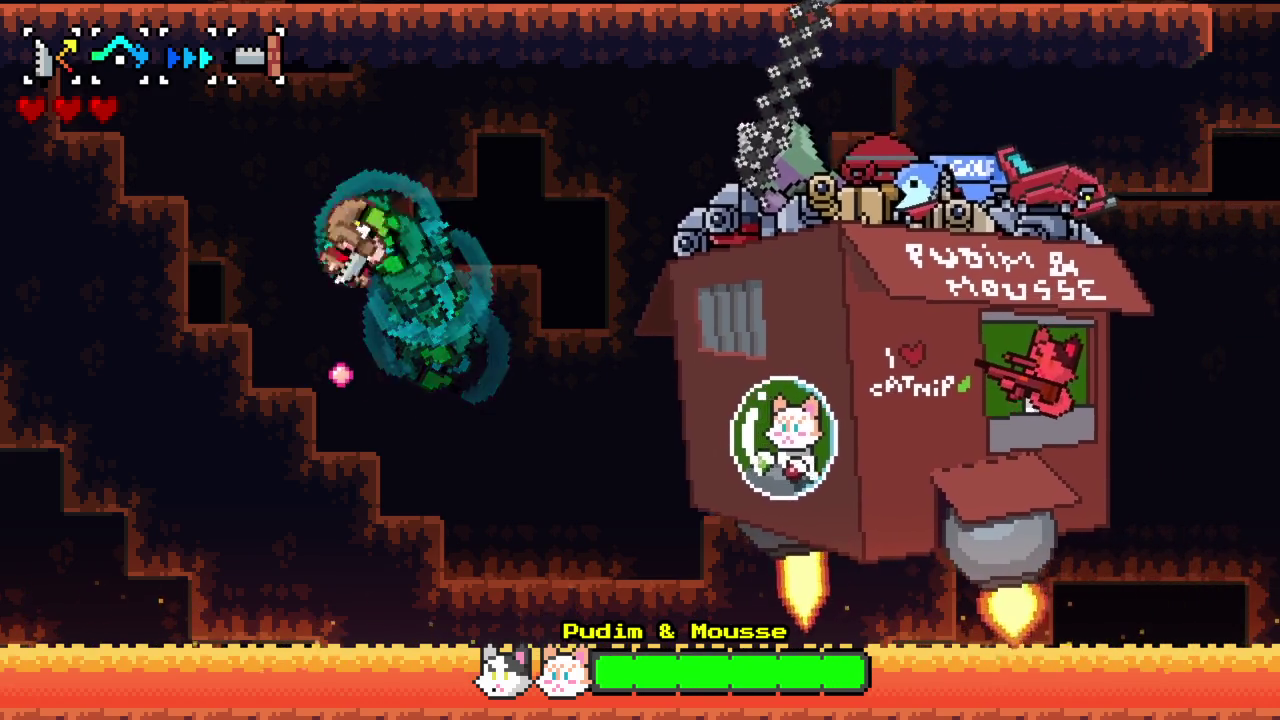
{"action": "key", "text": "x"}
{"action": "key", "text": "c"}
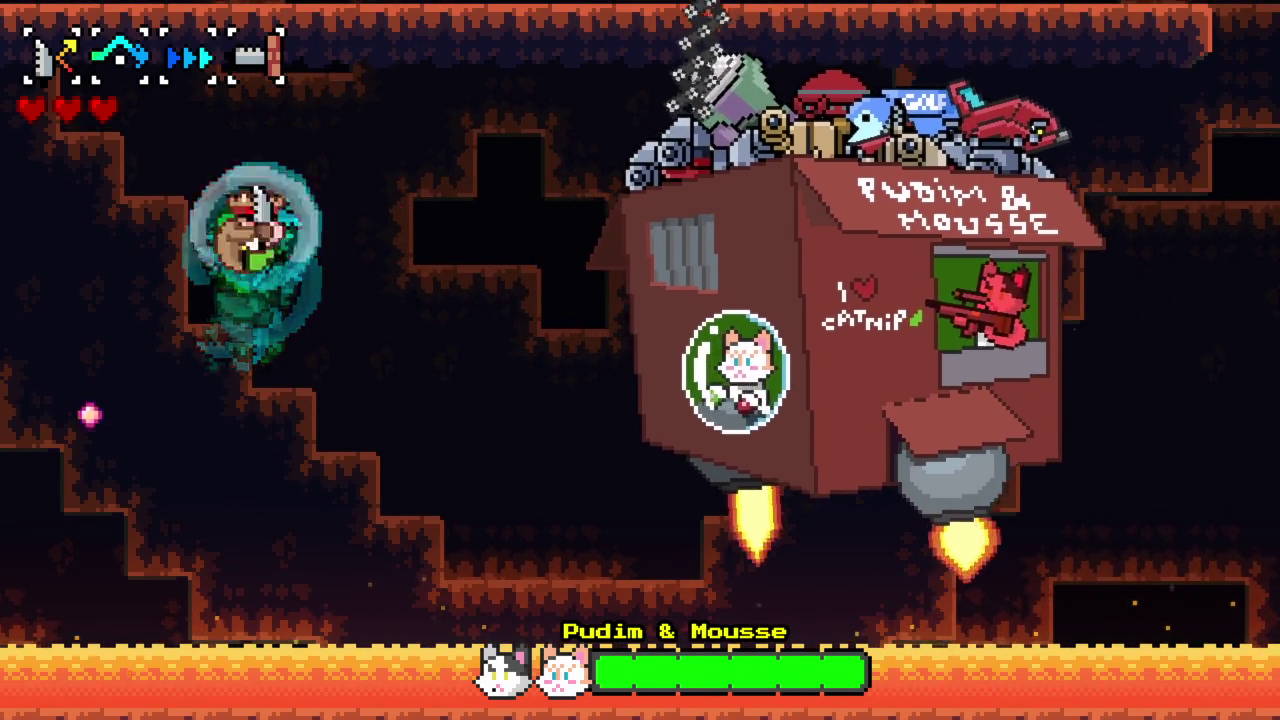
{"action": "key", "text": "x"}
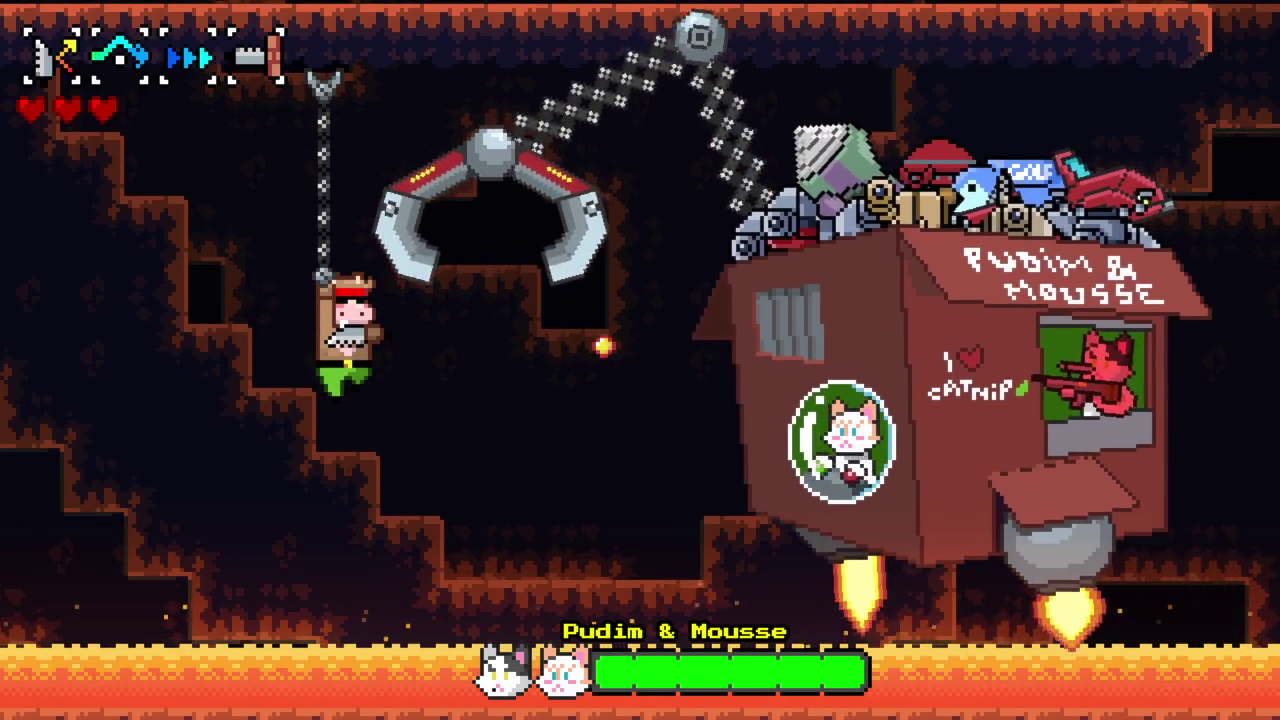
{"action": "key", "text": "c"}
{"action": "key", "text": "x"}
{"action": "key", "text": "c"}
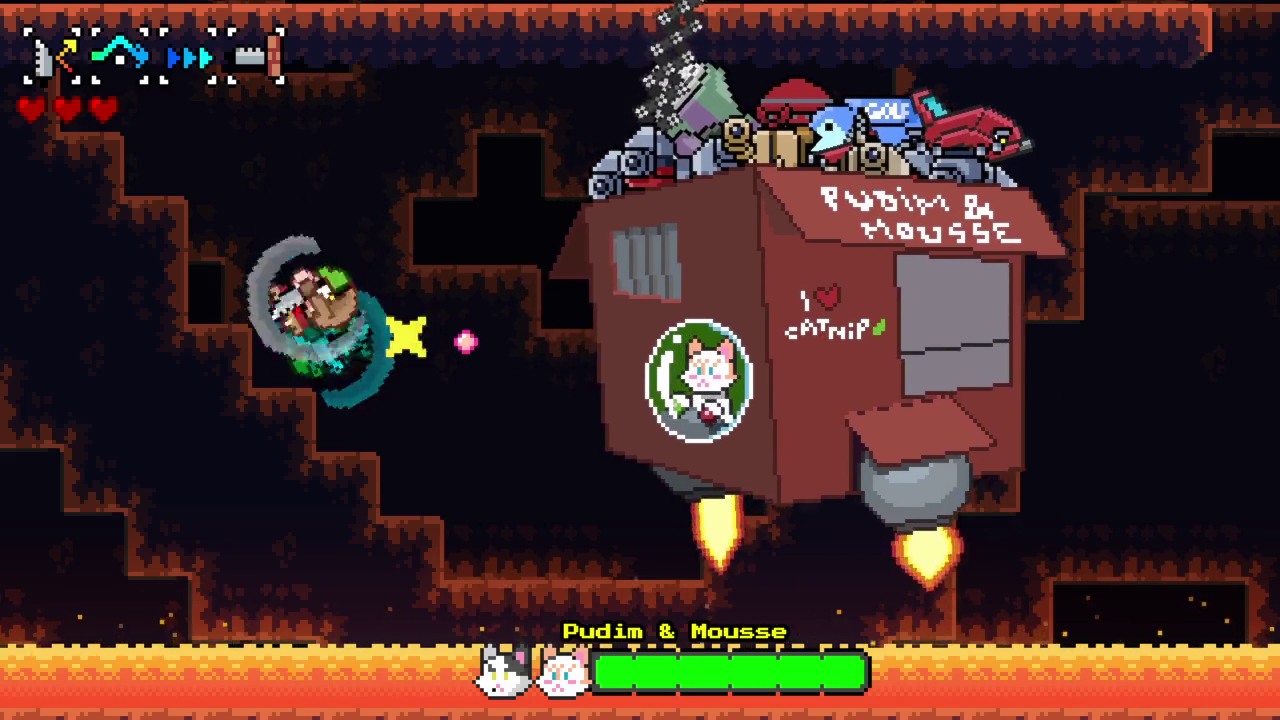
{"action": "key", "text": "x"}
{"action": "key", "text": "c"}
{"action": "key", "text": "x"}
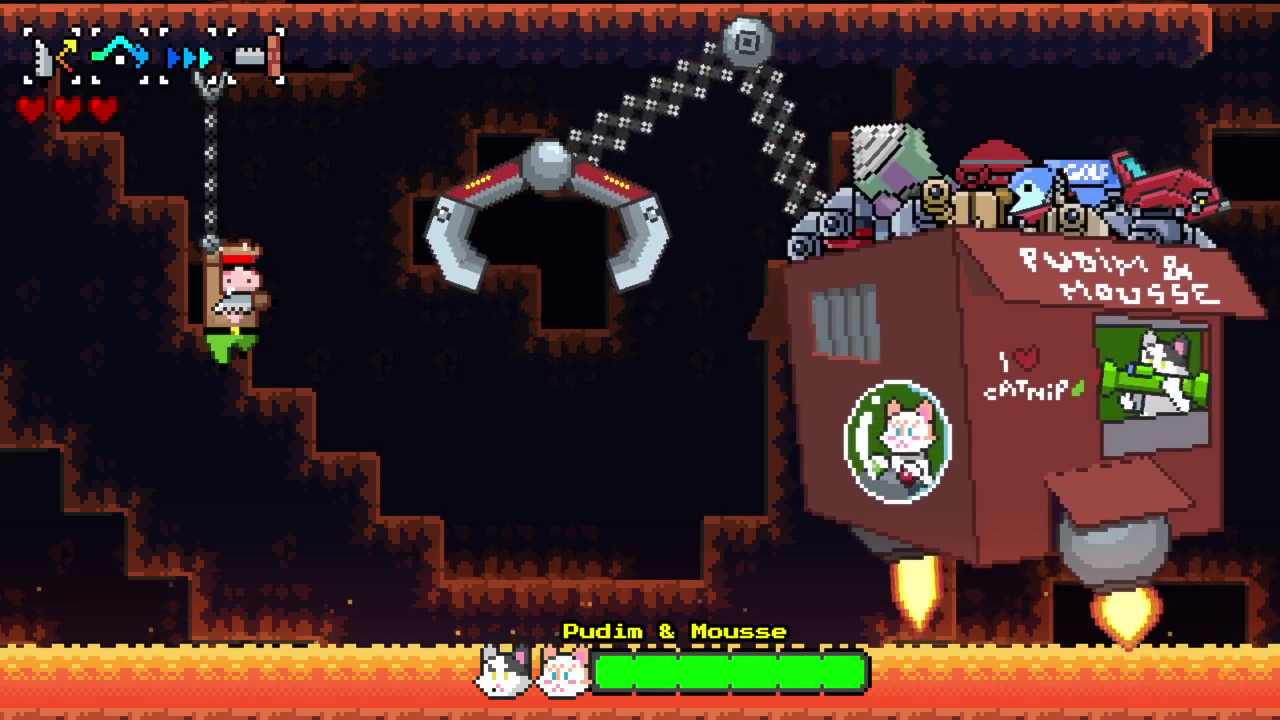
- Spin into the boss for damage, then hook the orange platform's chain and the floating anchor
{"action": "key", "text": "c"}
{"action": "key", "text": "x"}
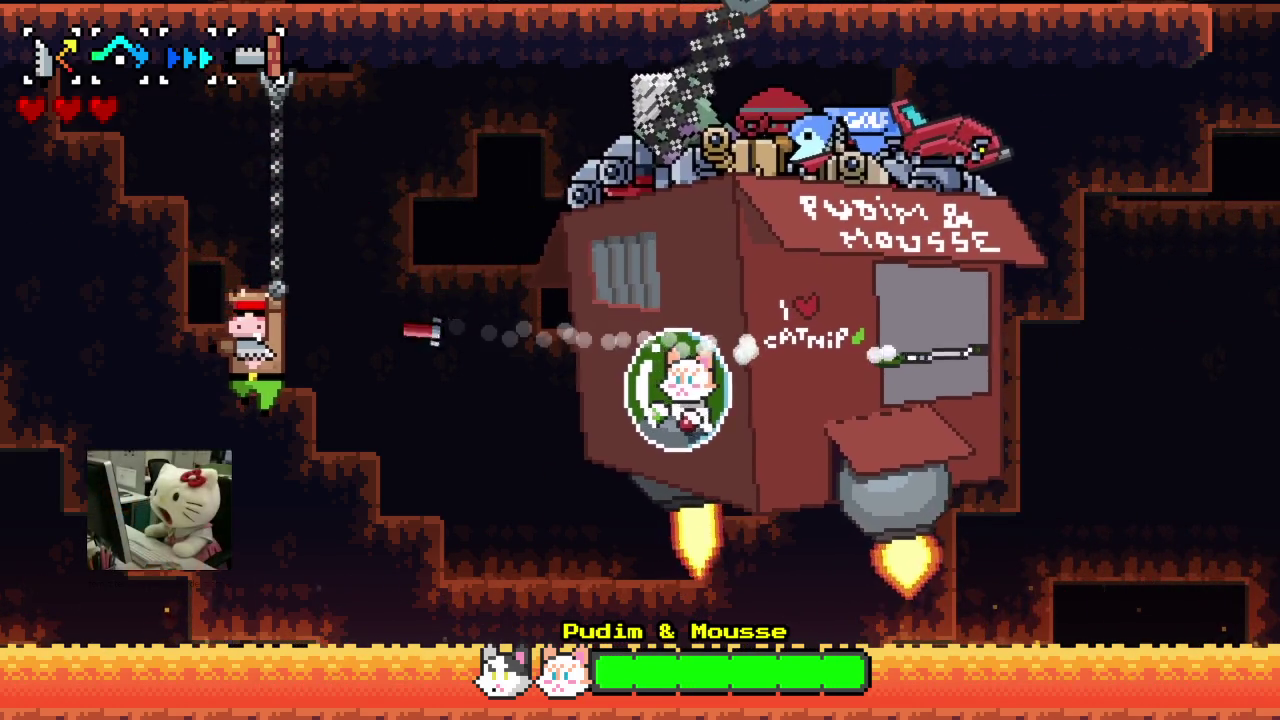
{"action": "key", "text": "c"}
{"action": "key", "text": "x"}
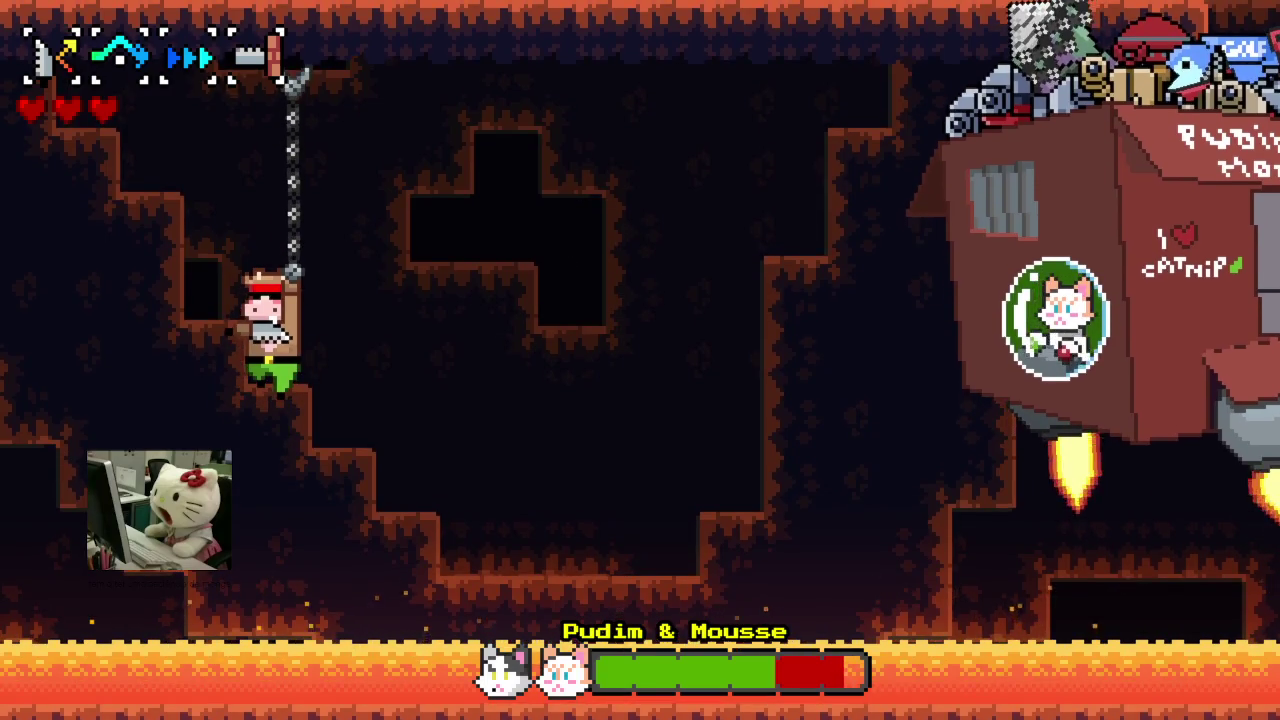
{"action": "key", "text": "c"}
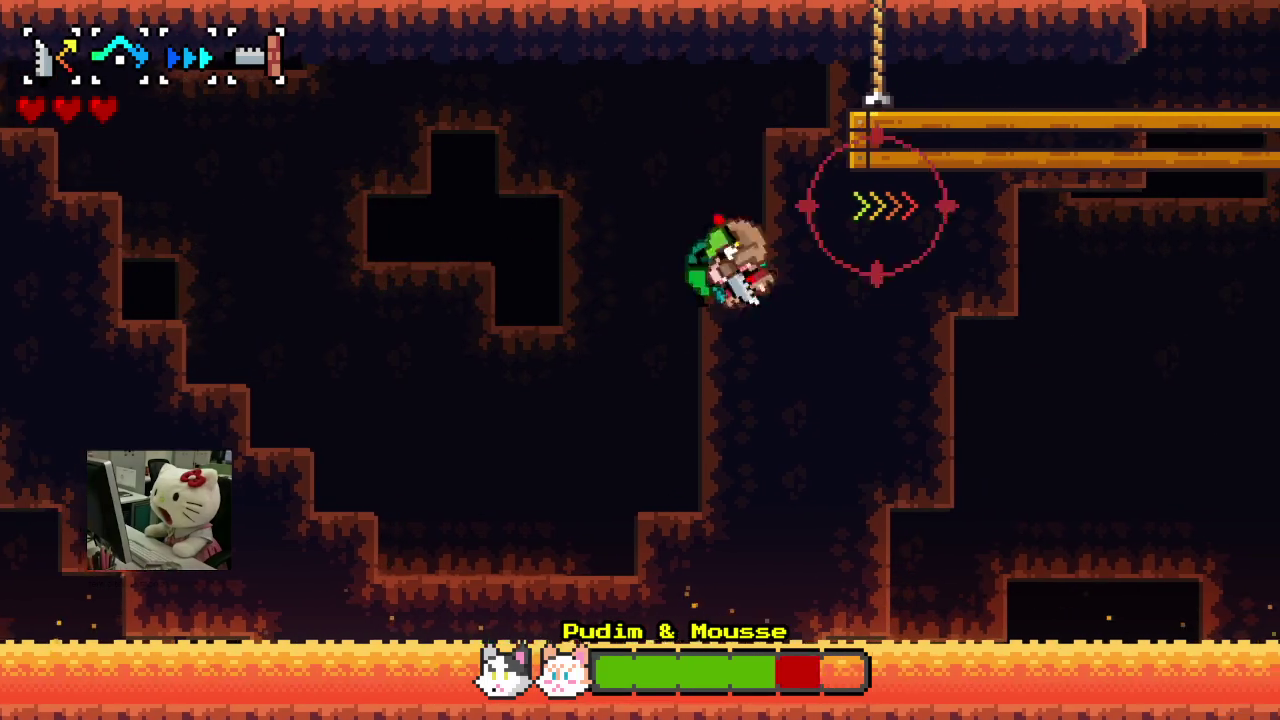
{"action": "key", "text": "x"}
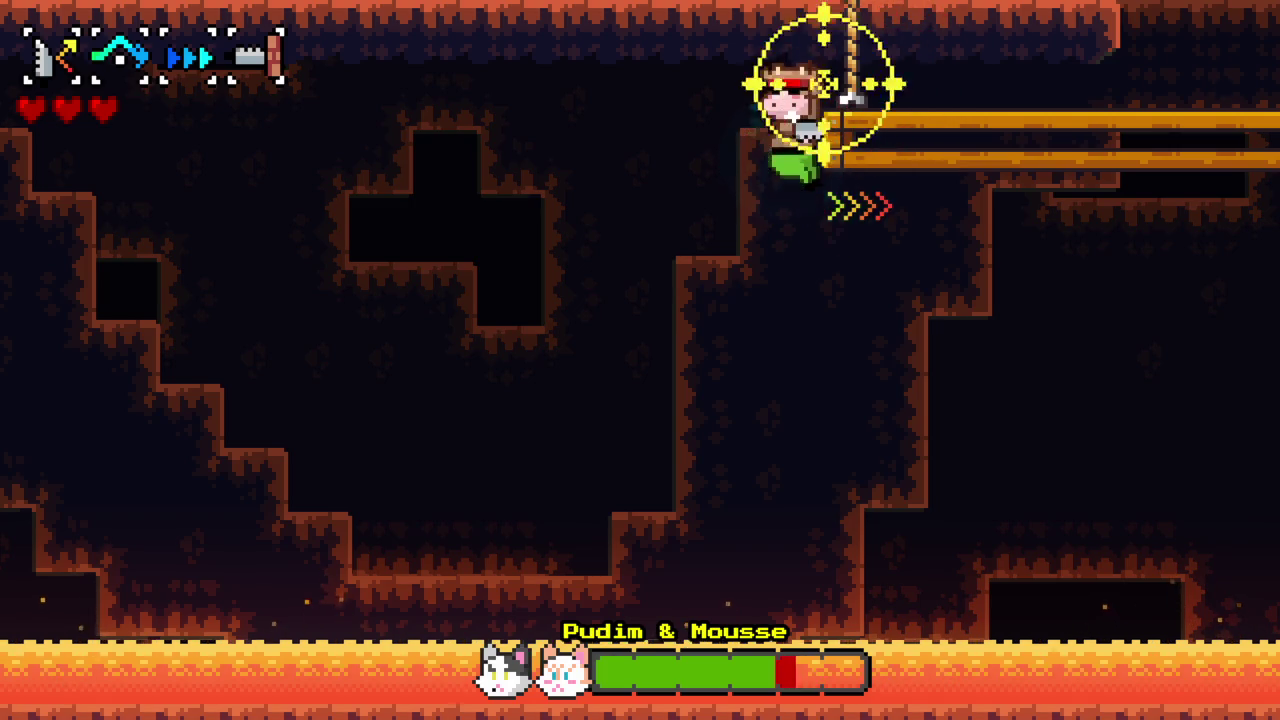
{"action": "key", "text": "x"}
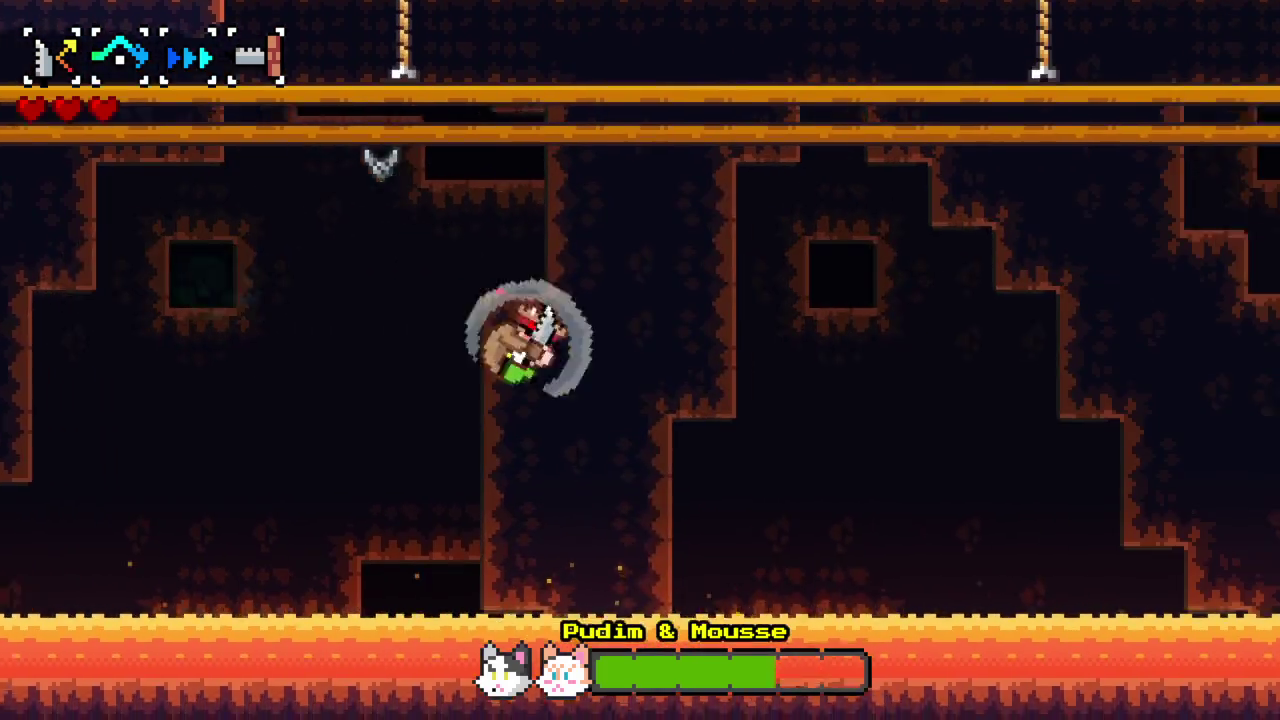
{"action": "key", "text": "c"}
{"action": "key", "text": "x"}
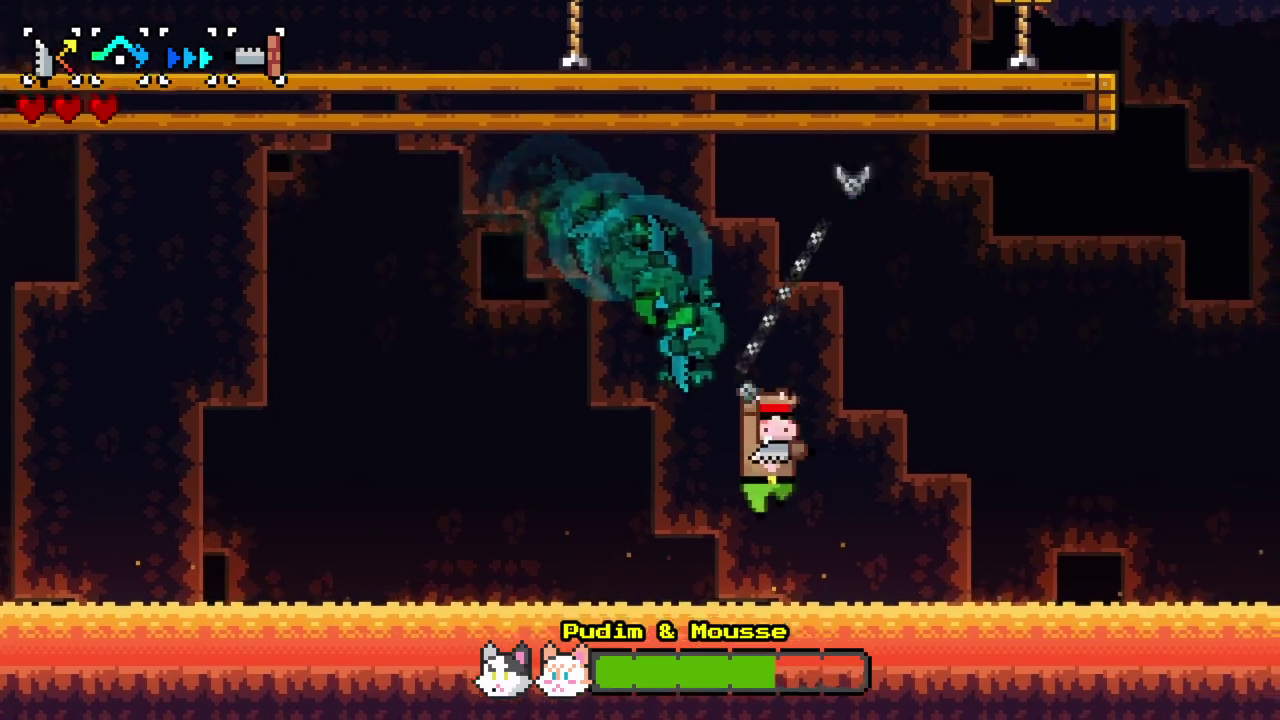
- Dash back and forth between hooks near the boss ship until the character falls
{"action": "key", "text": "c"}
{"action": "key", "text": "x"}
{"action": "key", "text": "c"}
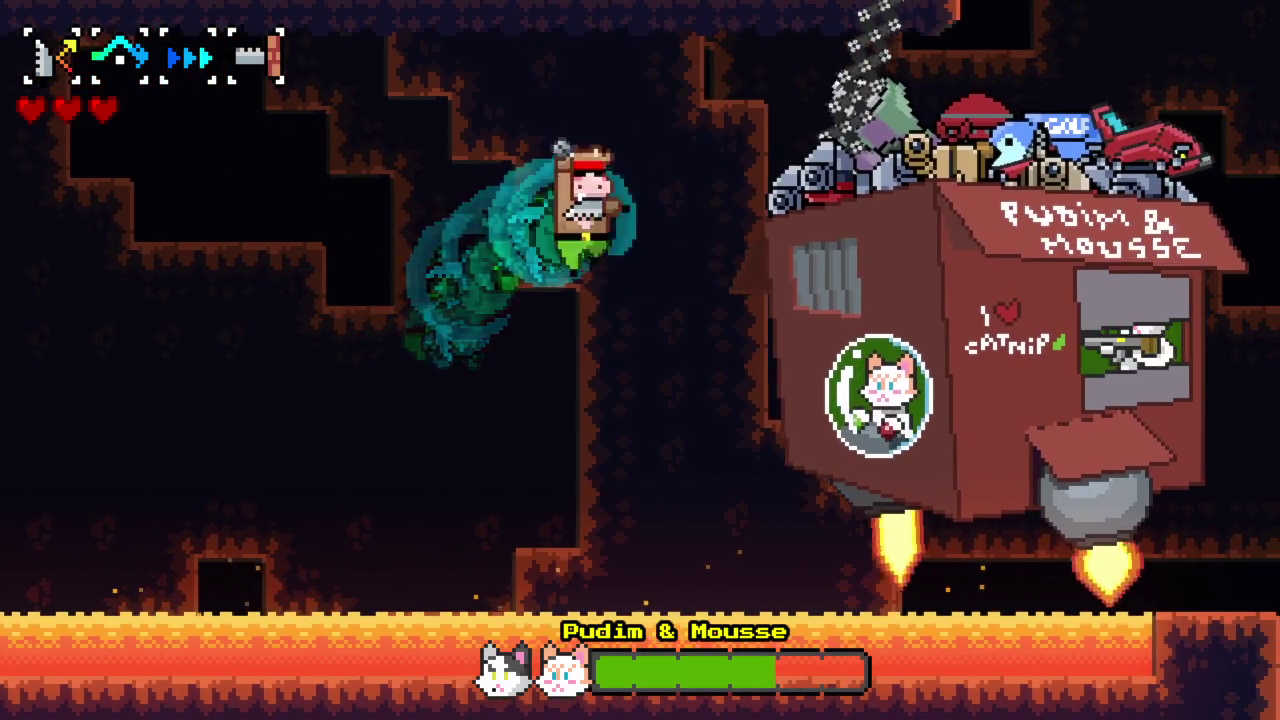
{"action": "key", "text": "x"}
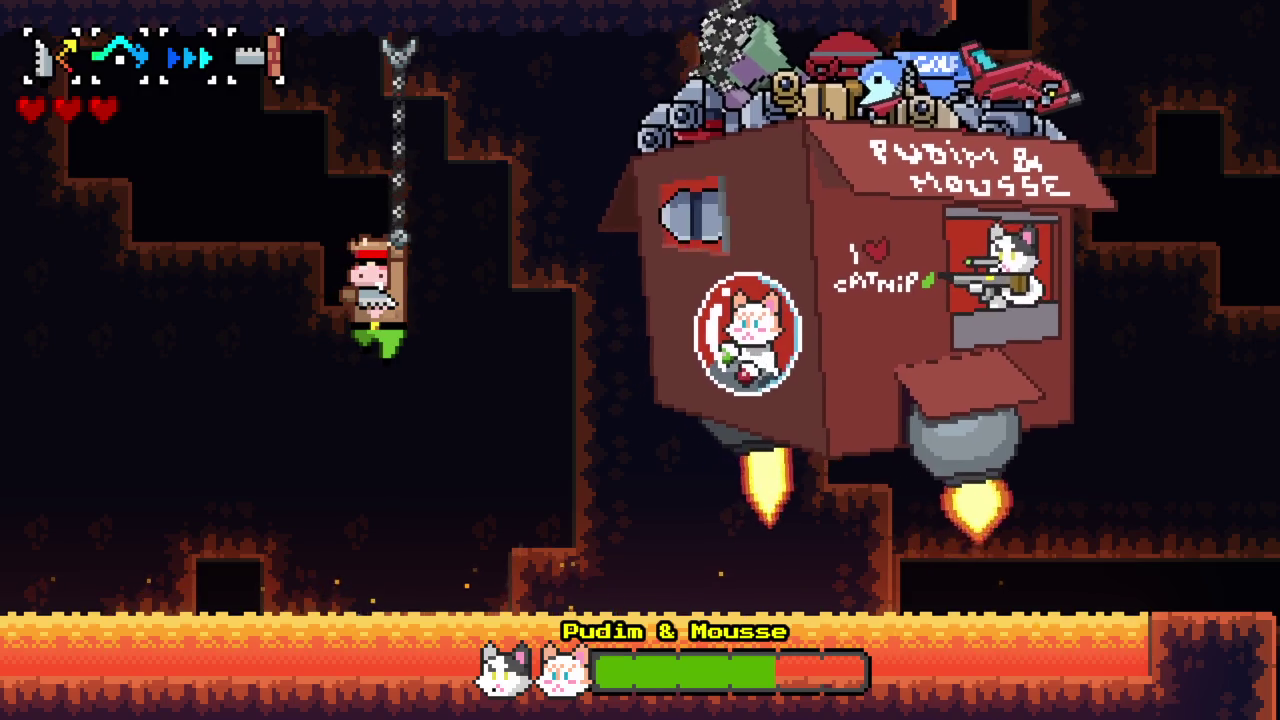
{"action": "key", "text": "c"}
{"action": "key", "text": "x"}
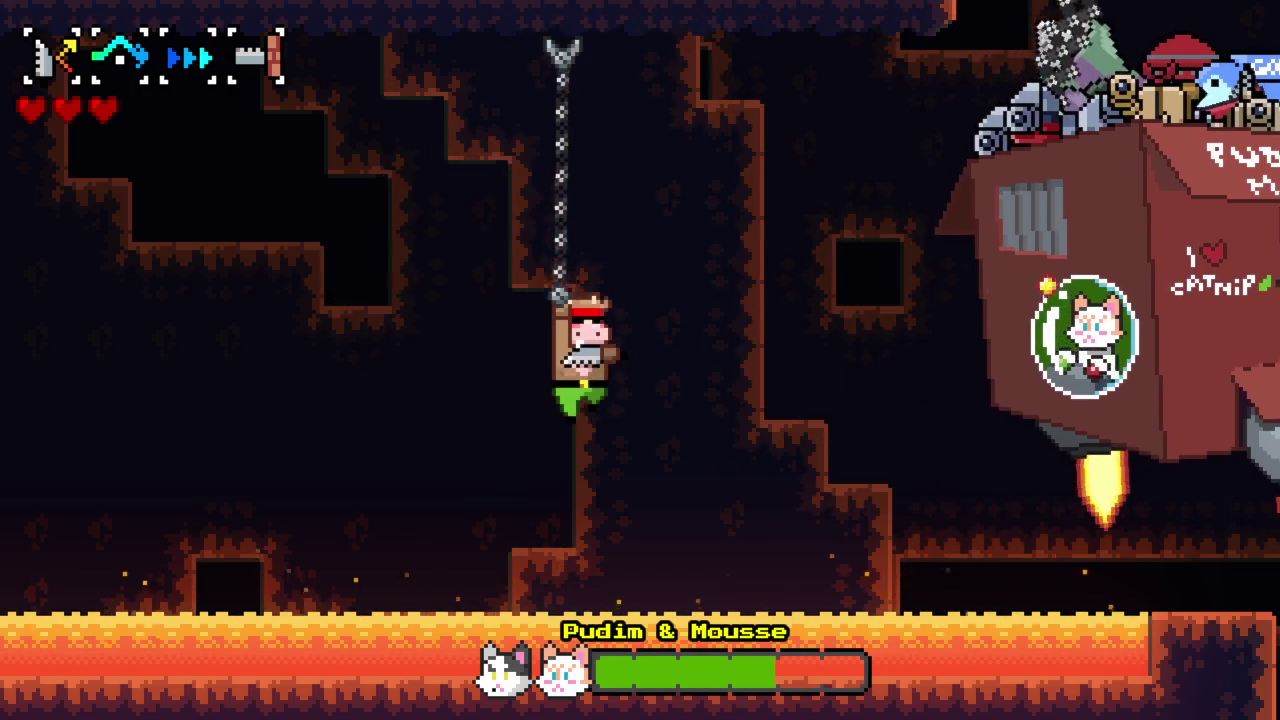
{"action": "key", "text": "c"}
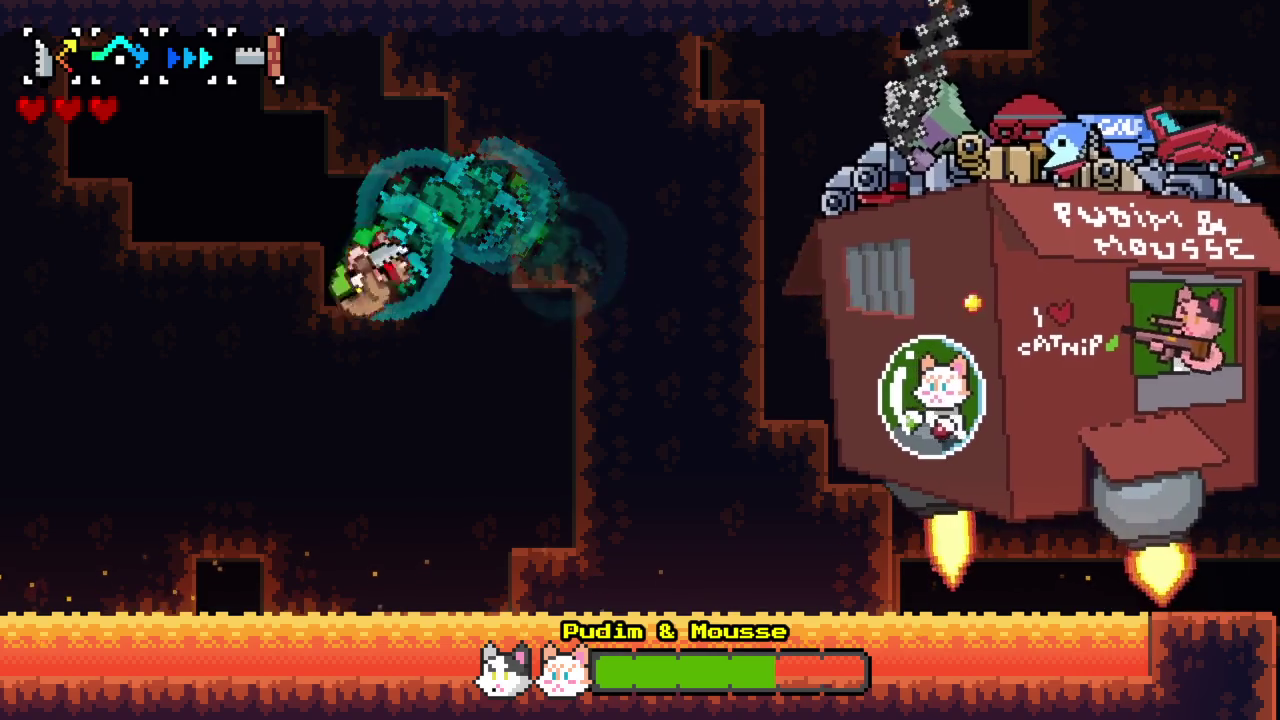
{"action": "key", "text": "x"}
{"action": "key", "text": "c"}
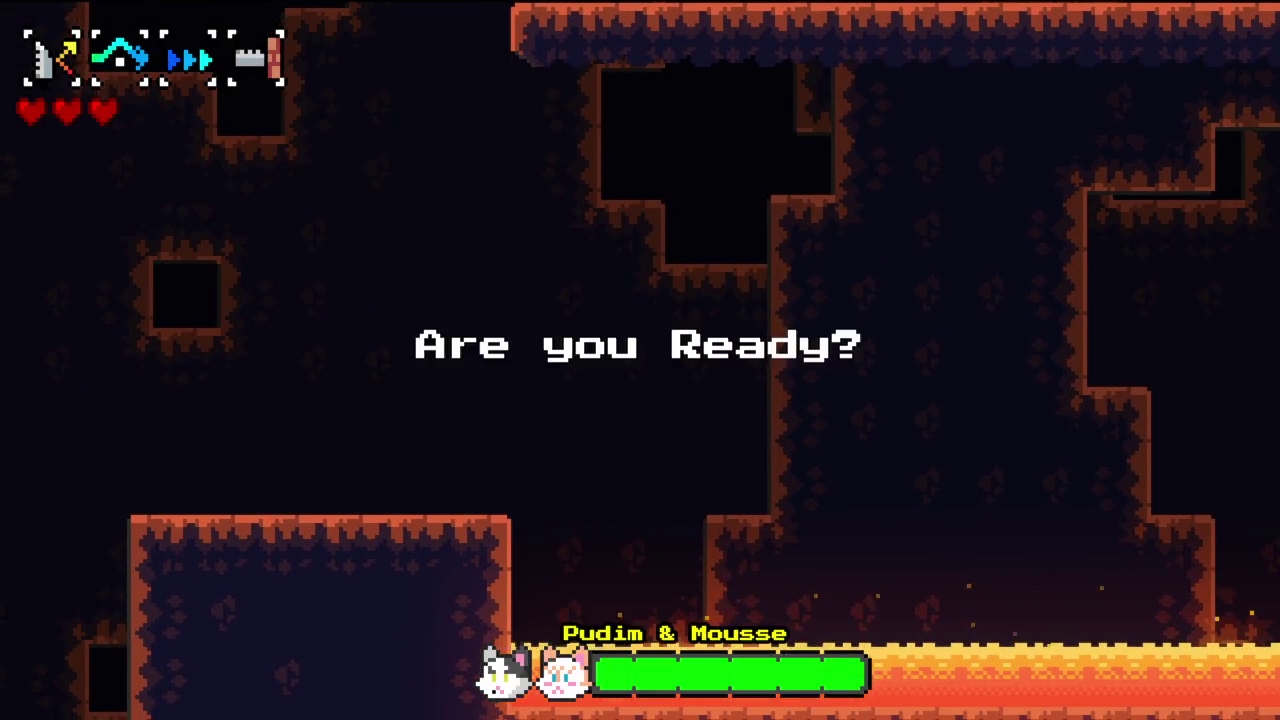
- After respawning, jump, hook and spin-dash along the ceiling as the full-health boss ship flies back in
{"action": "key", "text": "x"}
{"action": "key", "text": "c"}
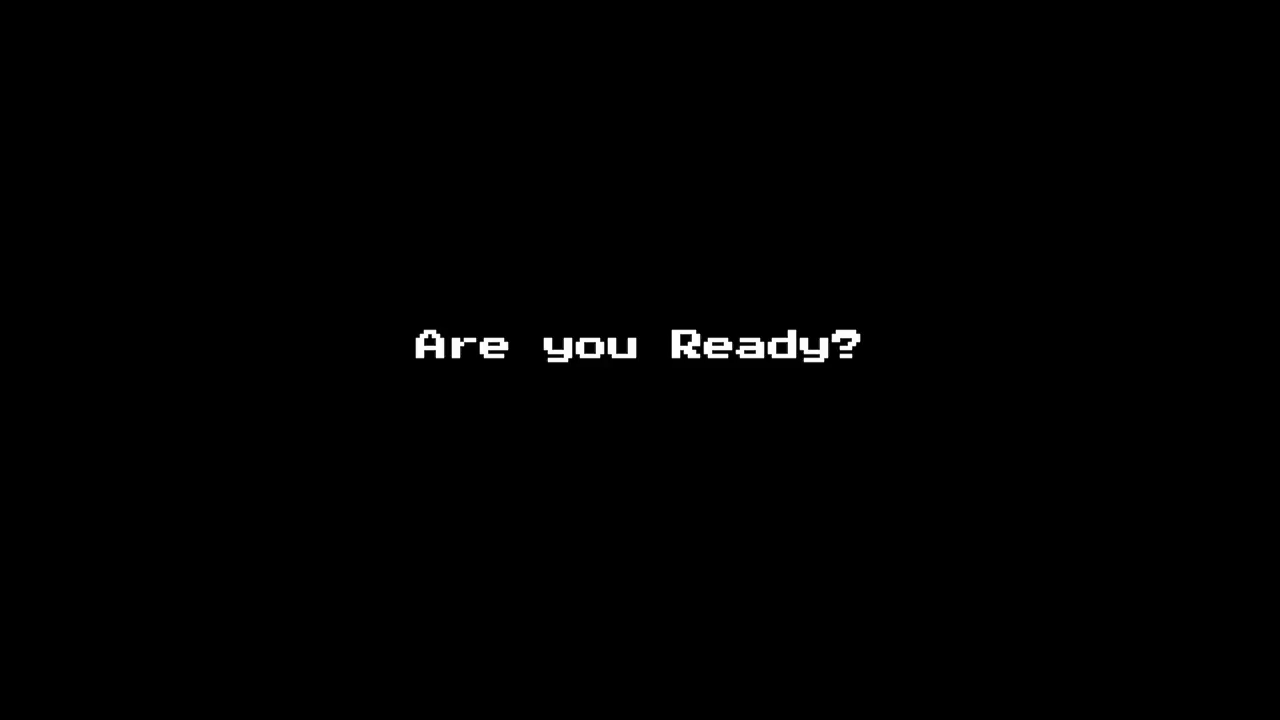
{"action": "key", "text": "z"}
{"action": "key", "text": "c"}
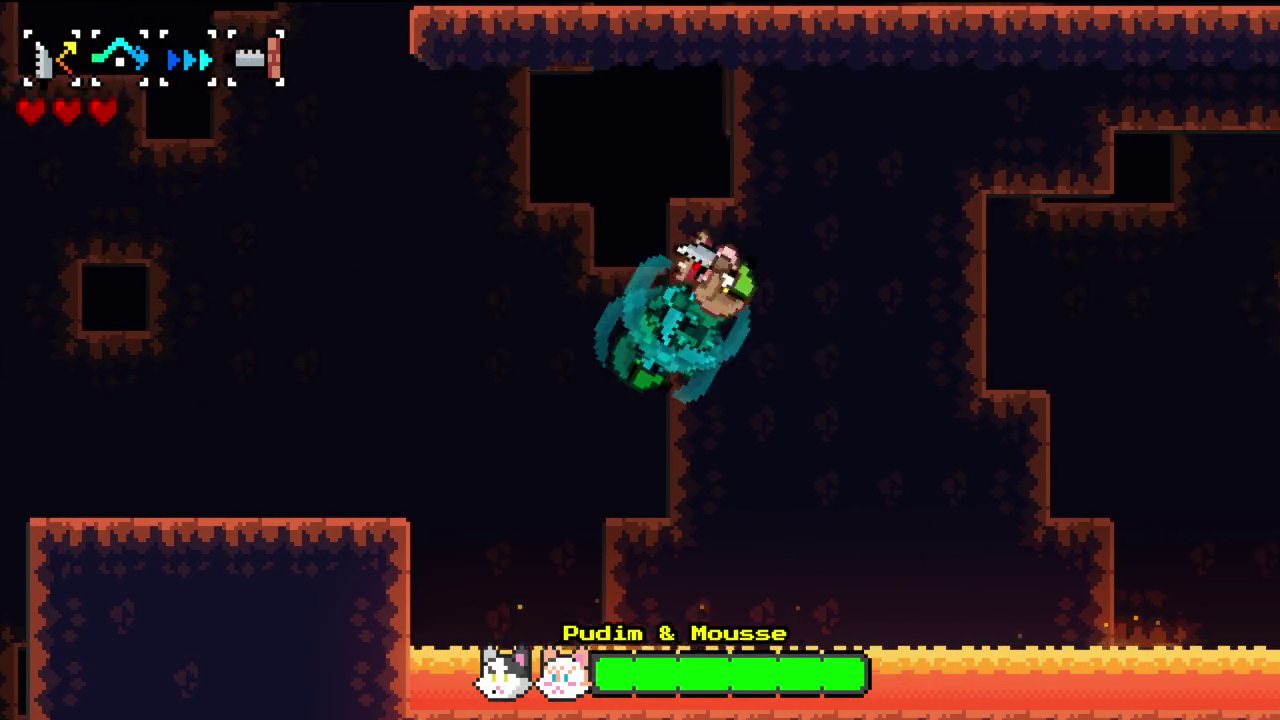
{"action": "key", "text": "x"}
{"action": "key", "text": "c"}
{"action": "key", "text": "x"}
{"action": "key", "text": "c"}
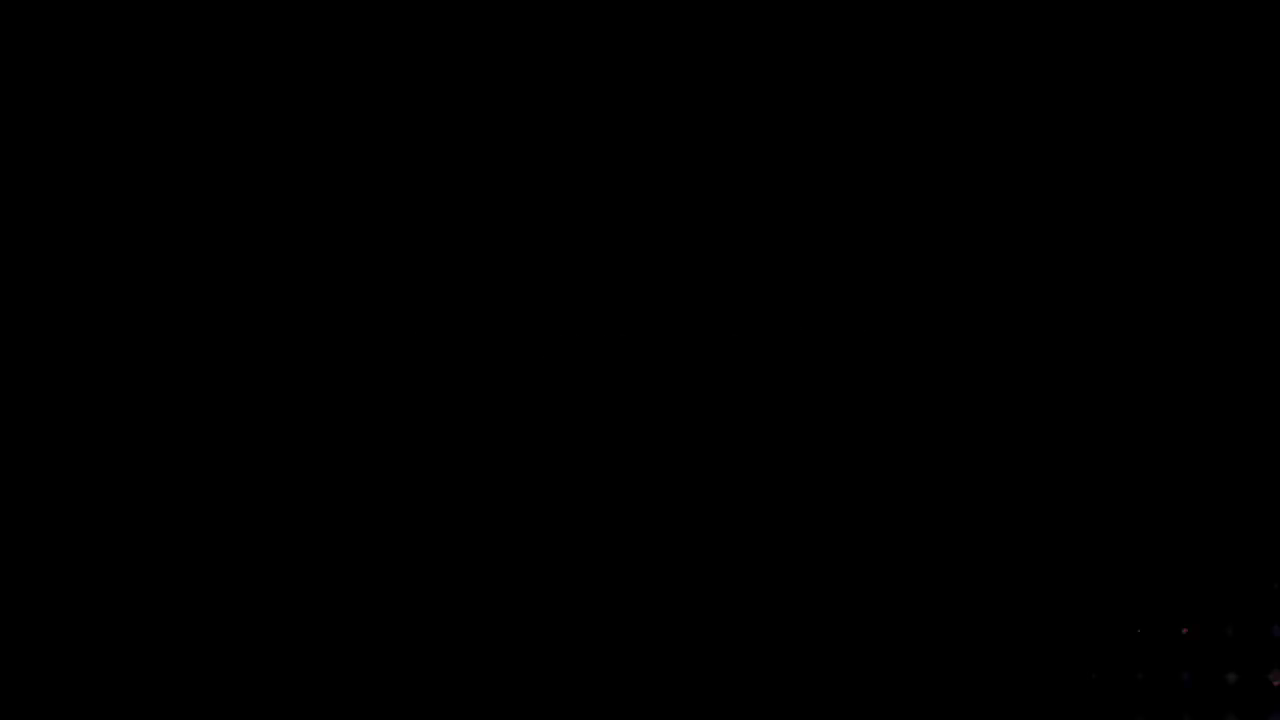
- Chain ceiling hooks and spin-dashes across the room to dodge the arriving boss ship
{"action": "key", "text": "x"}
{"action": "key", "text": "c"}
{"action": "key", "text": "x"}
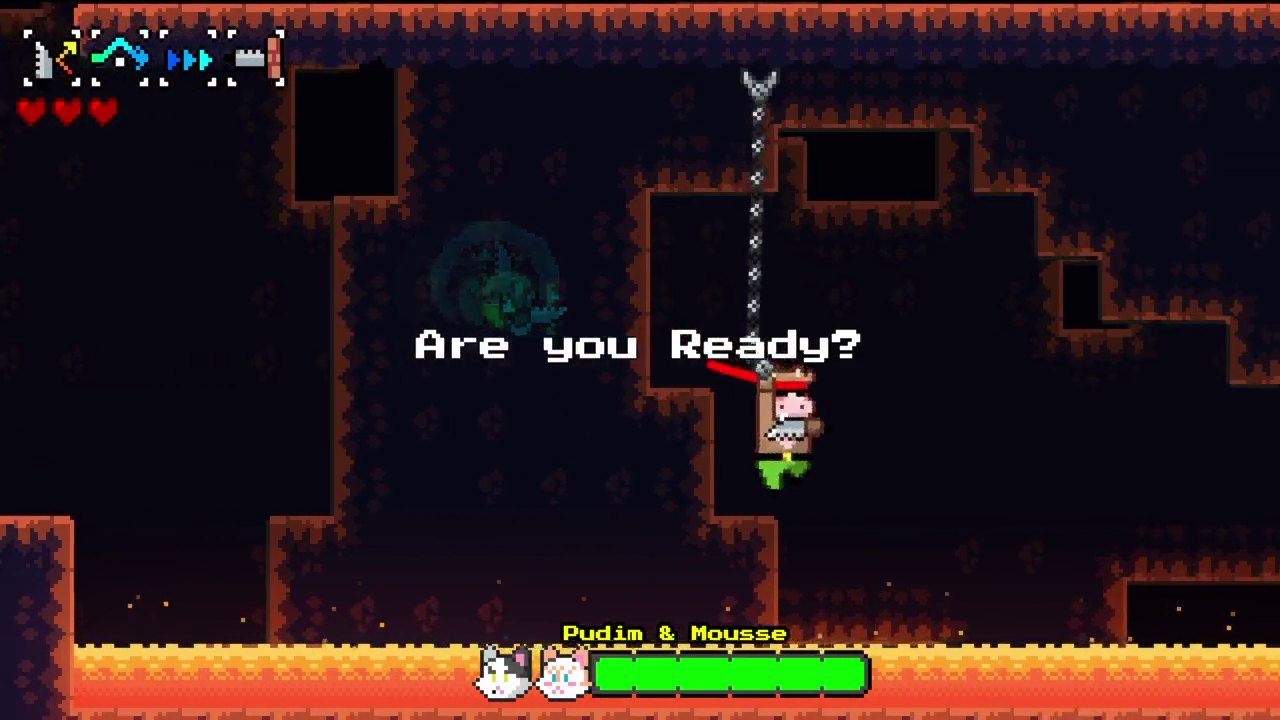
{"action": "key", "text": "c"}
{"action": "key", "text": "x"}
{"action": "key", "text": "c"}
{"action": "key", "text": "x"}
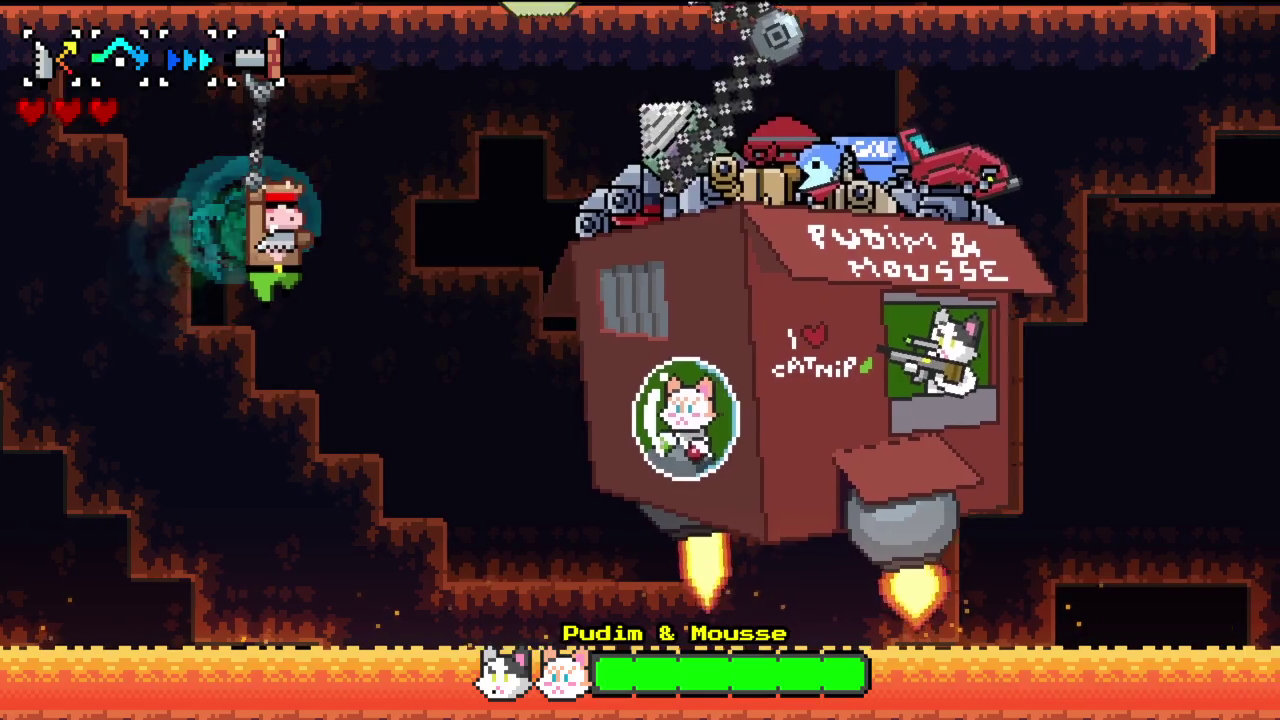
{"action": "key", "text": "c"}
{"action": "key", "text": "x"}
{"action": "key", "text": "x"}
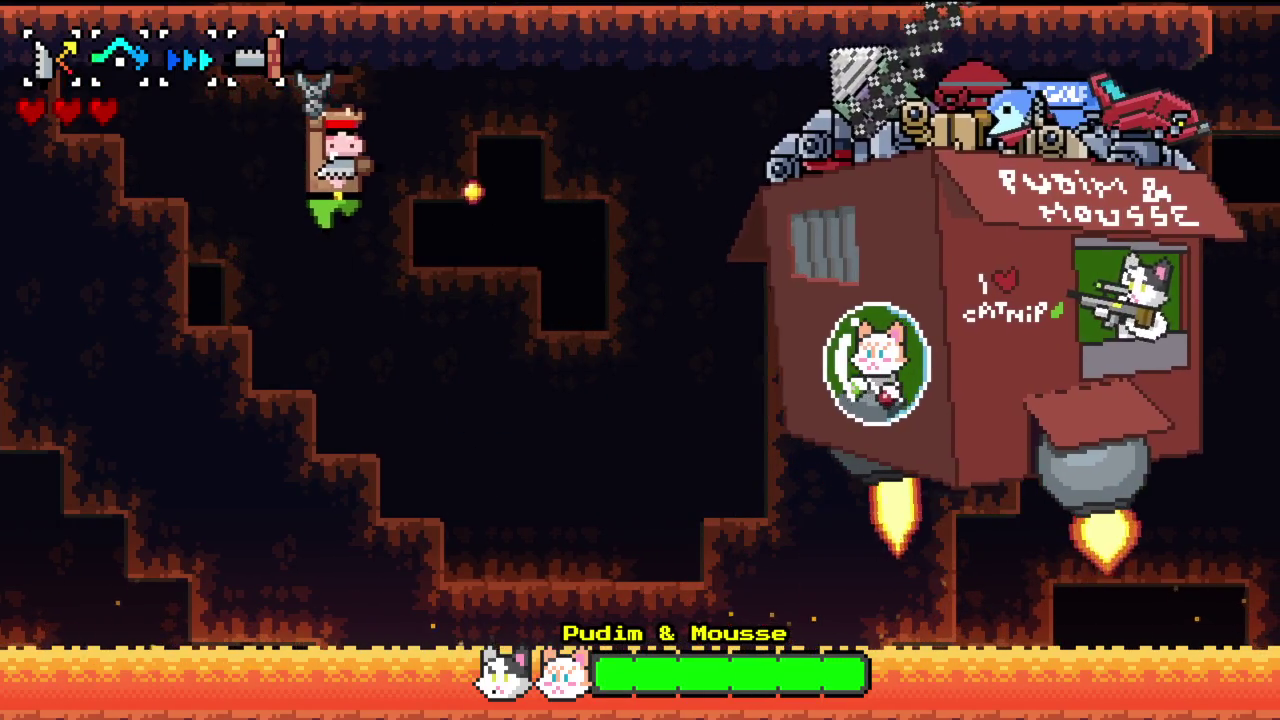
{"action": "key", "text": "c"}
{"action": "key", "text": "x"}
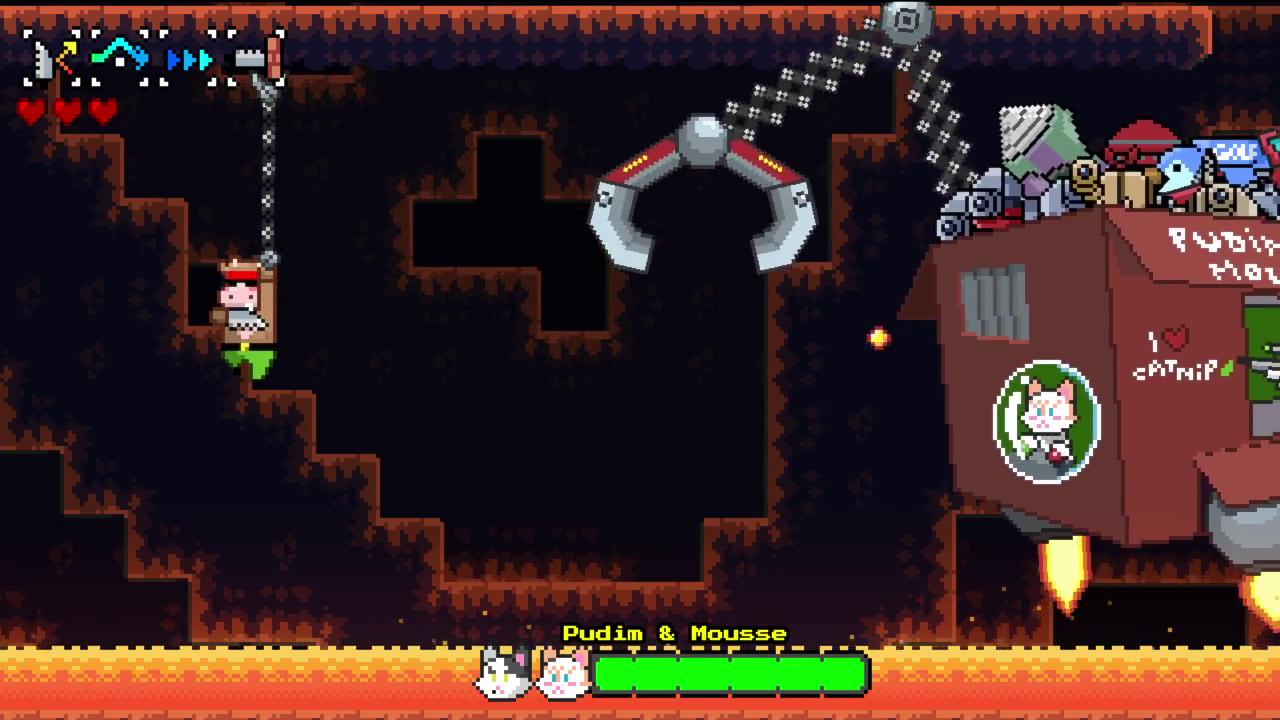
{"action": "key", "text": "c"}
{"action": "key", "text": "x"}
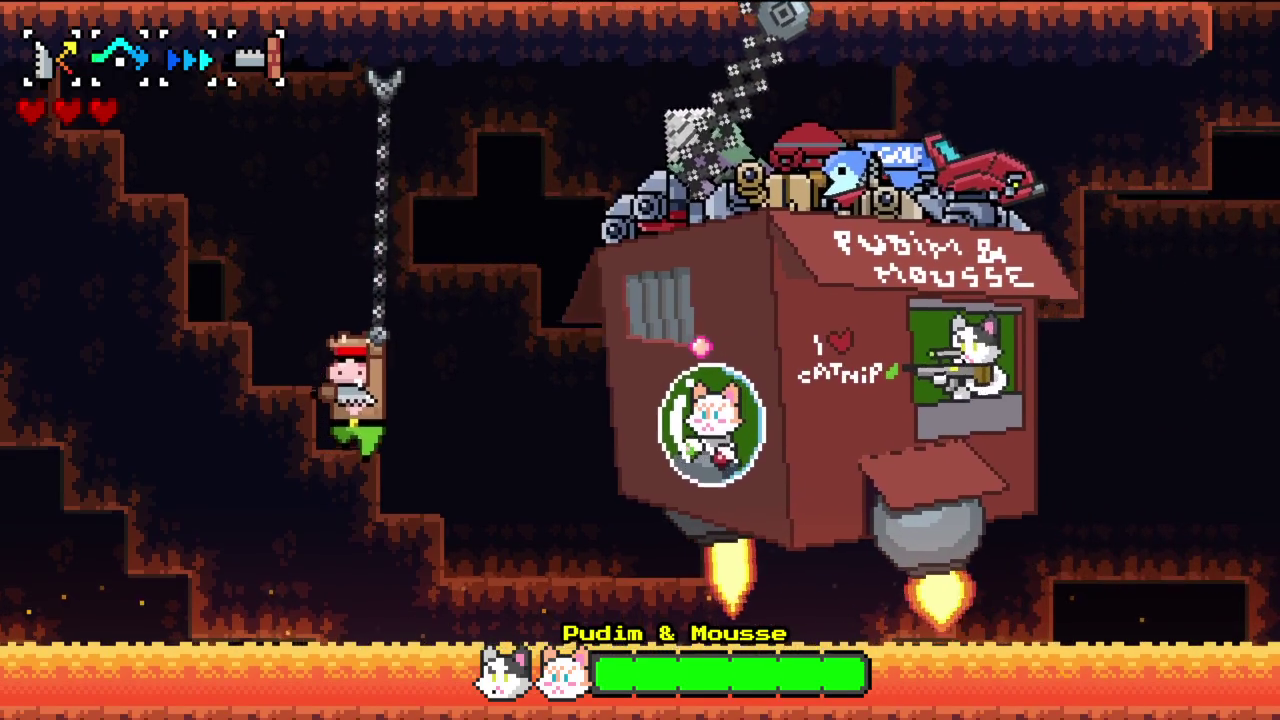
{"action": "key", "text": "c"}
- Keep alternating hooks and left-right dashes to stay clear of the boss's claw
{"action": "key", "text": "x"}
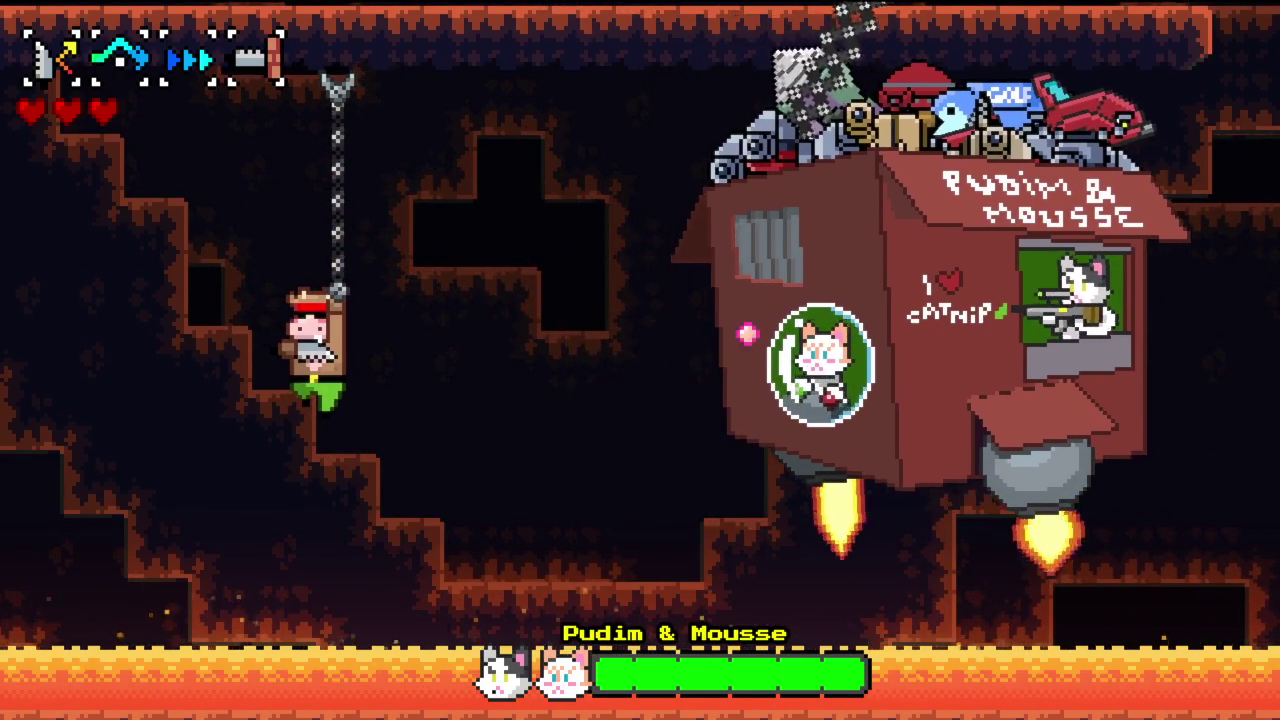
{"action": "key", "text": "c"}
{"action": "key", "text": "x"}
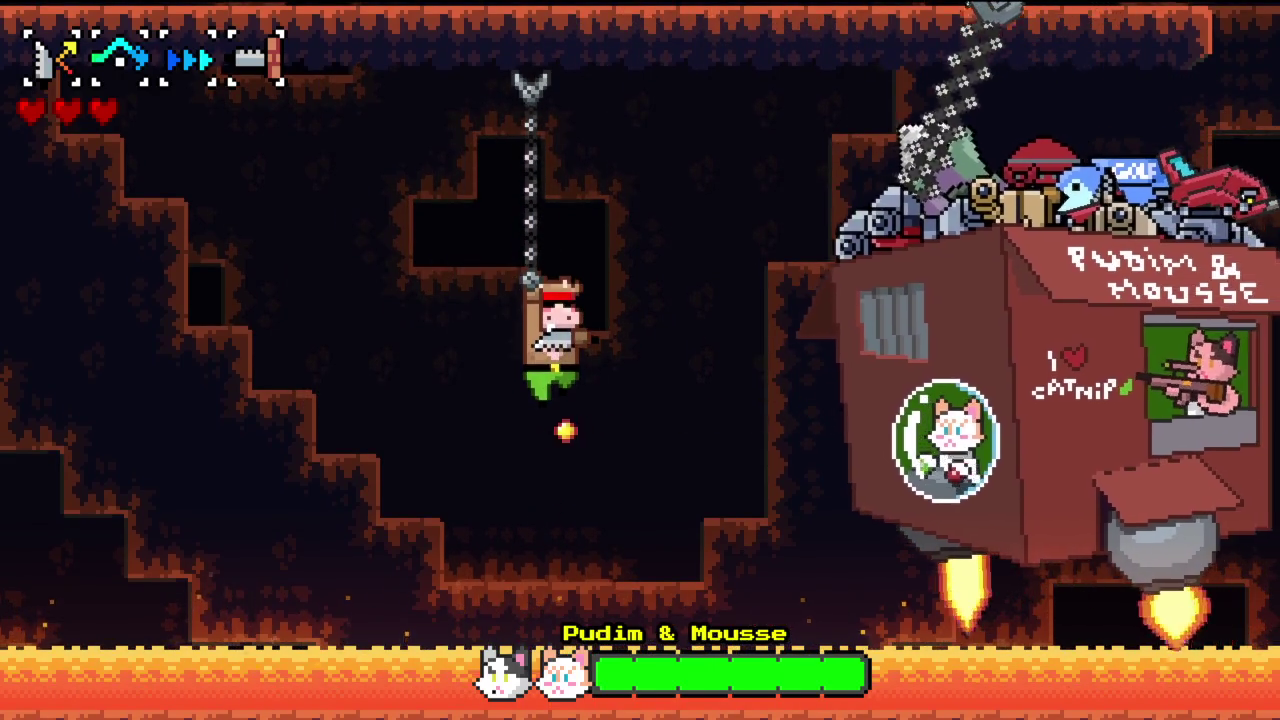
{"action": "key", "text": "c"}
{"action": "key", "text": "x"}
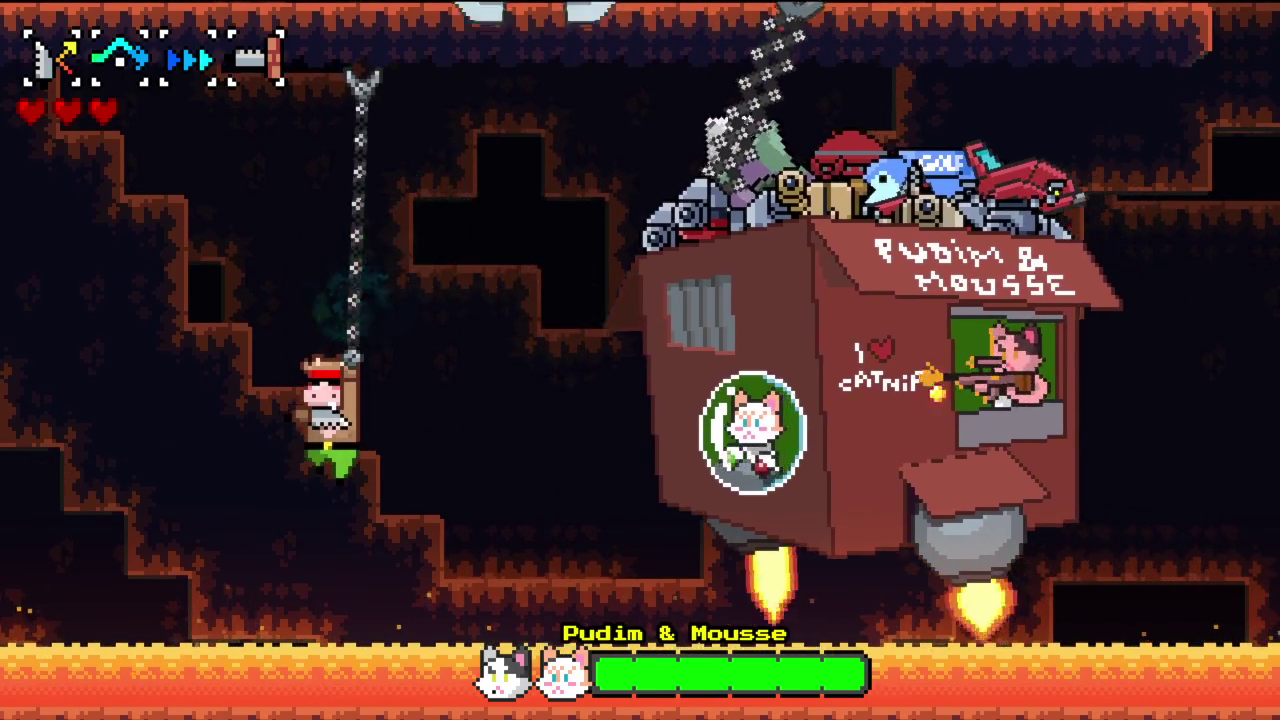
{"action": "key", "text": "c"}
{"action": "key", "text": "x"}
{"action": "key", "text": "c"}
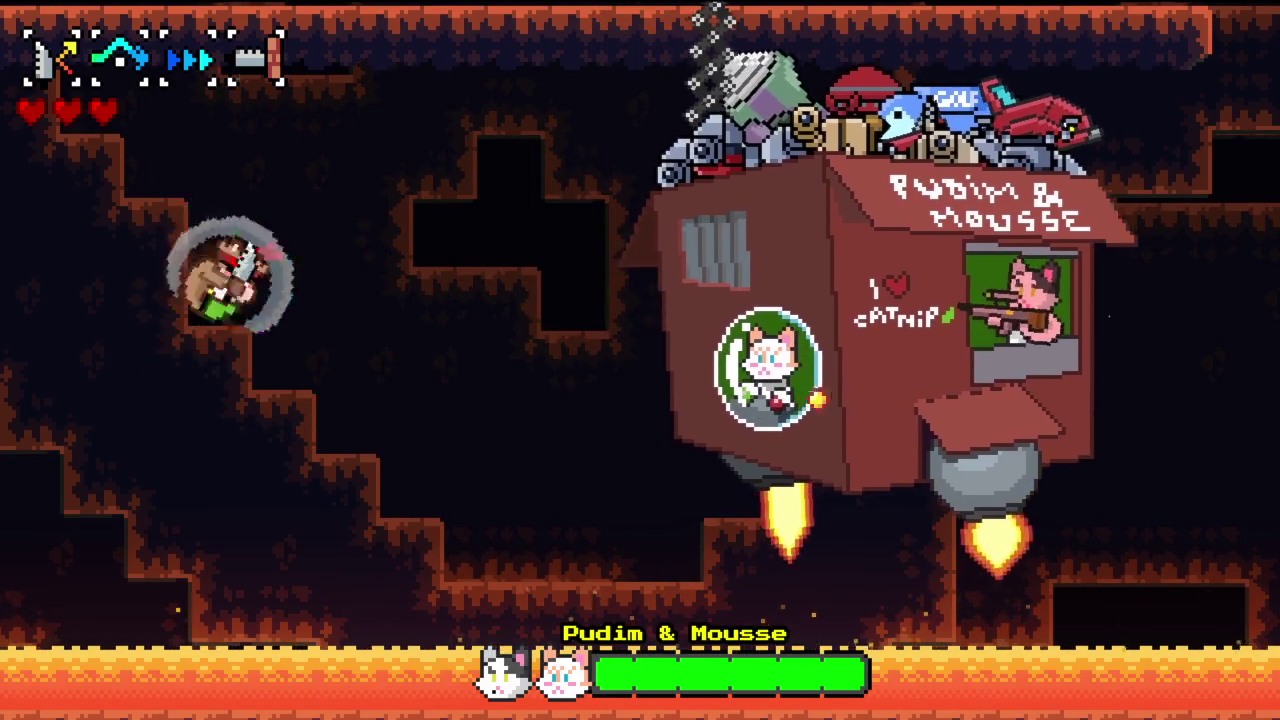
{"action": "key", "text": "x"}
{"action": "key", "text": "c"}
{"action": "key", "text": "x"}
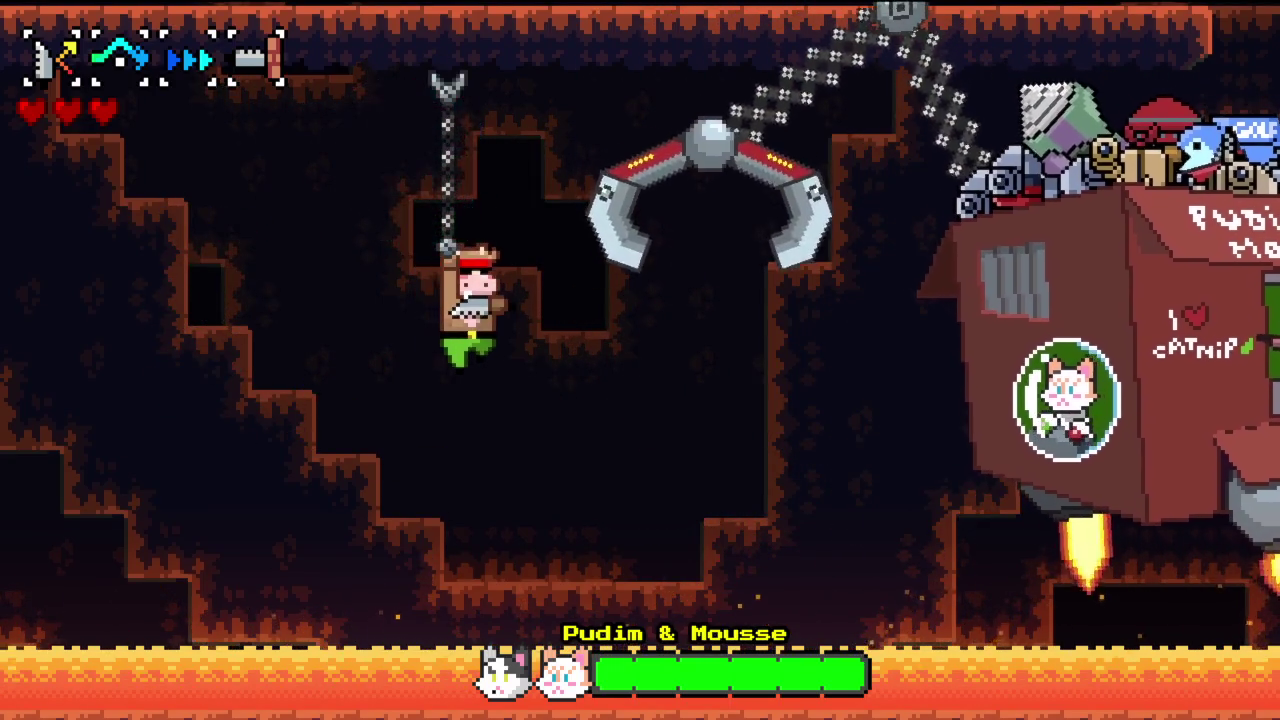
{"action": "key", "text": "c"}
{"action": "key", "text": "x"}
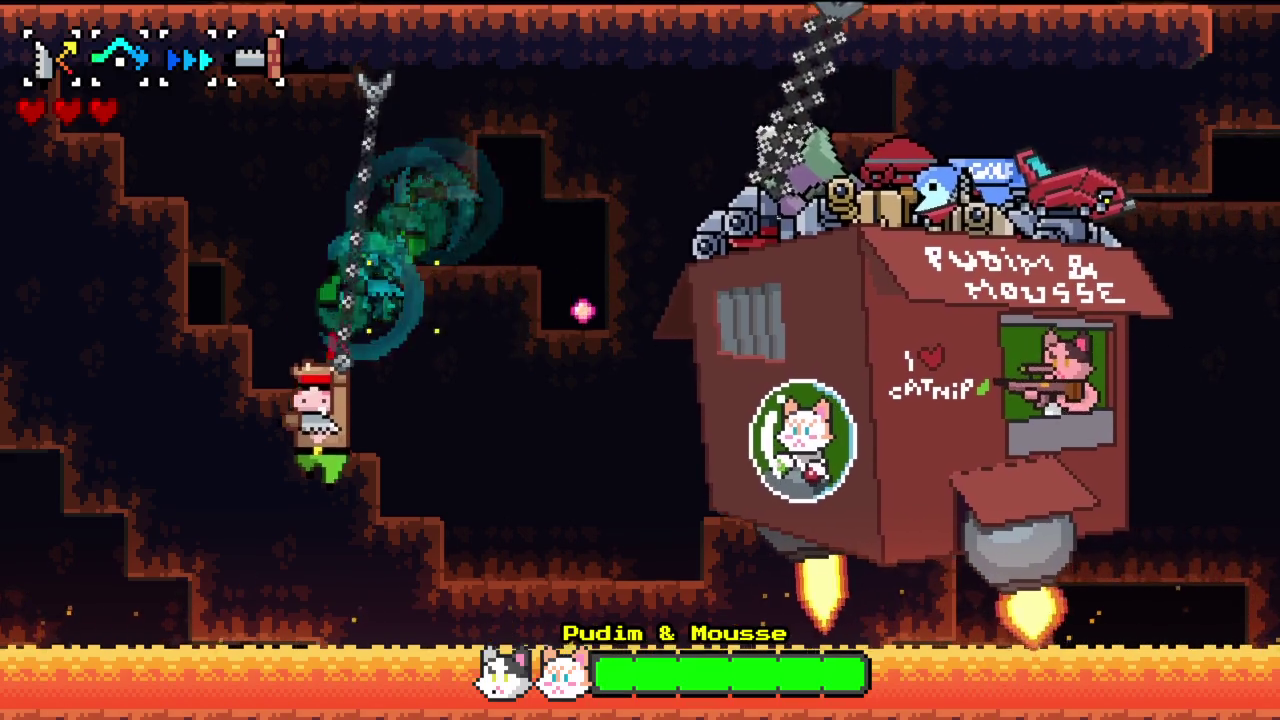
{"action": "key", "text": "c"}
- Swing toward Pudim & Mousse and hit it, knocking its health bar down
{"action": "key", "text": "x"}
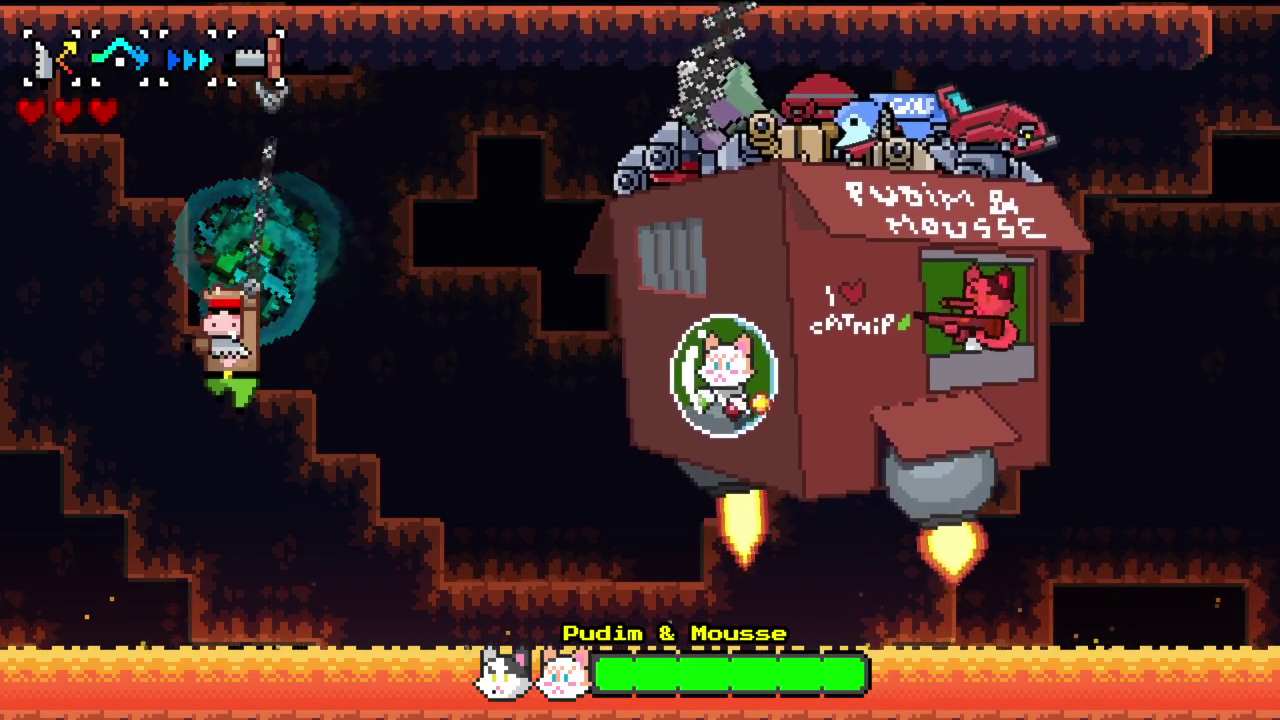
{"action": "key", "text": "c"}
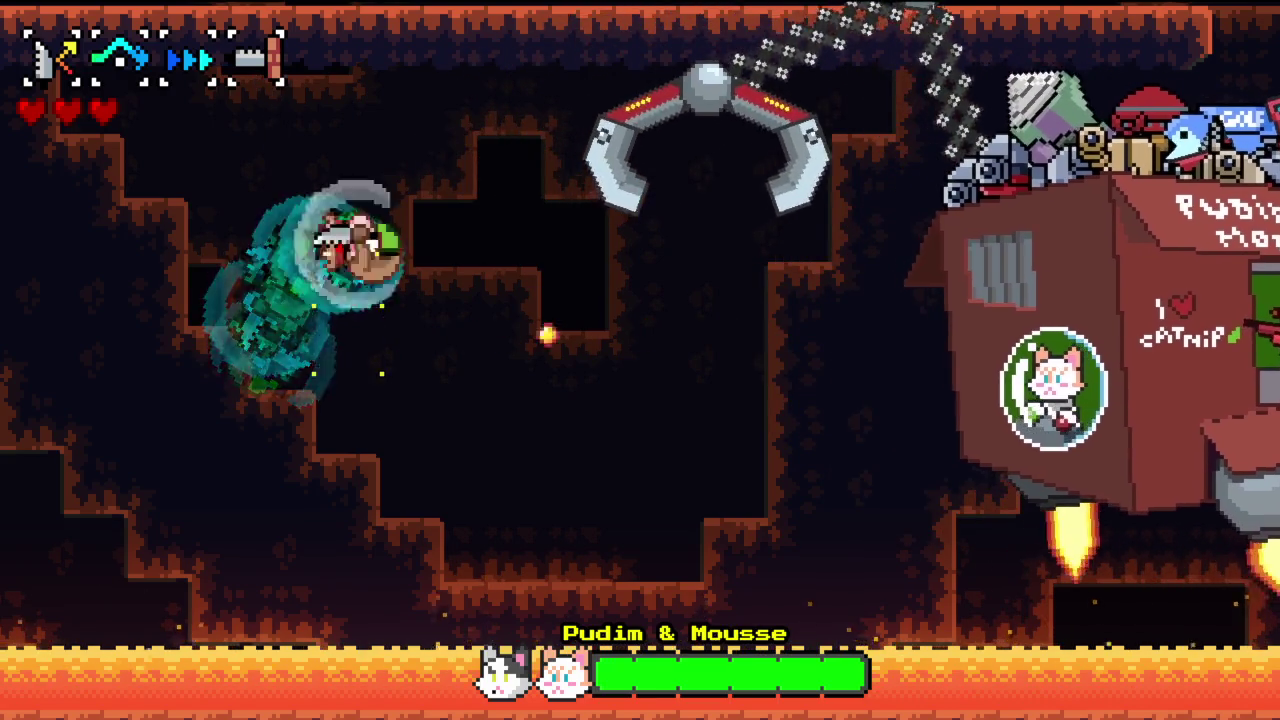
{"action": "key", "text": "x"}
{"action": "key", "text": "c"}
{"action": "key", "text": "x"}
{"action": "key", "text": "c"}
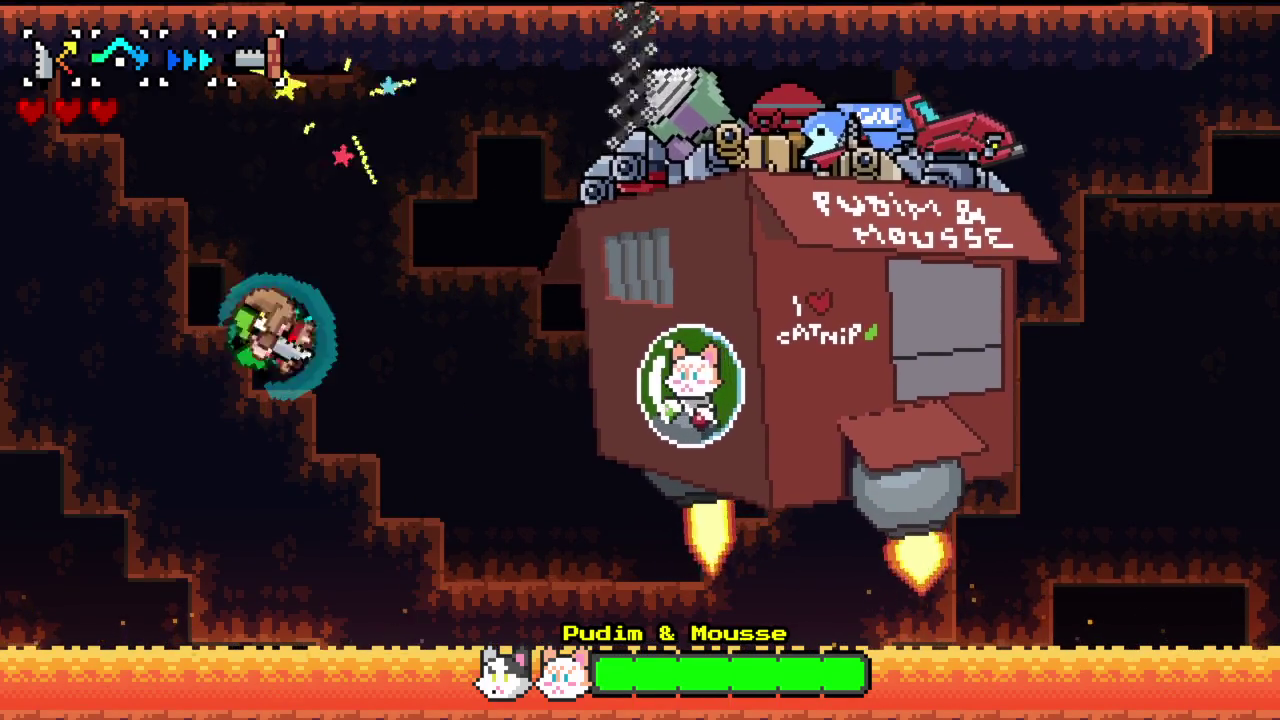
{"action": "key", "text": "x"}
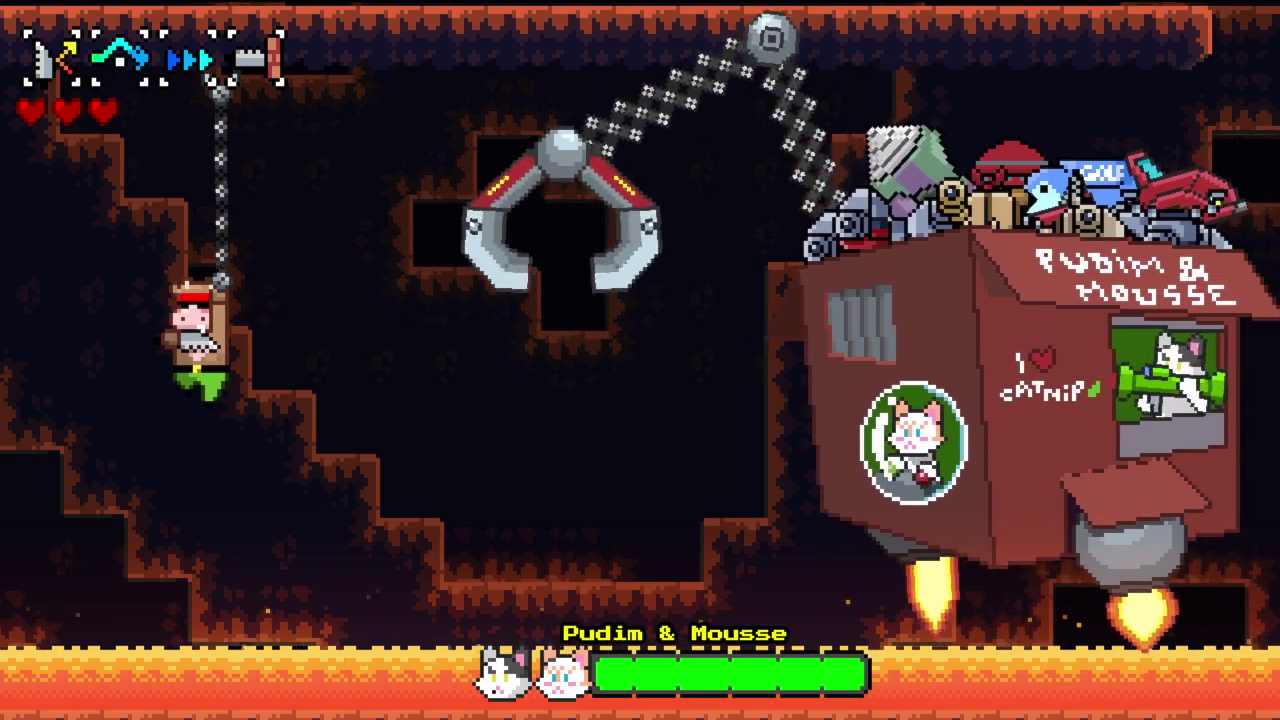
{"action": "key", "text": "z"}
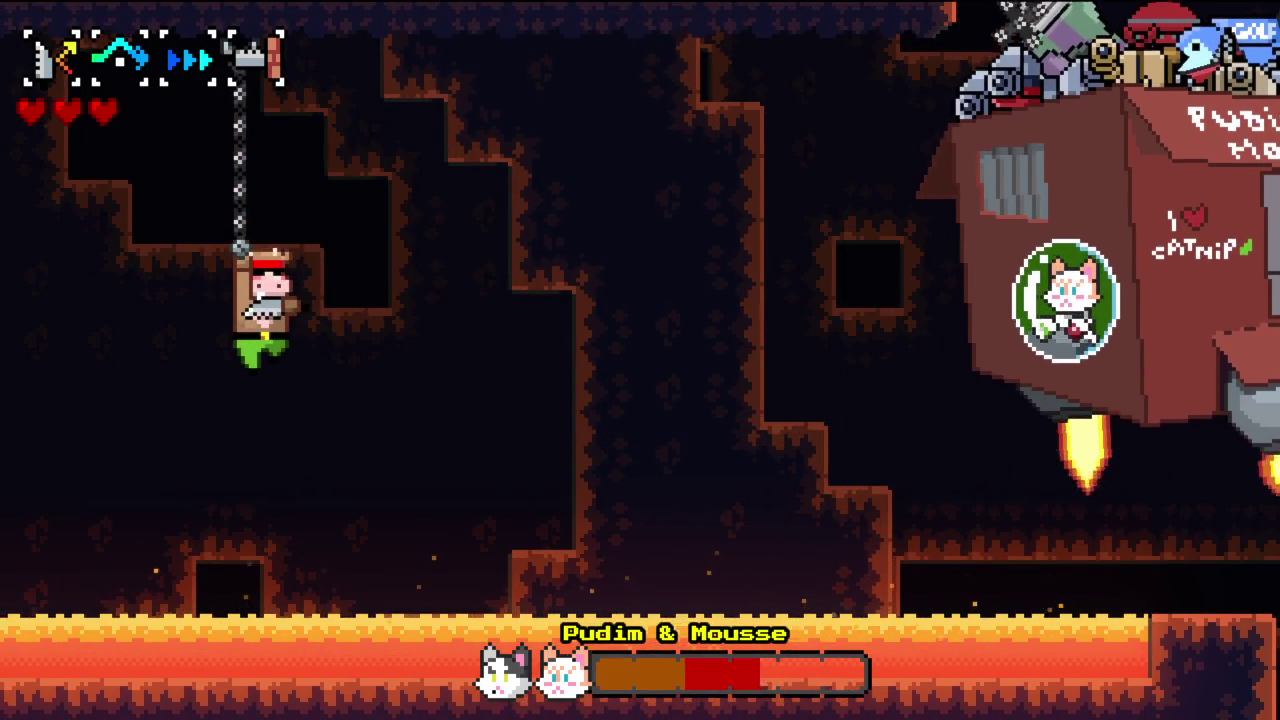
- Grapple and dash right through the next lava rooms, up onto the ledges above
{"action": "key", "text": "space"}
{"action": "key", "text": "x"}
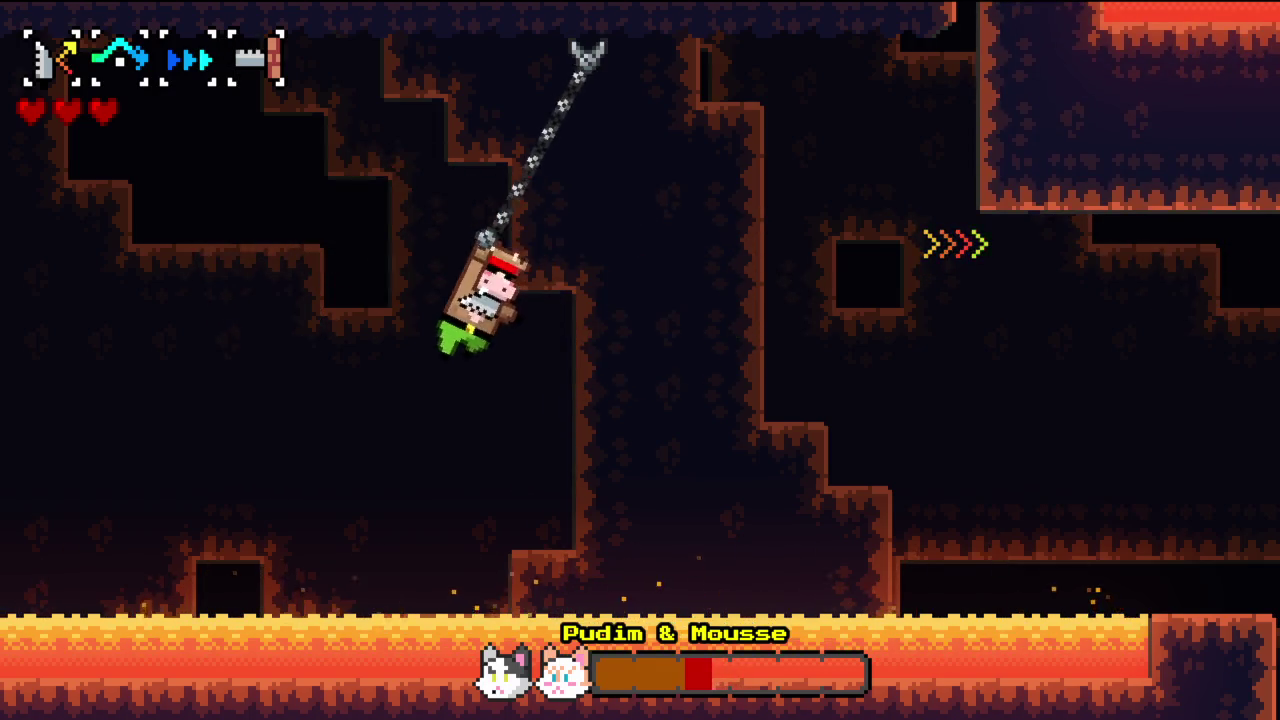
{"action": "key", "text": "Right"}
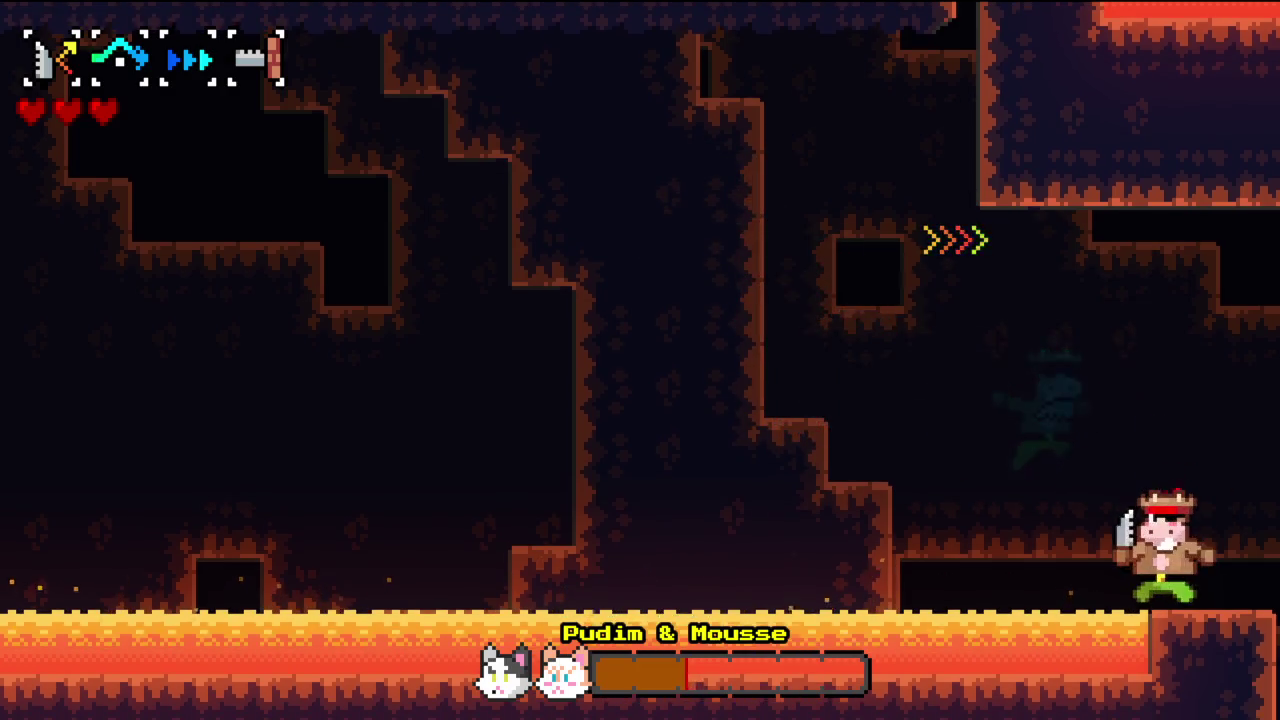
{"action": "key", "text": "Right"}
{"action": "key", "text": "space"}
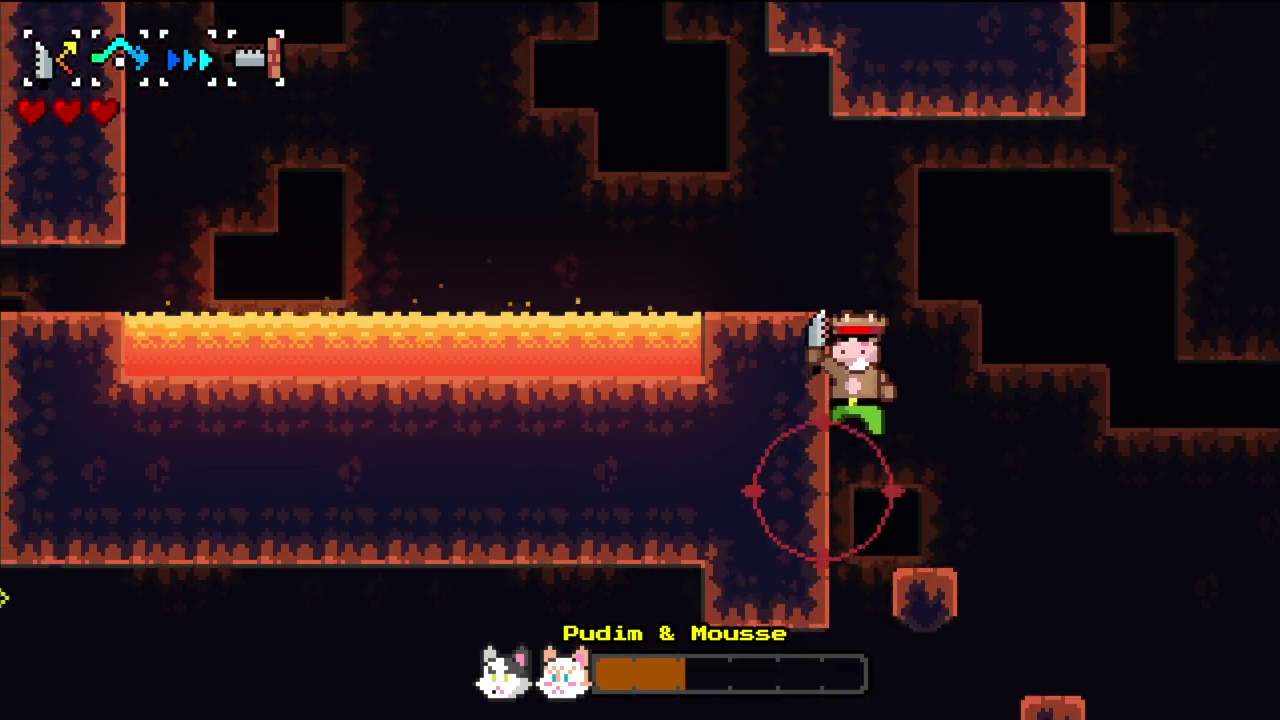
{"action": "key", "text": "x"}
{"action": "key", "text": "space"}
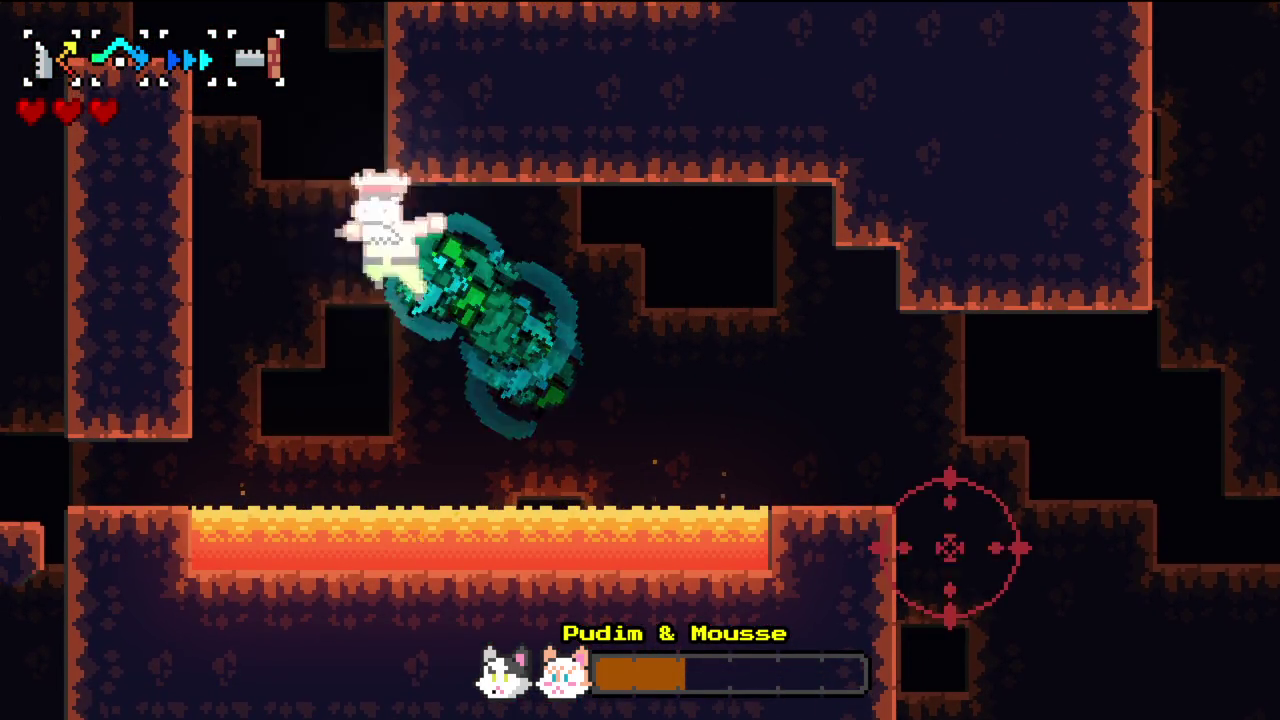
{"action": "key", "text": "Right"}
{"action": "key", "text": "space"}
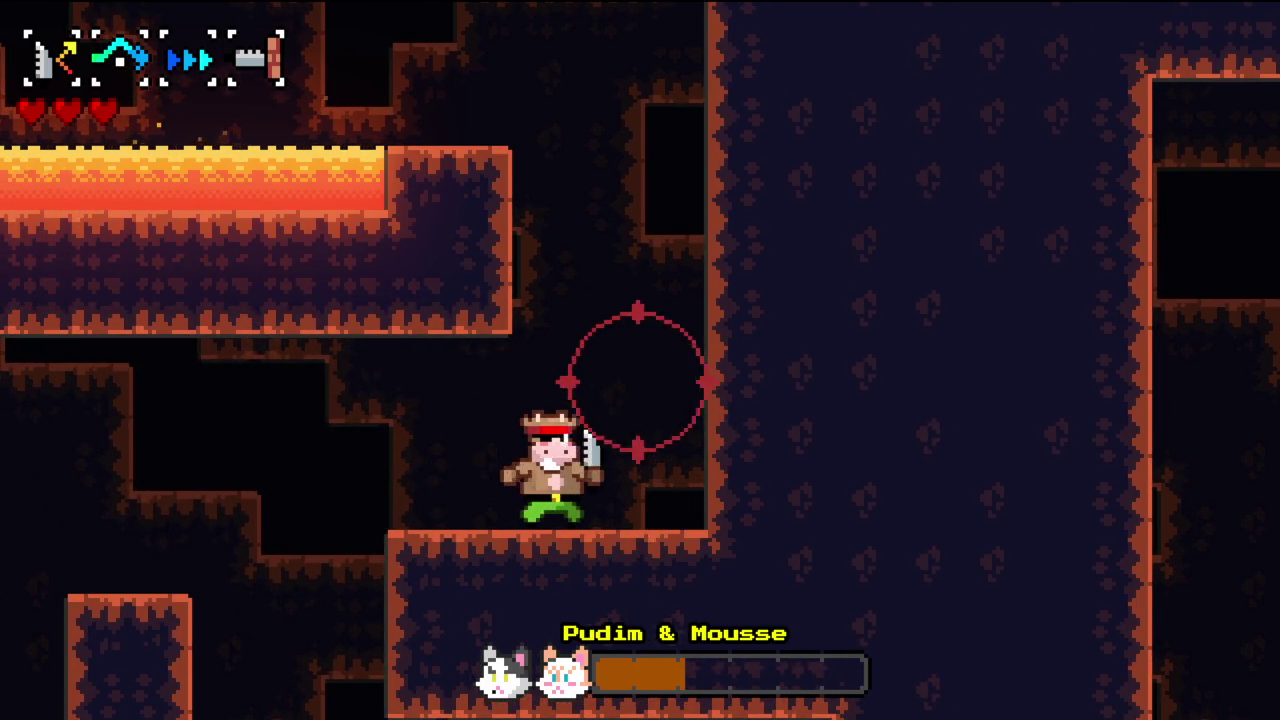
- Climb the wall past the lava, grab the red item, drop down the shaft and dash onward
{"action": "key", "text": "Up"}
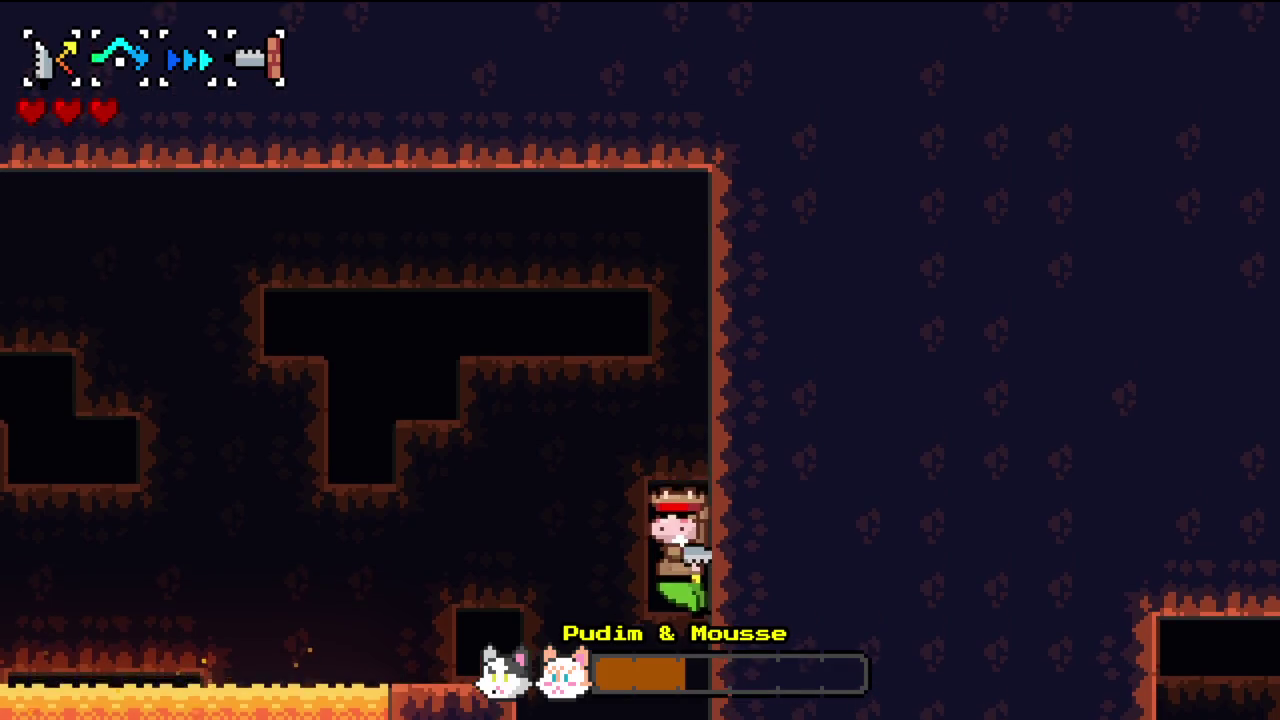
{"action": "key", "text": "space"}
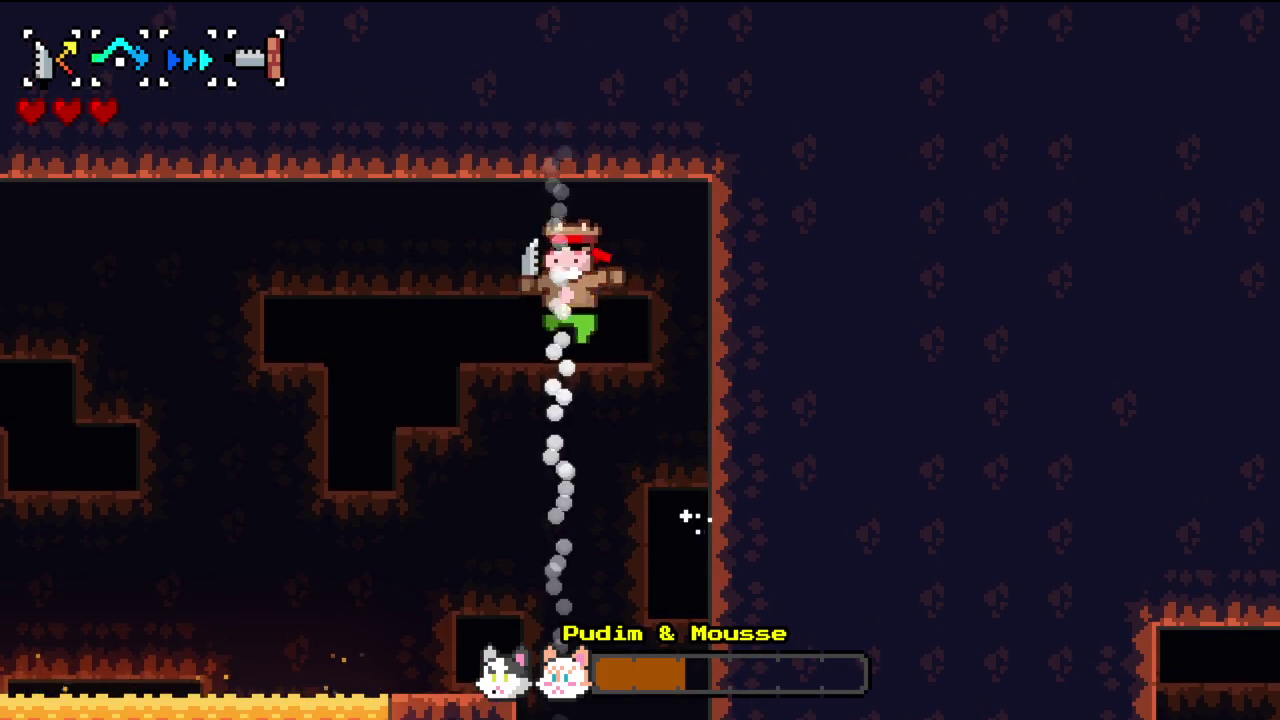
{"action": "key", "text": "Up"}
{"action": "key", "text": "Left"}
{"action": "key", "text": "space"}
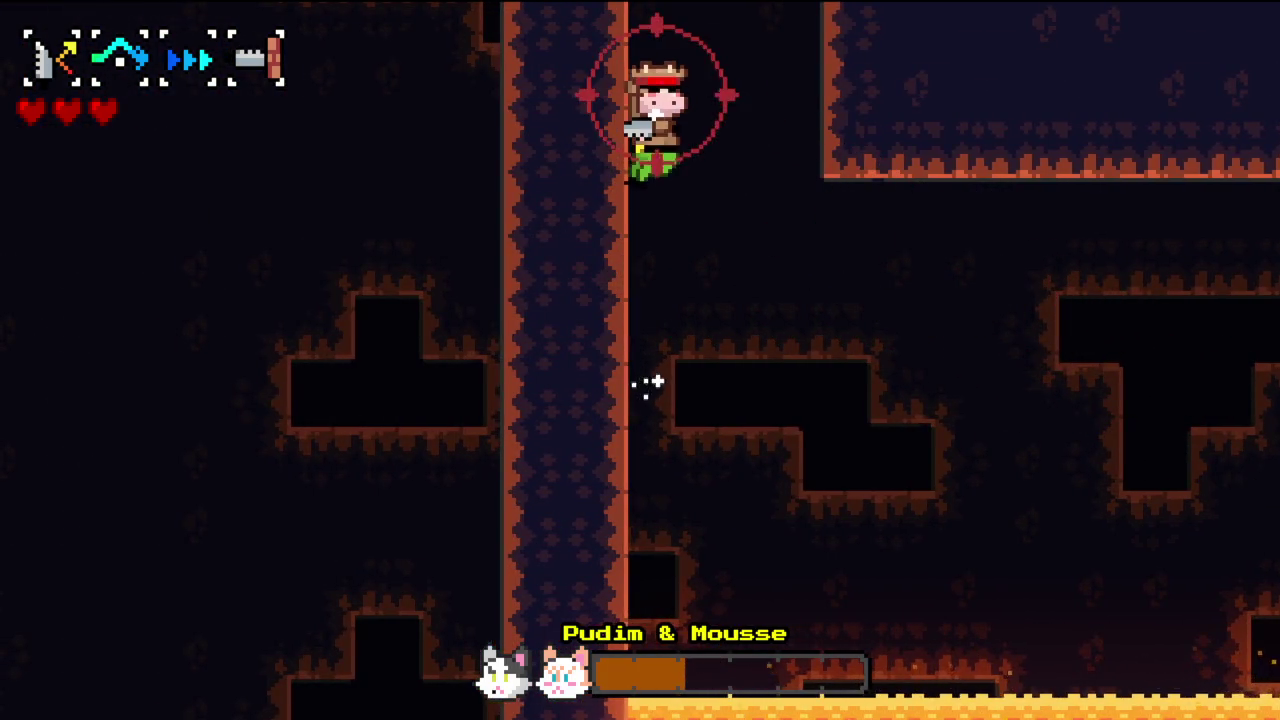
{"action": "key", "text": "Down"}
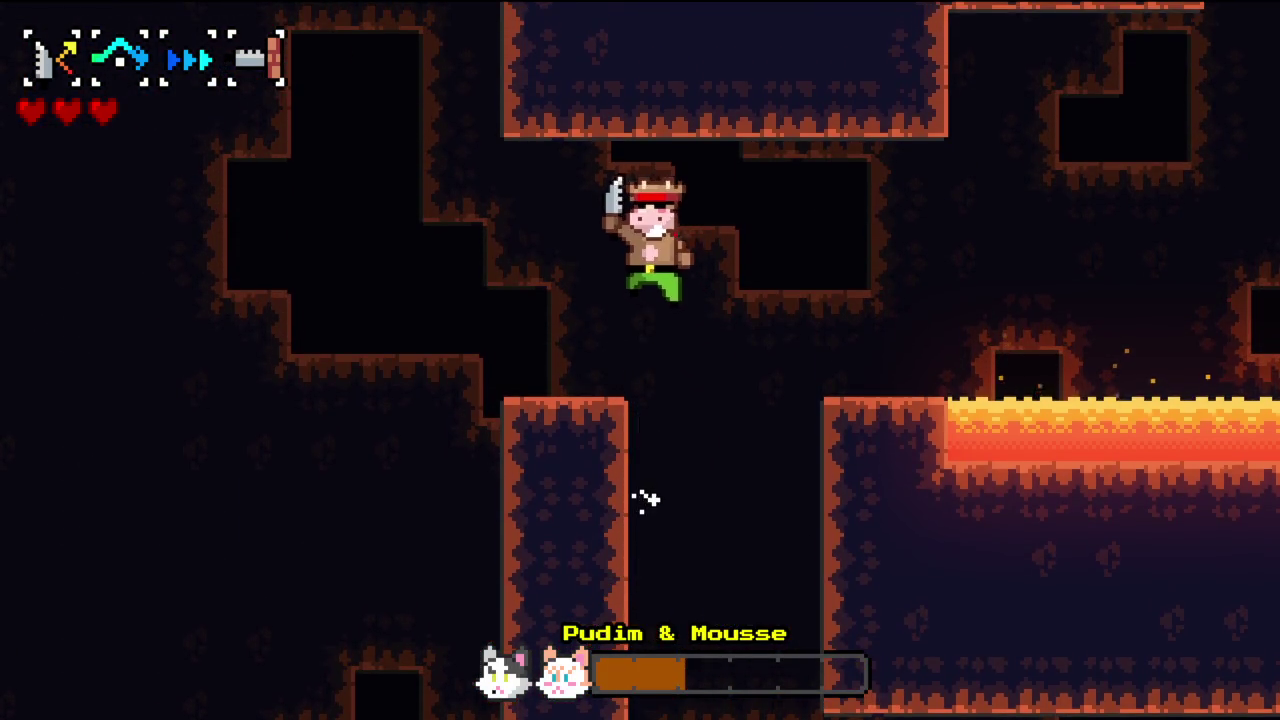
{"action": "key", "text": "space"}
{"action": "key", "text": "Right"}
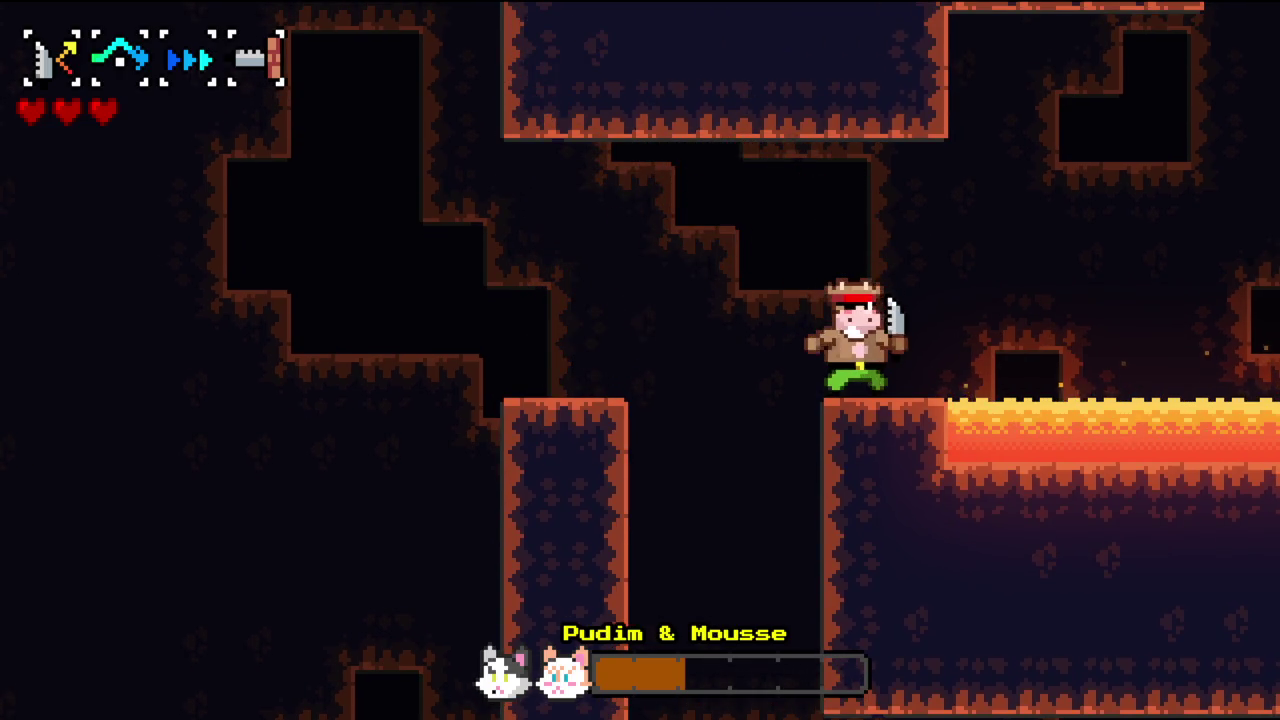
{"action": "key", "text": "space"}
{"action": "key", "text": "Up"}
{"action": "key", "text": "space"}
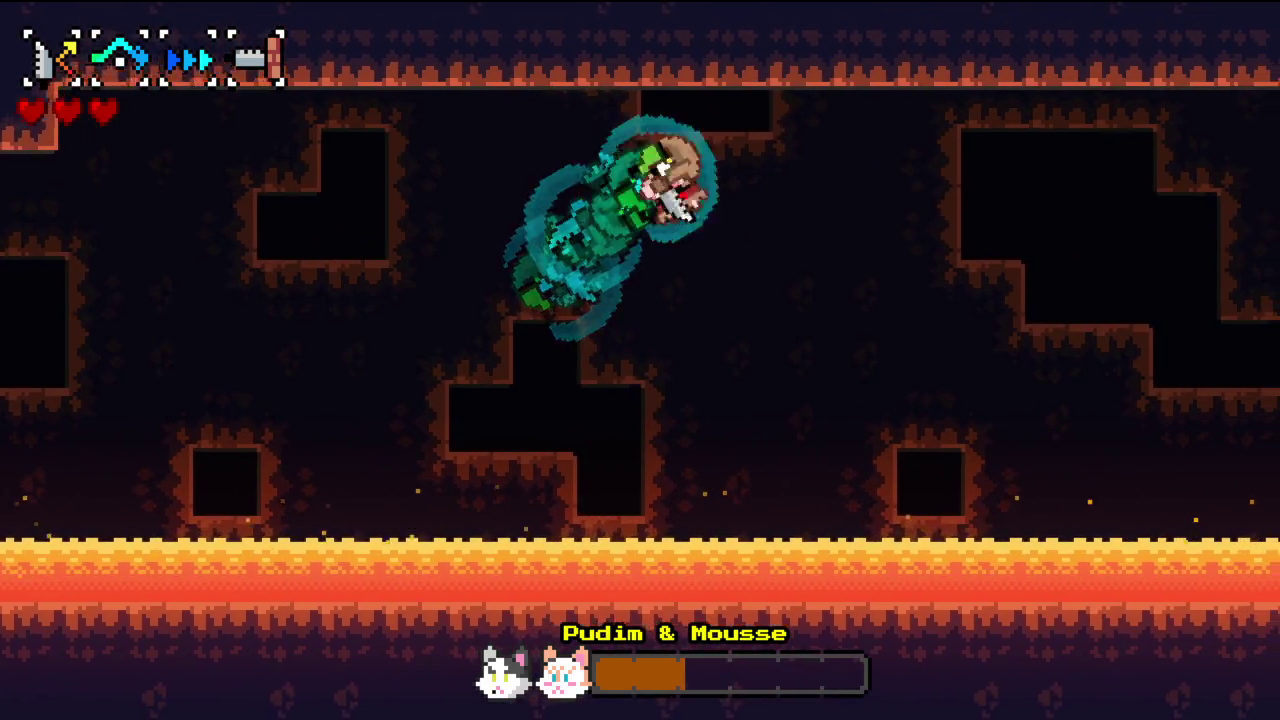
- Swing from ceiling hooks back into the boss arena
{"action": "key", "text": "Up"}
{"action": "key", "text": "space"}
{"action": "key", "text": "Up"}
{"action": "key", "text": "space"}
{"action": "key", "text": "Up"}
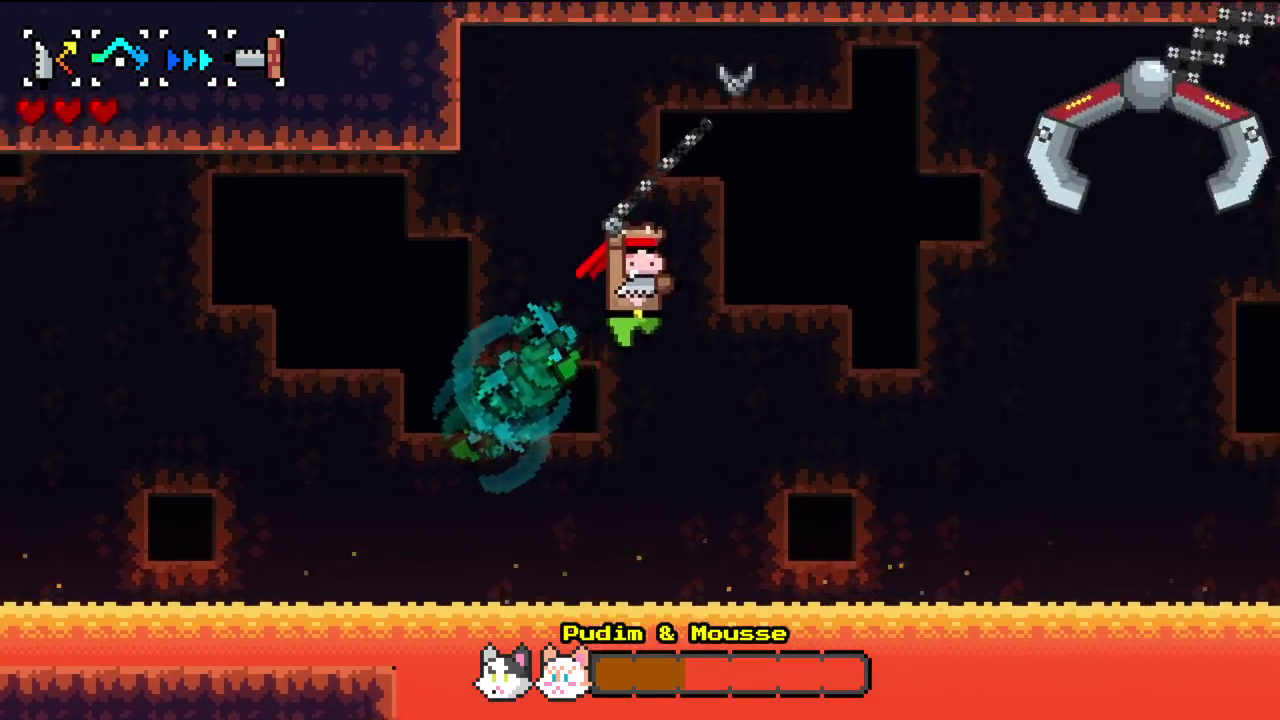
{"action": "key", "text": "space"}
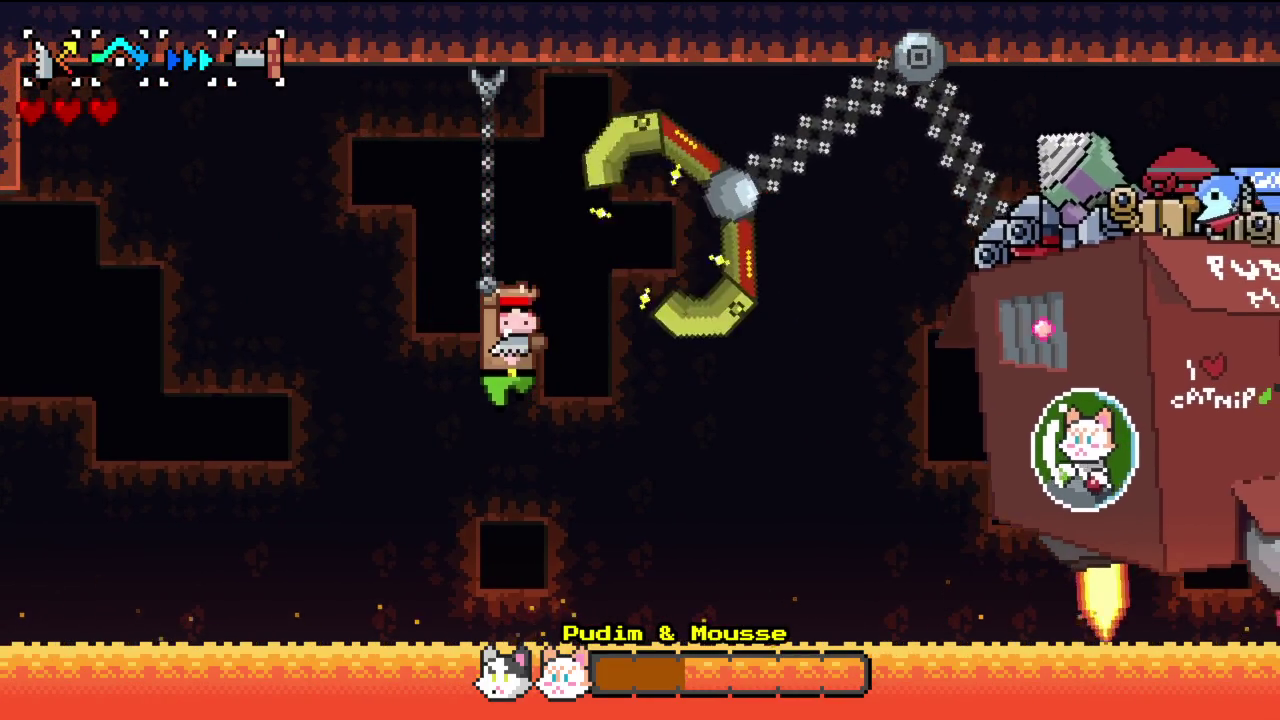
- Alternate ceiling grapples and spin-dashes to dodge the boss's descending claw
{"action": "key", "text": "Up"}
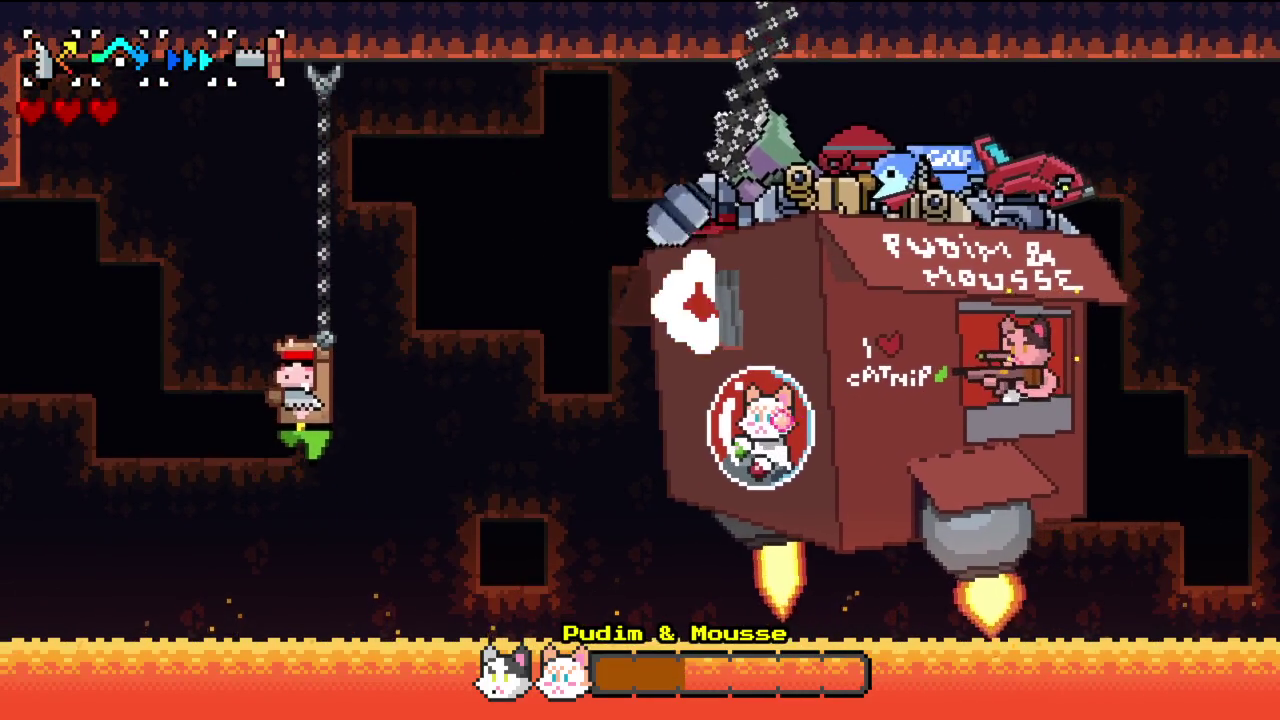
{"action": "key", "text": "space"}
{"action": "key", "text": "Up"}
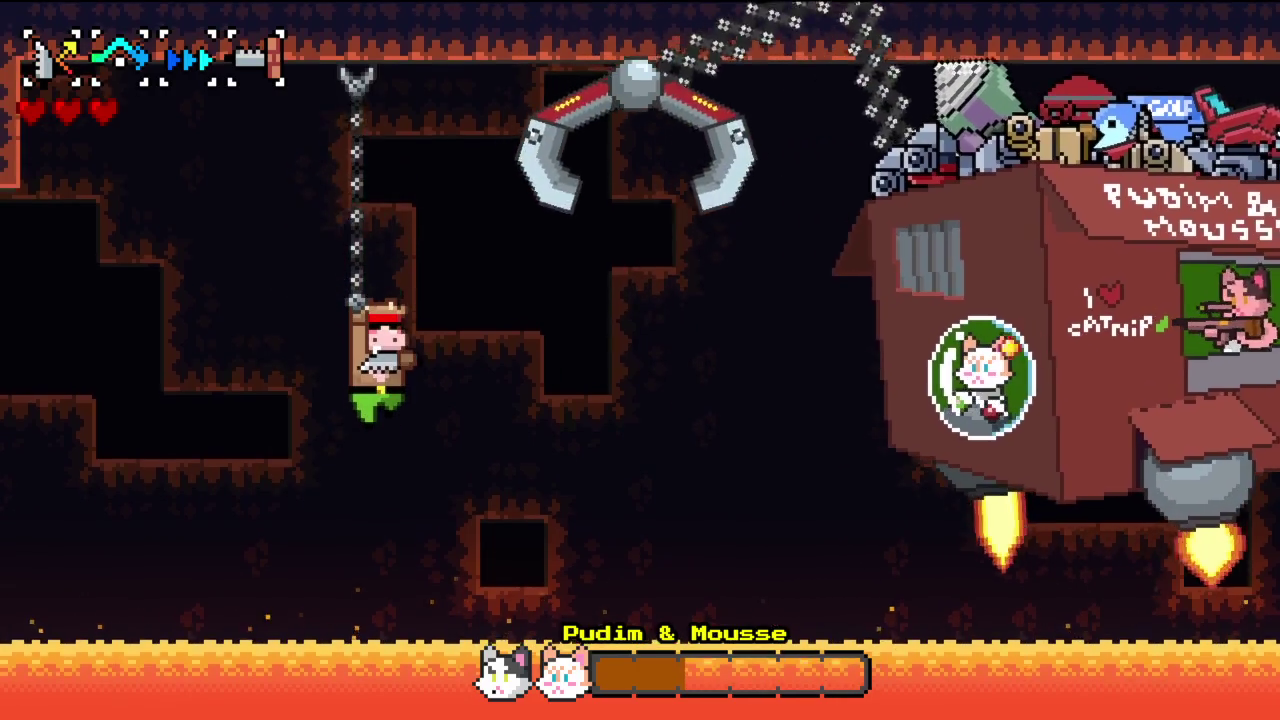
{"action": "key", "text": "Up"}
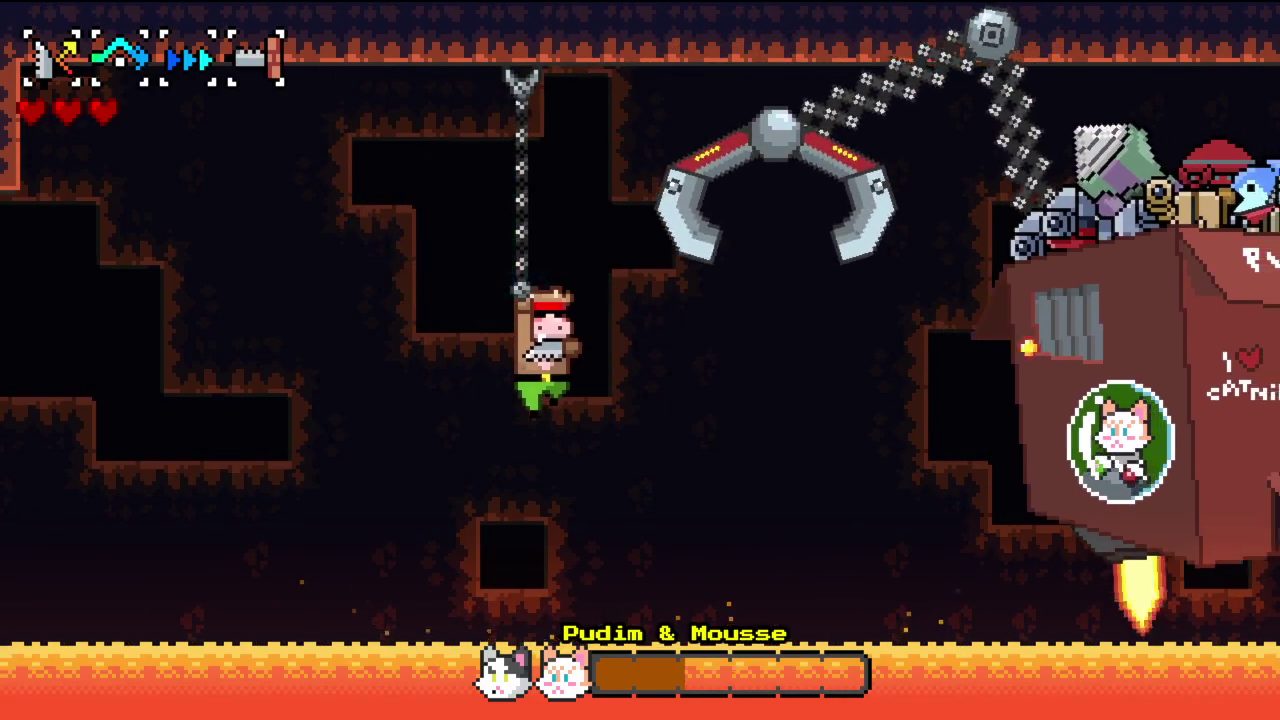
{"action": "key", "text": "space"}
{"action": "key", "text": "Up"}
{"action": "key", "text": "space"}
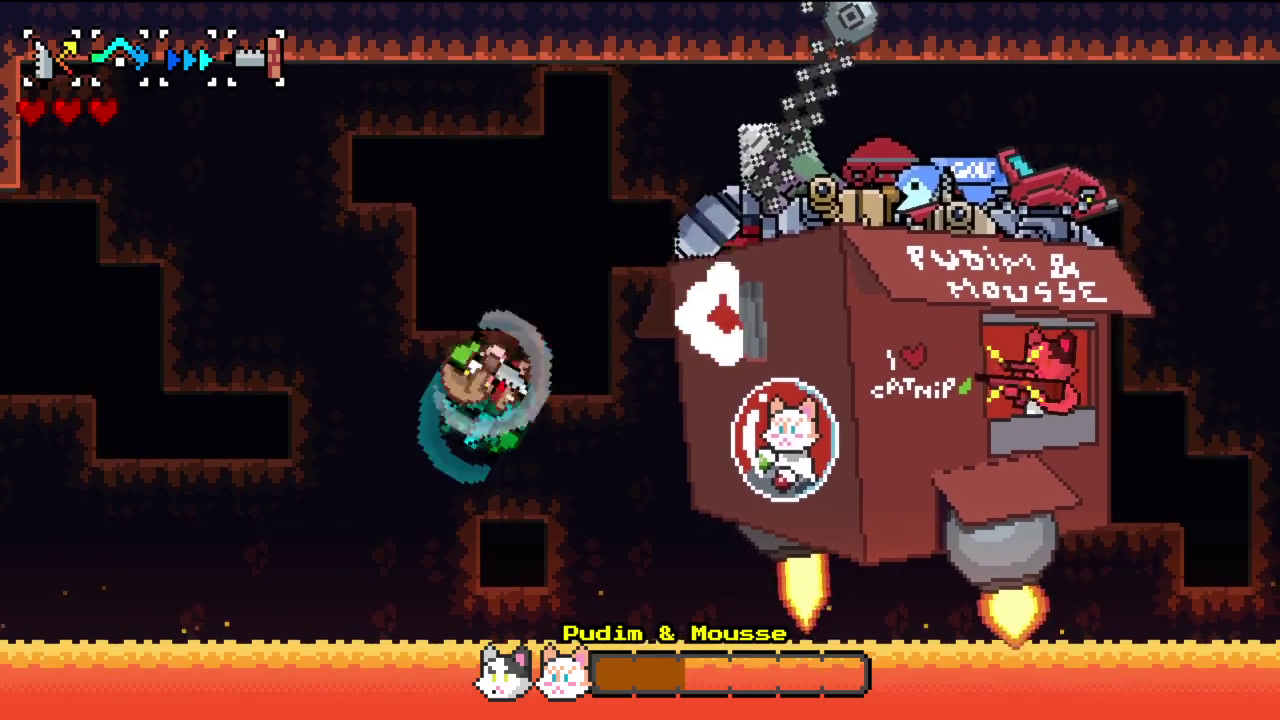
{"action": "key", "text": "Up"}
{"action": "key", "text": "space"}
{"action": "key", "text": "Up"}
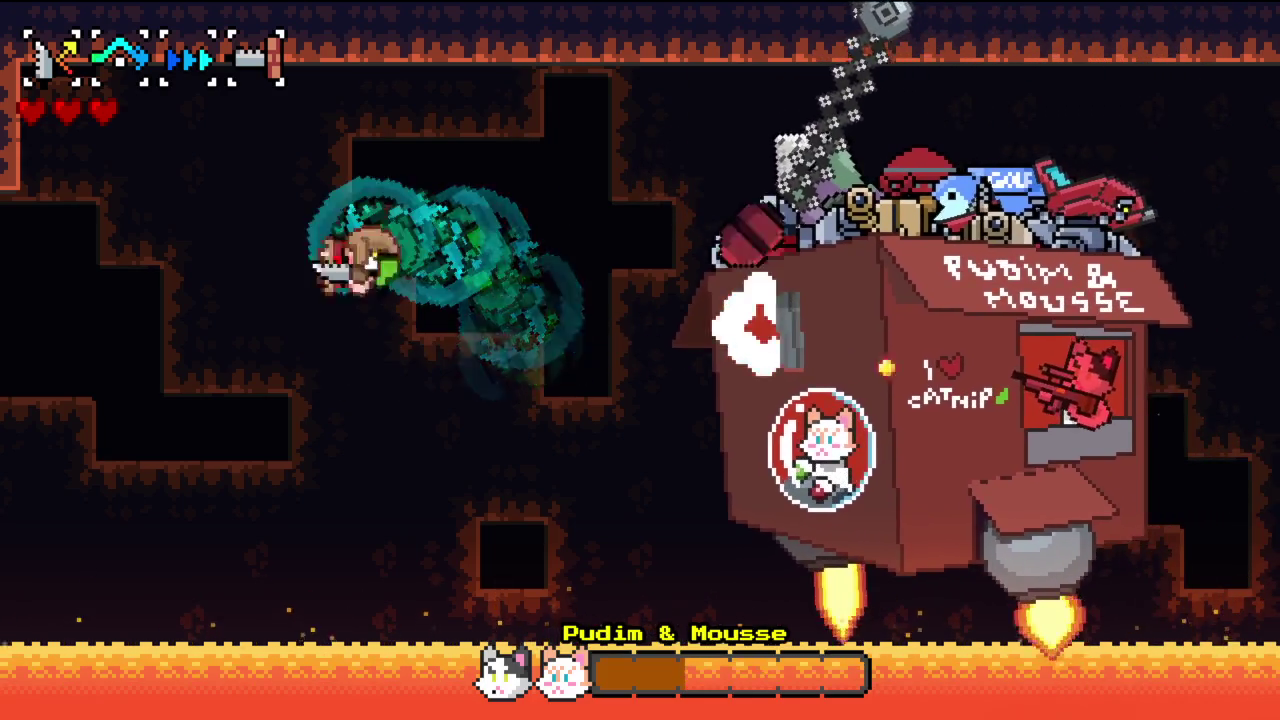
{"action": "key", "text": "Up"}
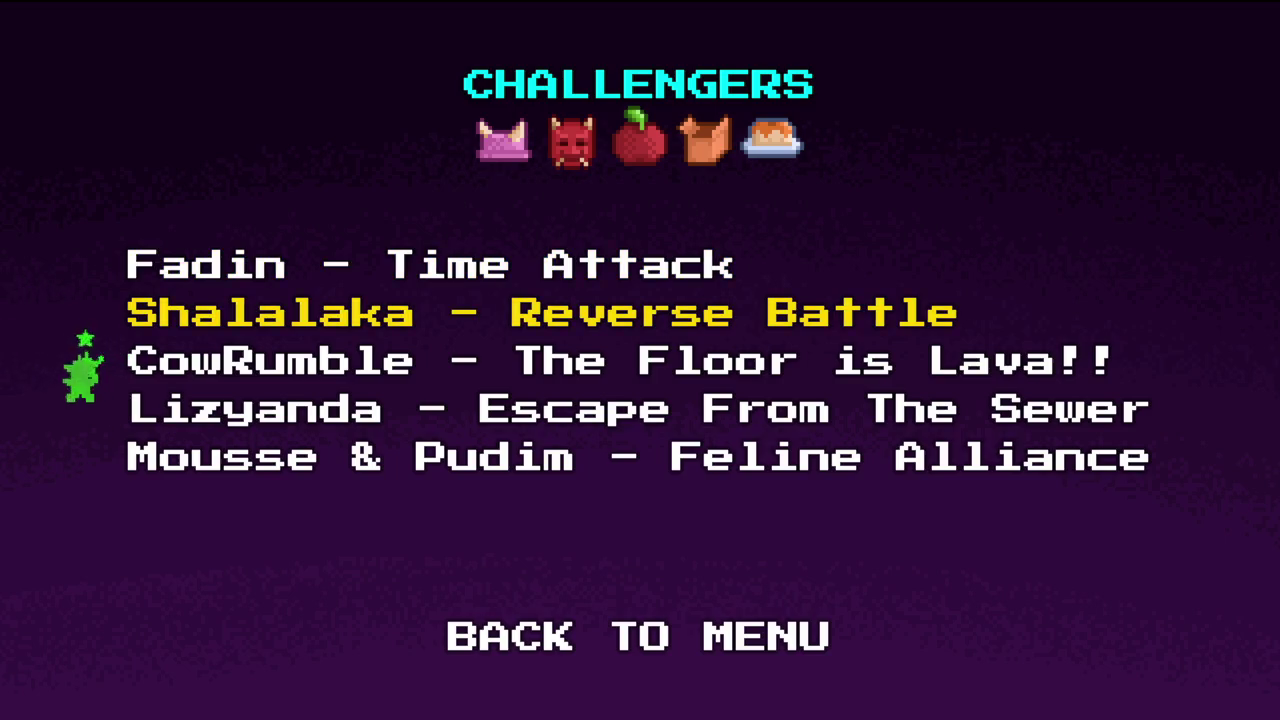
- Start the Lizyanda - Escape From The Sewer challenge from the Challengers list
{"action": "key", "text": "Return"}
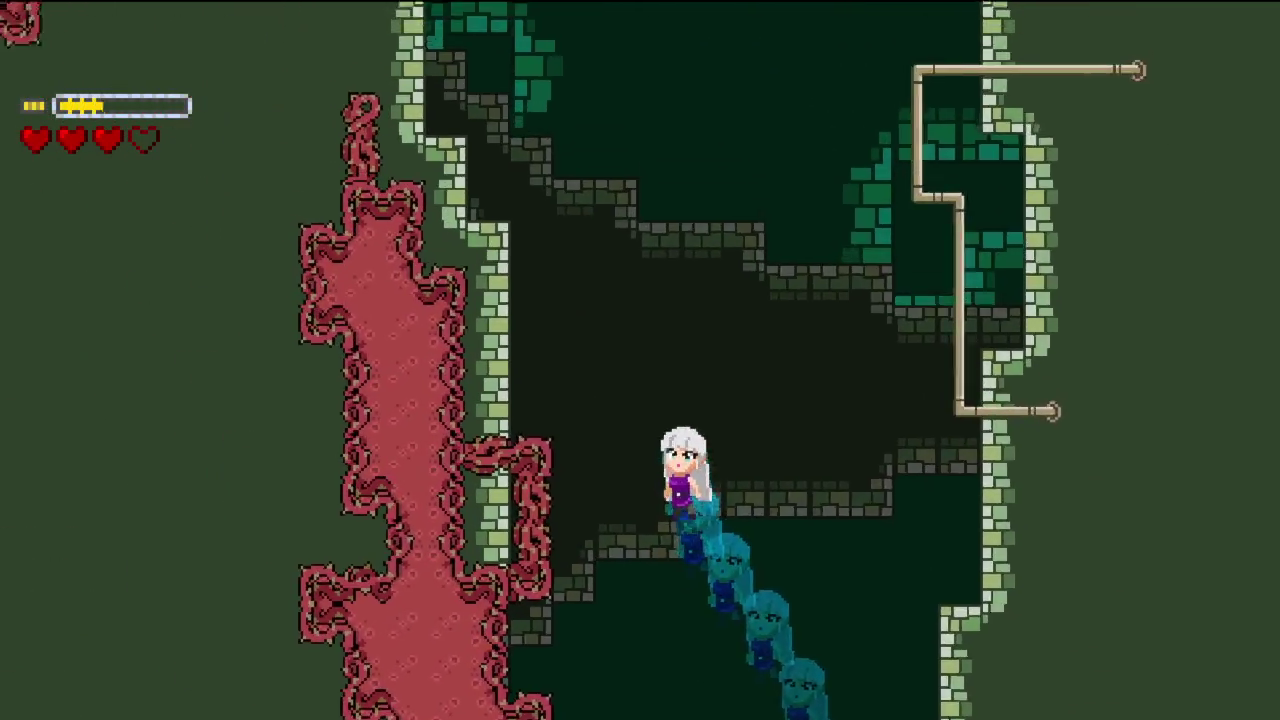
- Dash up-left into the next sewer shaft
{"action": "key", "text": "x"}
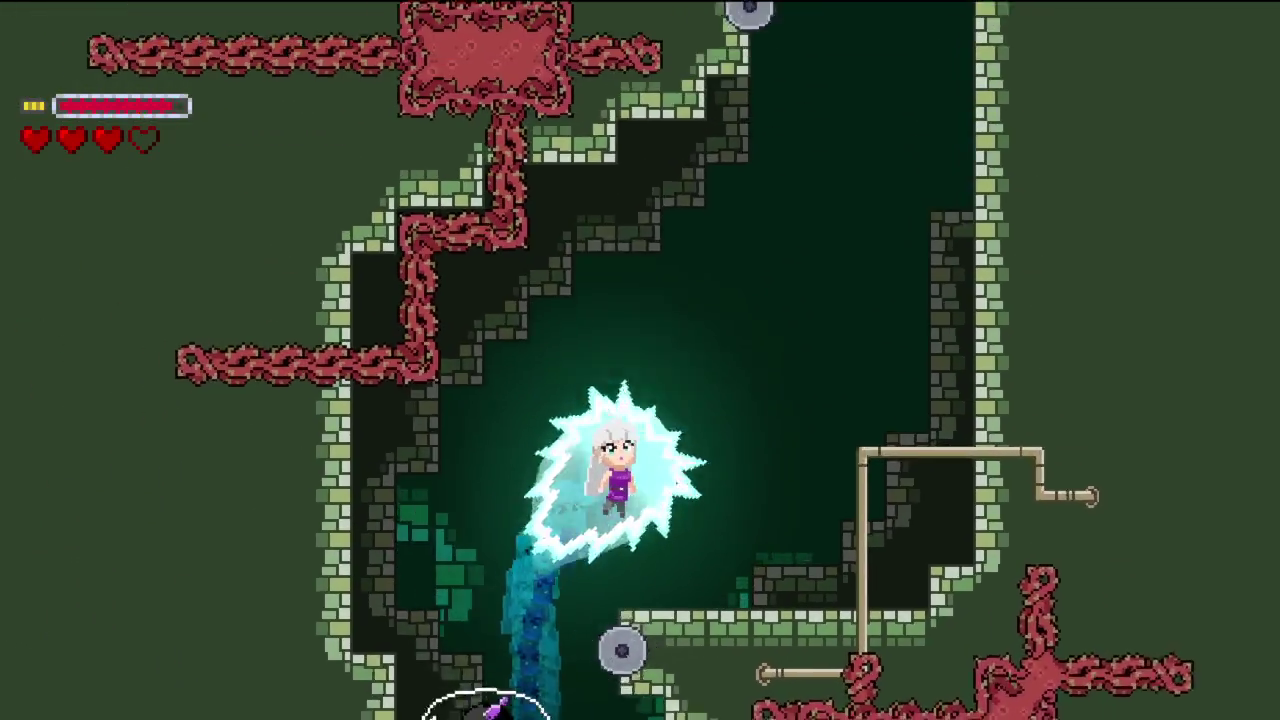
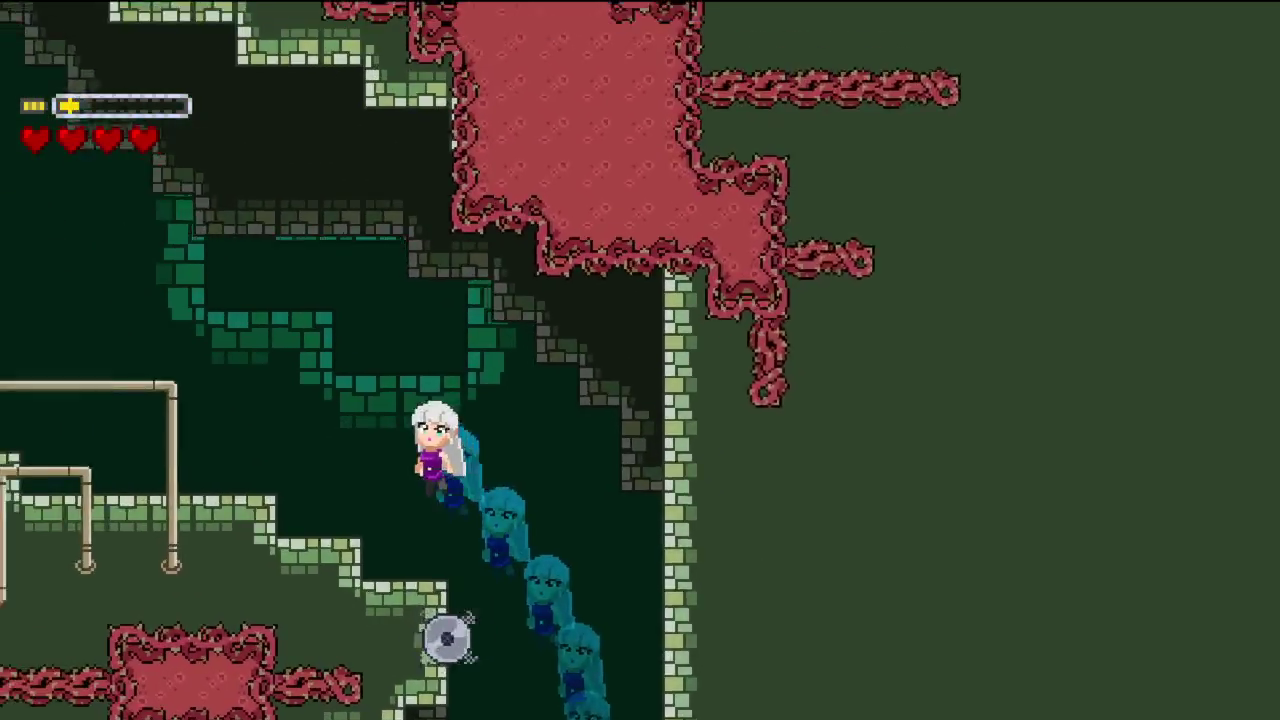
- Restart the stage with full hearts and start dashing right after the UFO
{"action": "key", "text": "Left"}
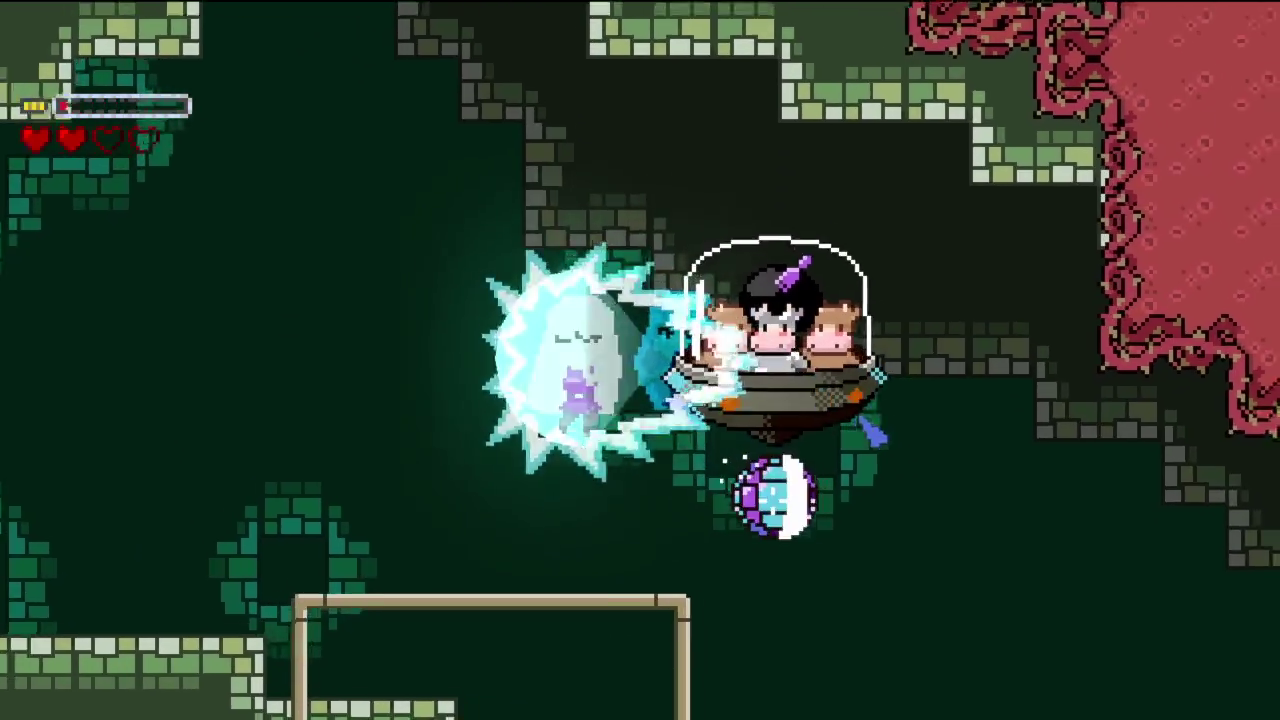
{"action": "key", "text": "Return"}
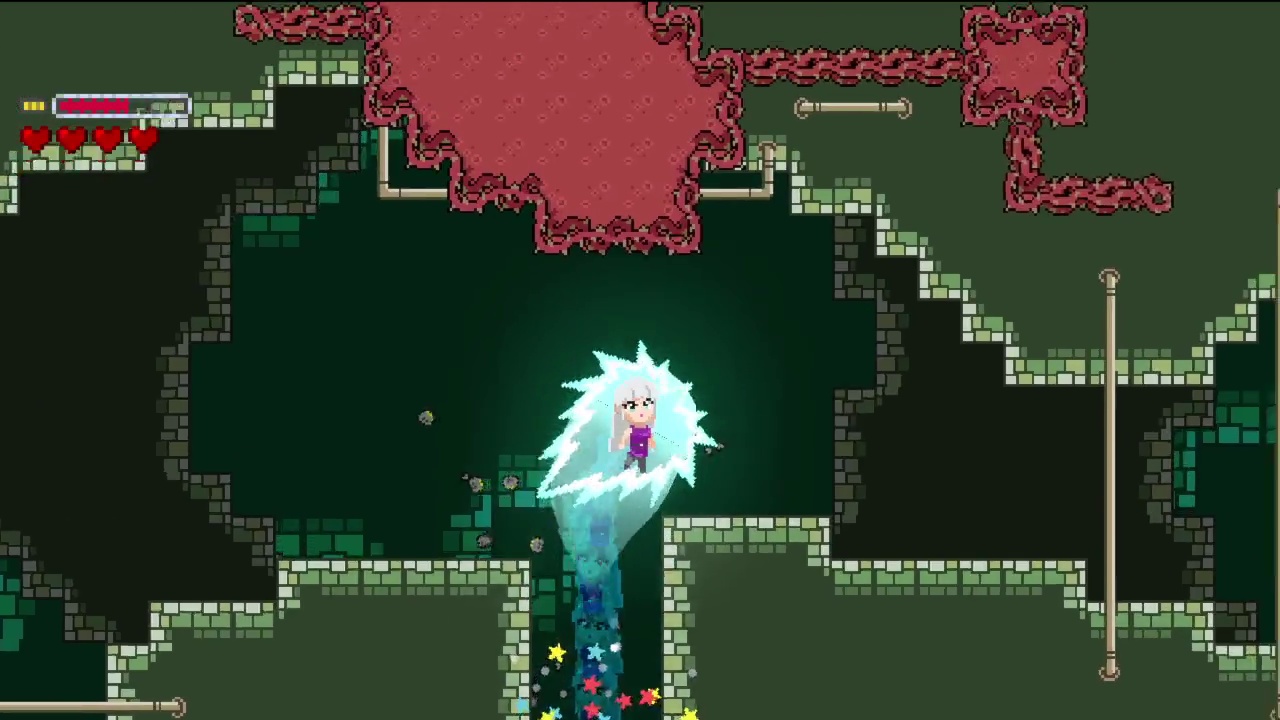
{"action": "key", "text": "Right"}
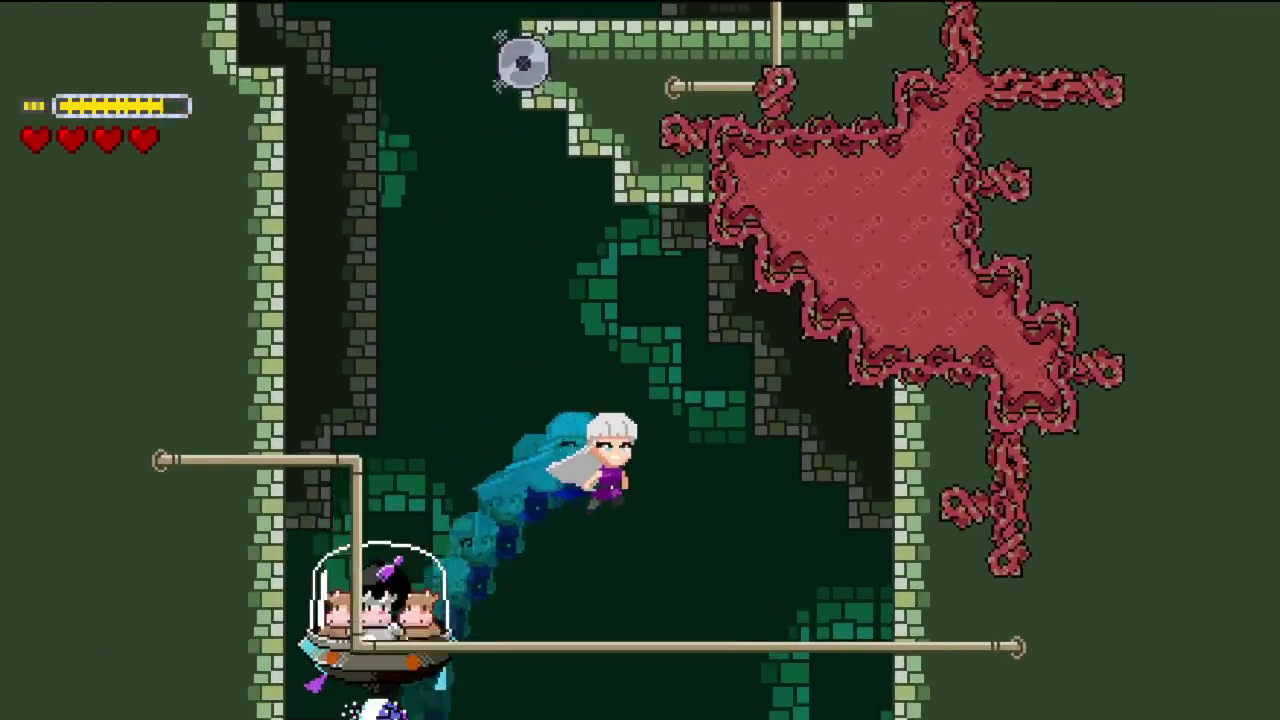
{"action": "key", "text": "Up"}
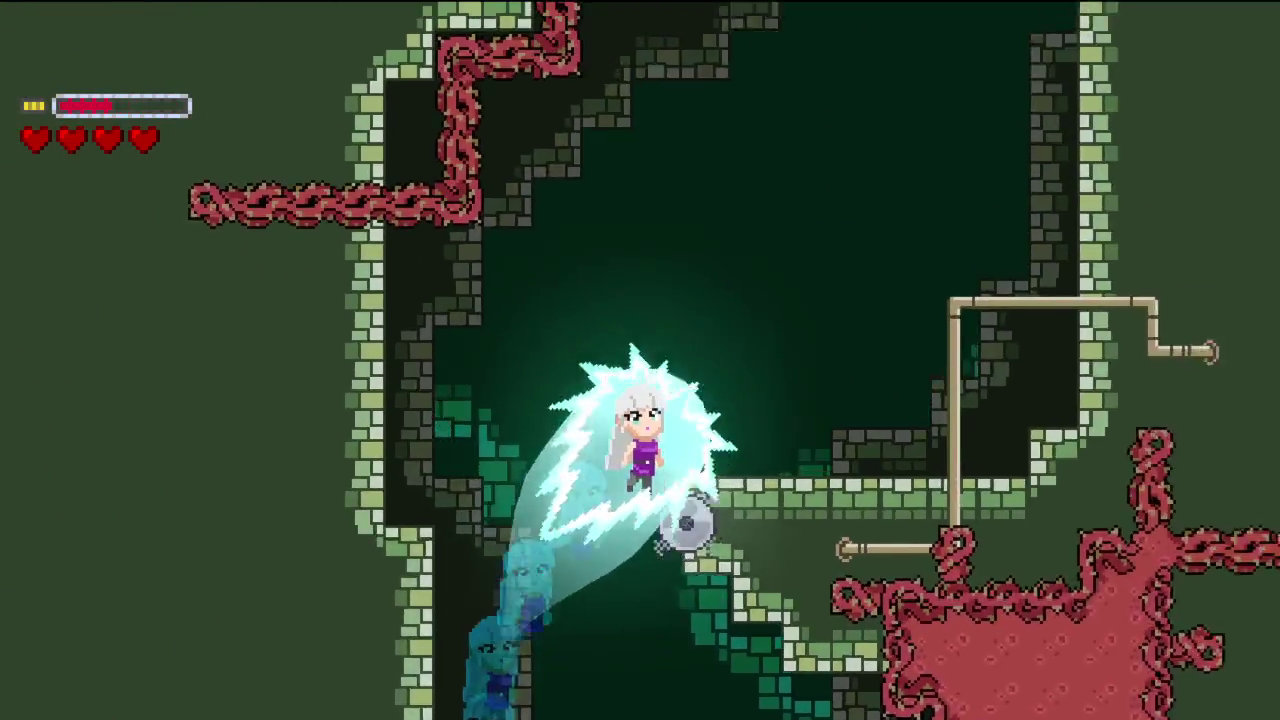
- Steer the dash through the next chambers, swinging down and then straight up
{"action": "key", "text": "Left"}
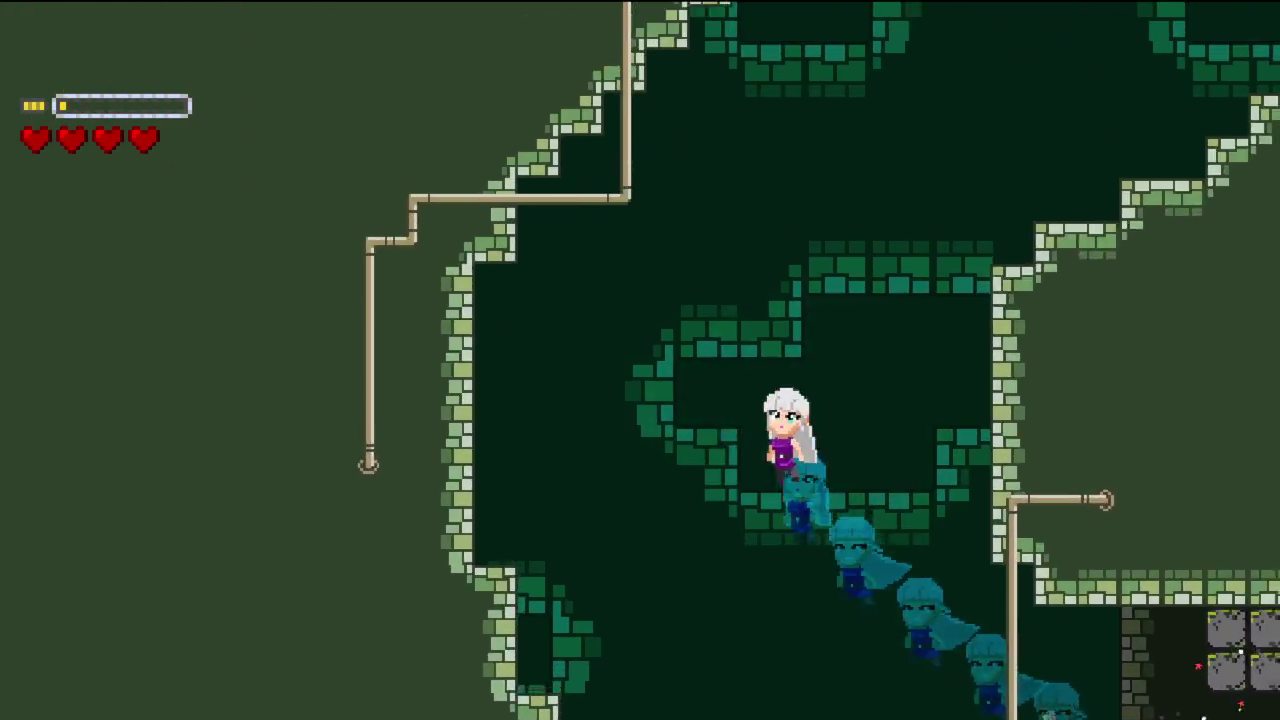
{"action": "key", "text": "Right"}
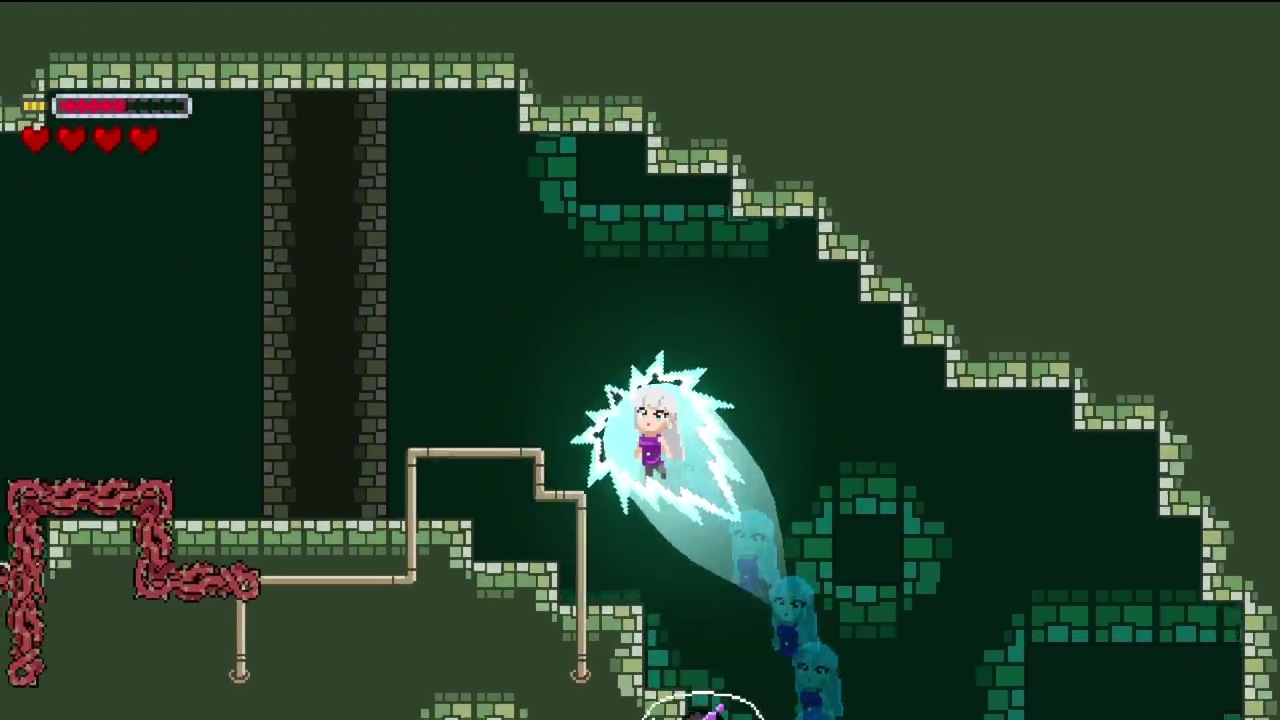
{"action": "key", "text": "Down"}
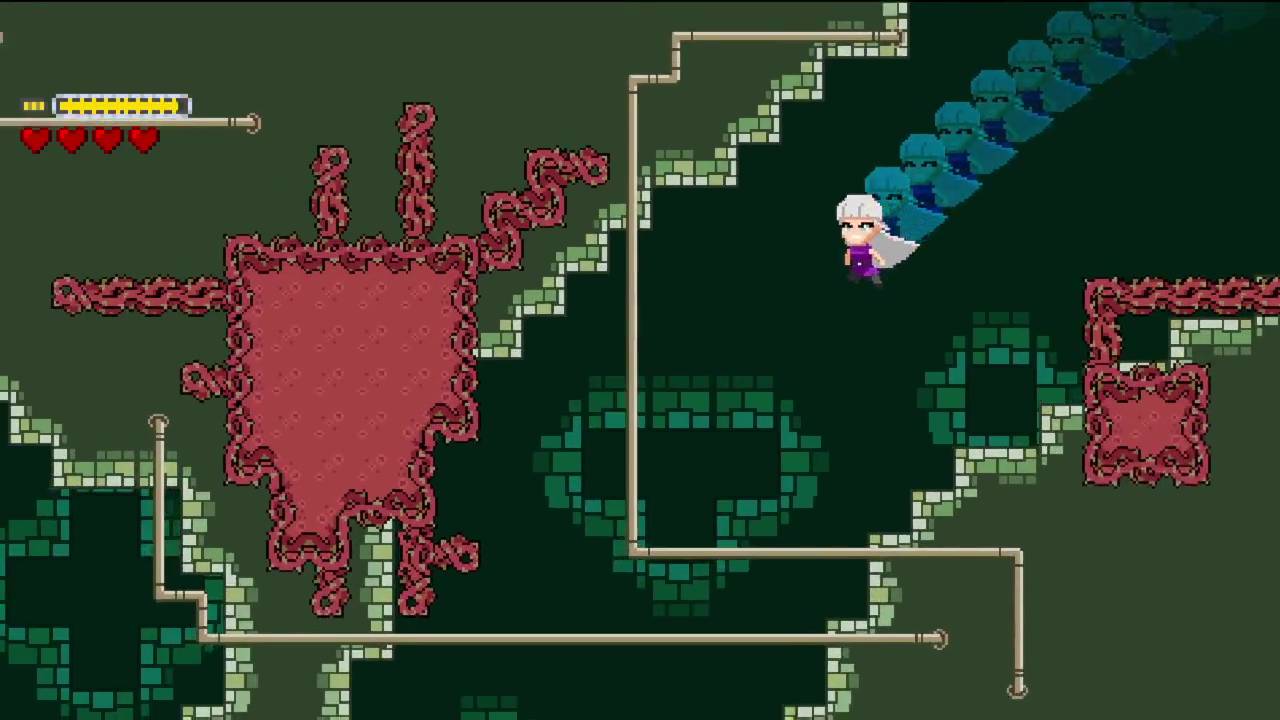
{"action": "key", "text": "Left"}
{"action": "key", "text": "Up"}
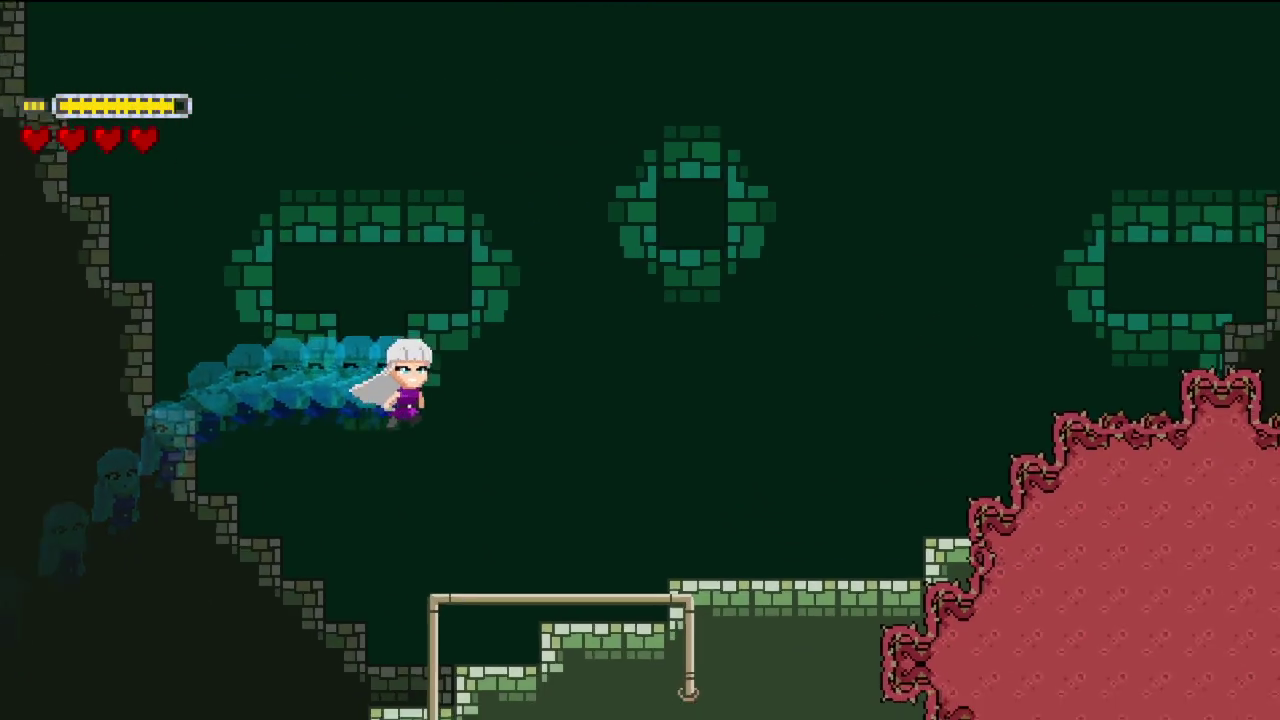
{"action": "key", "text": "Up"}
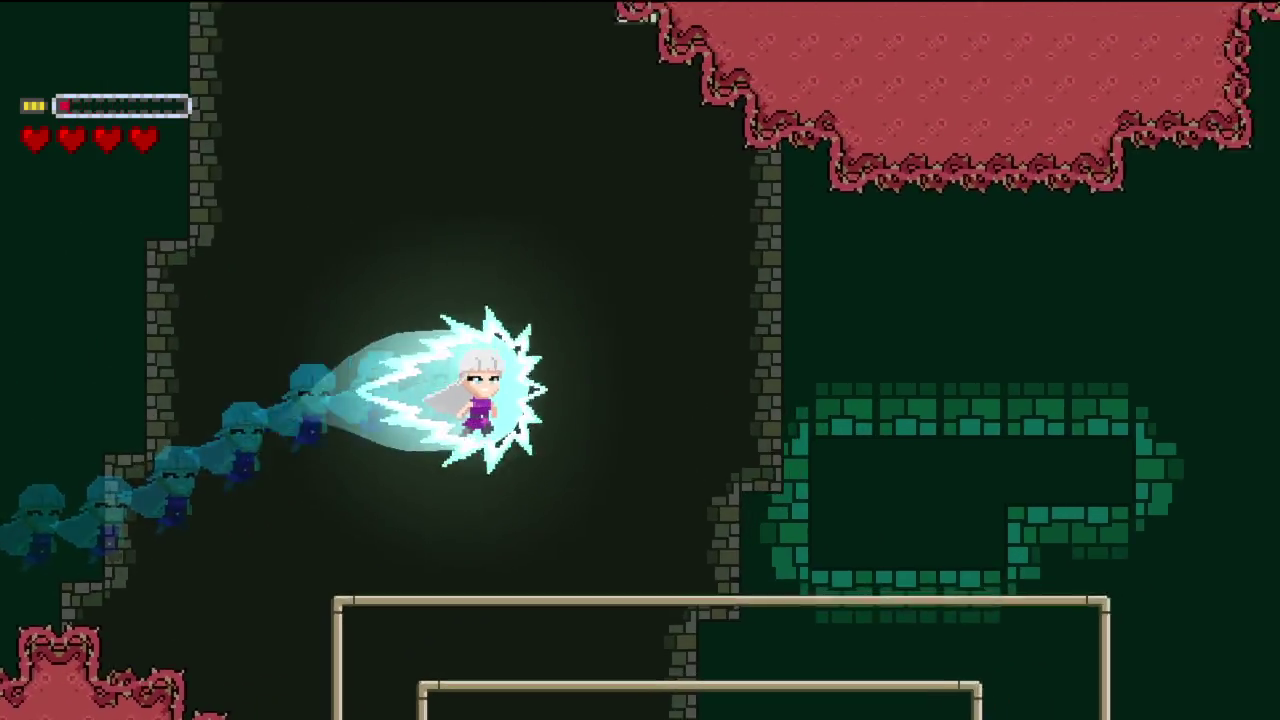
{"action": "key", "text": "Right"}
{"action": "key", "text": "Up"}
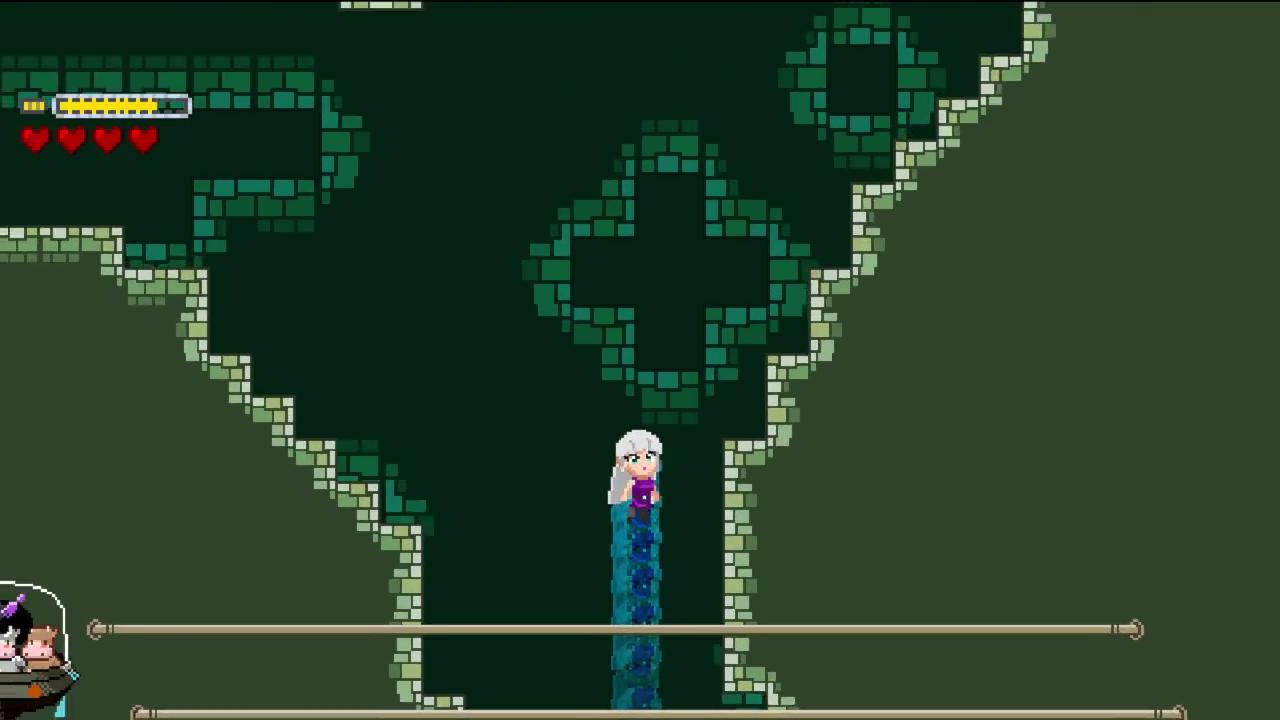
- Weave the dash left and right through the corridors into the vertical shaft
{"action": "key", "text": "Right"}
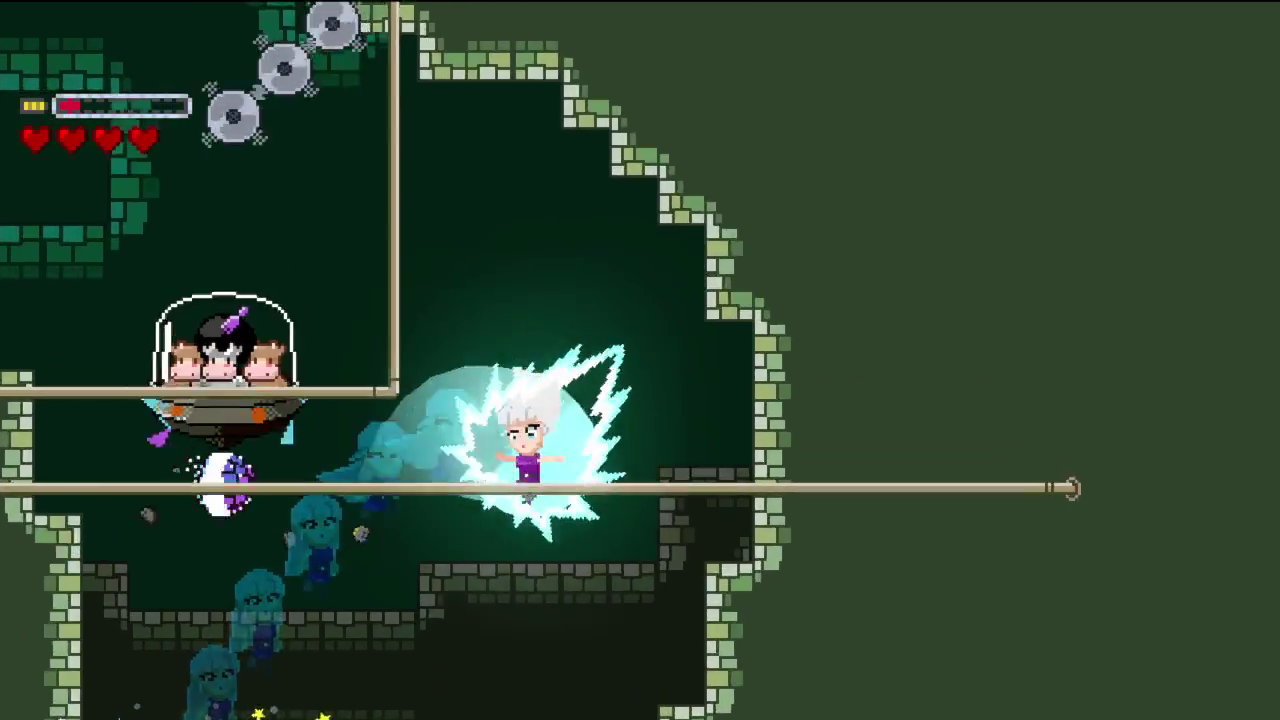
{"action": "key", "text": "Left"}
{"action": "key", "text": "Up"}
{"action": "key", "text": "Up"}
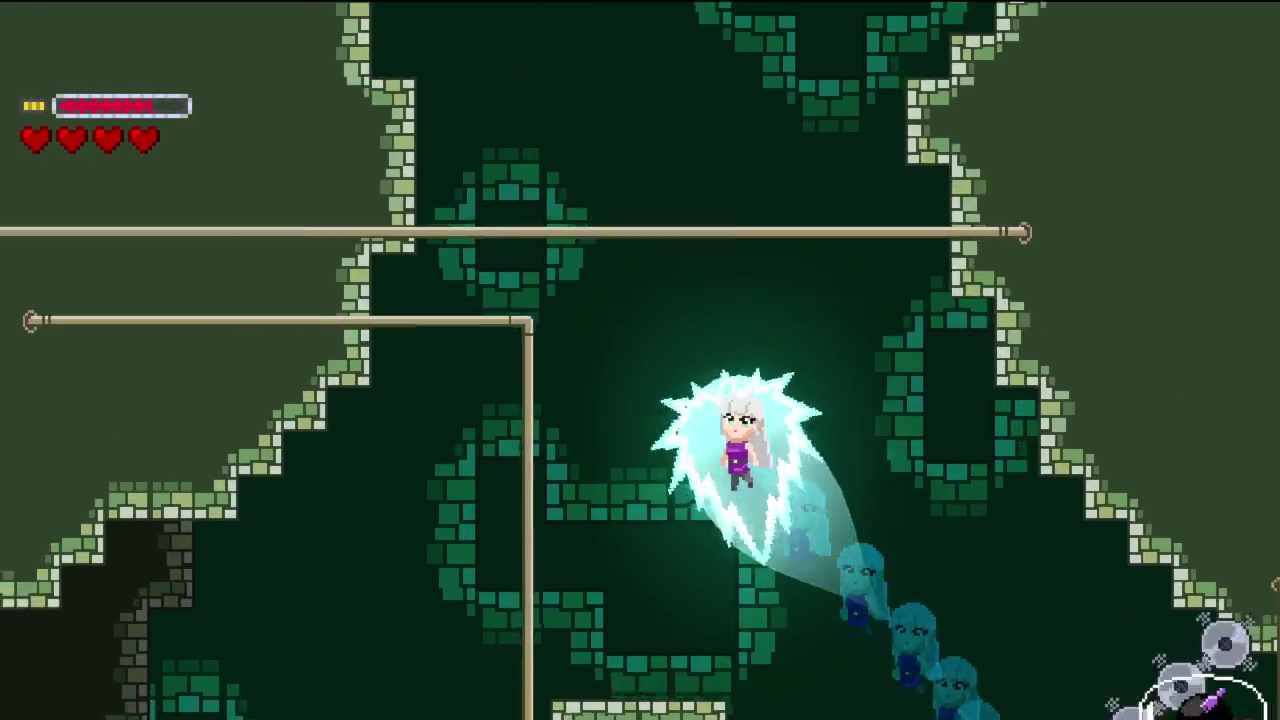
{"action": "key", "text": "Left"}
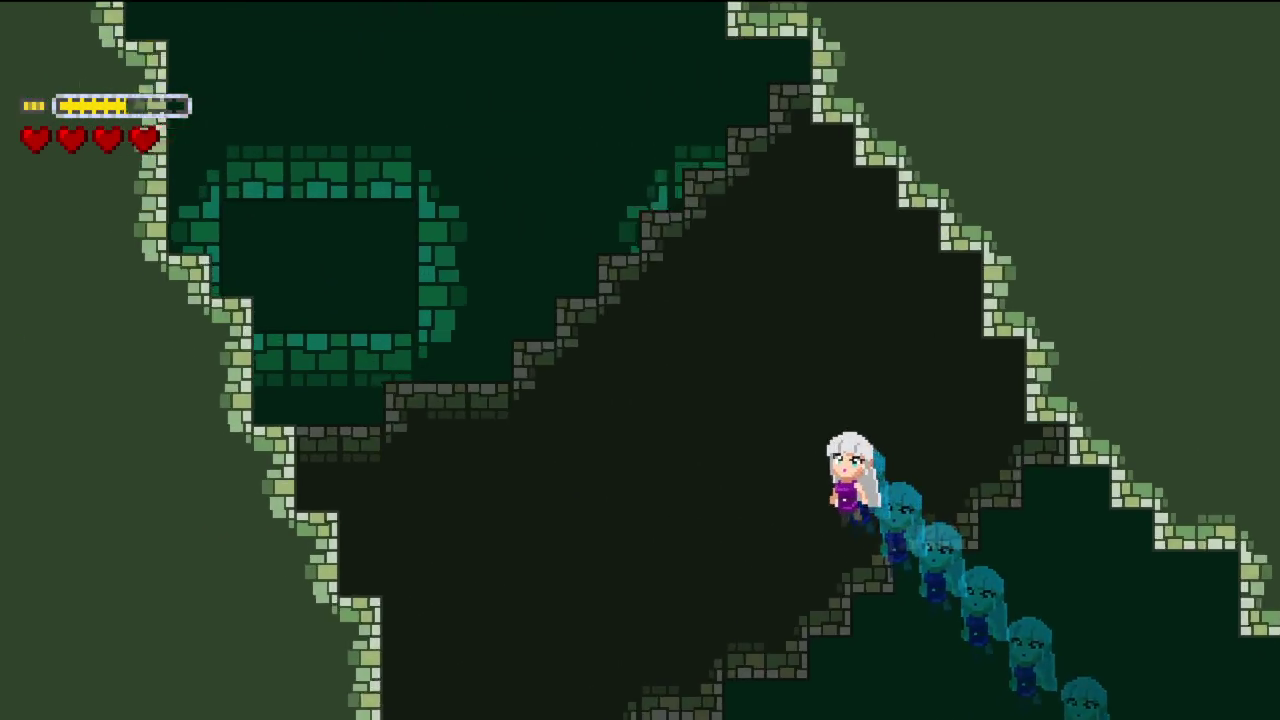
{"action": "key", "text": "Left"}
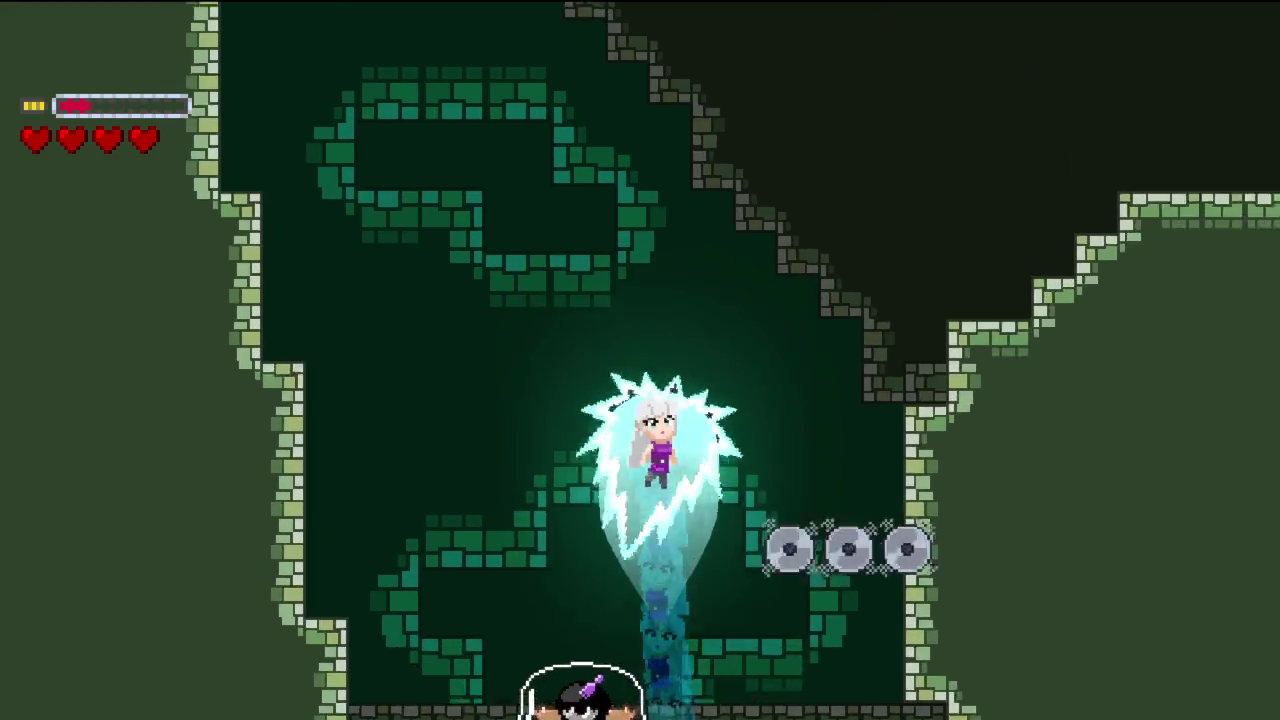
{"action": "key", "text": "Right"}
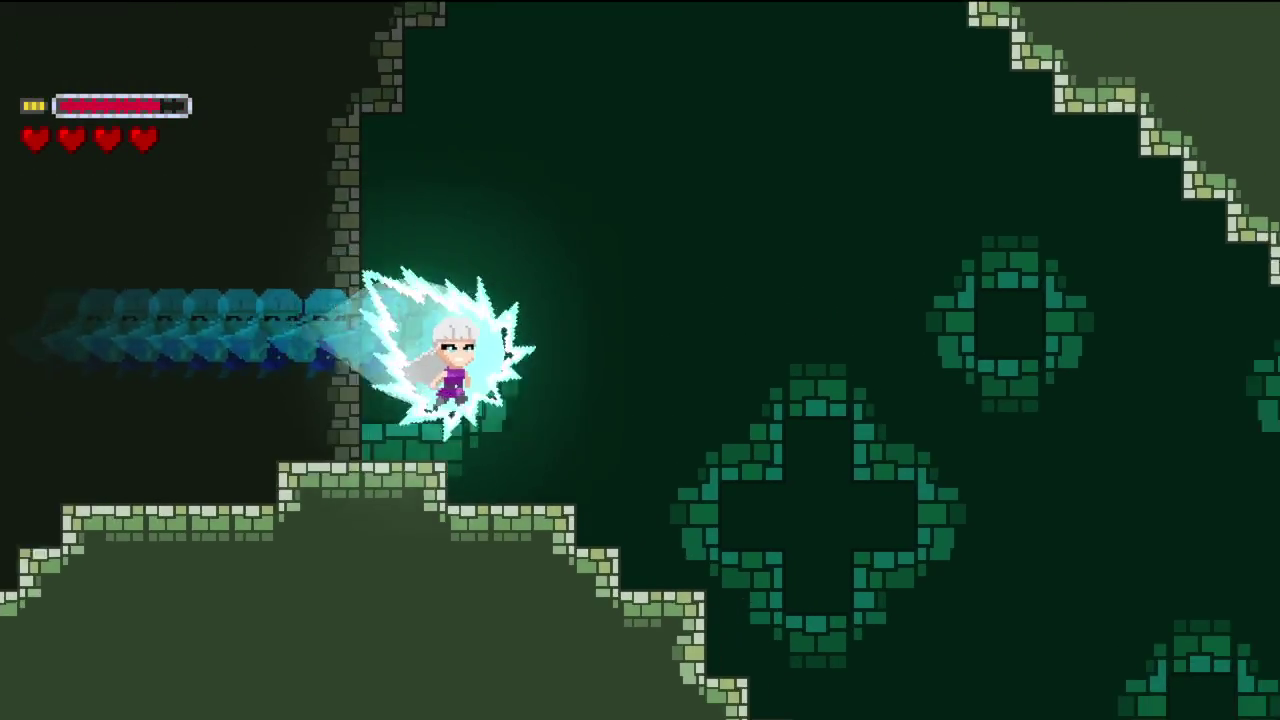
{"action": "key", "text": "Down"}
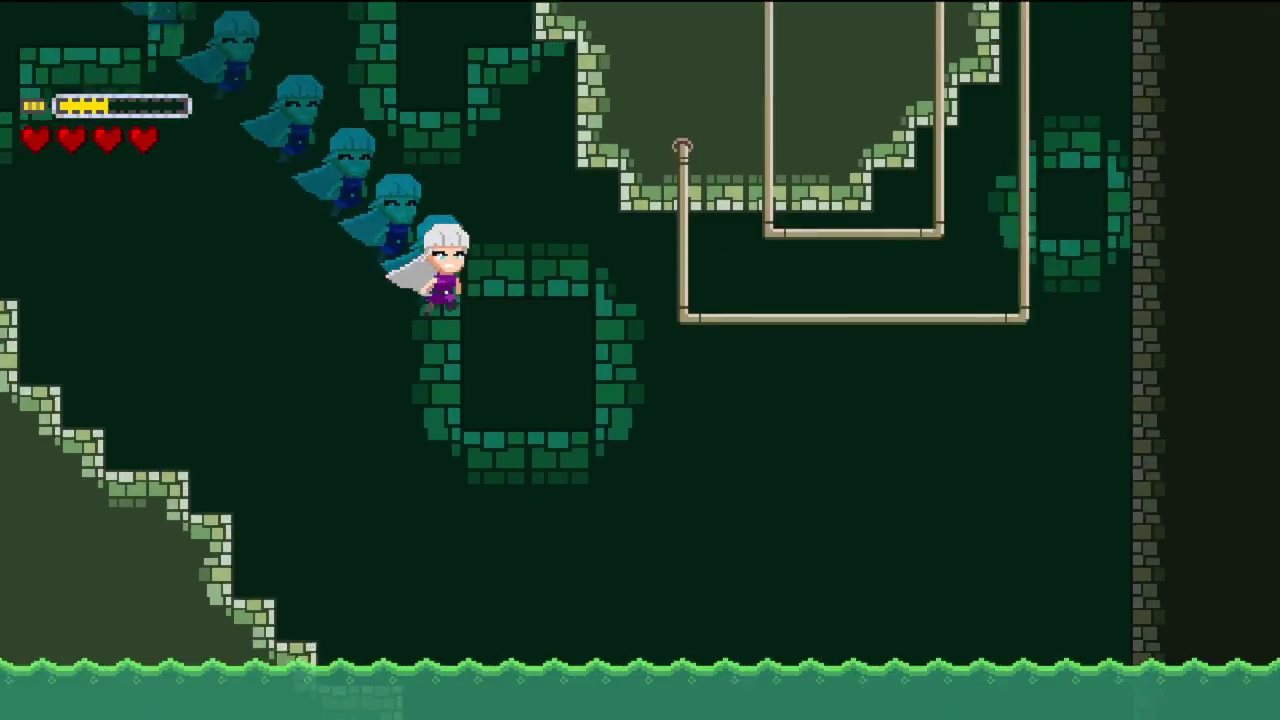
{"action": "key", "text": "Right"}
{"action": "key", "text": "Up"}
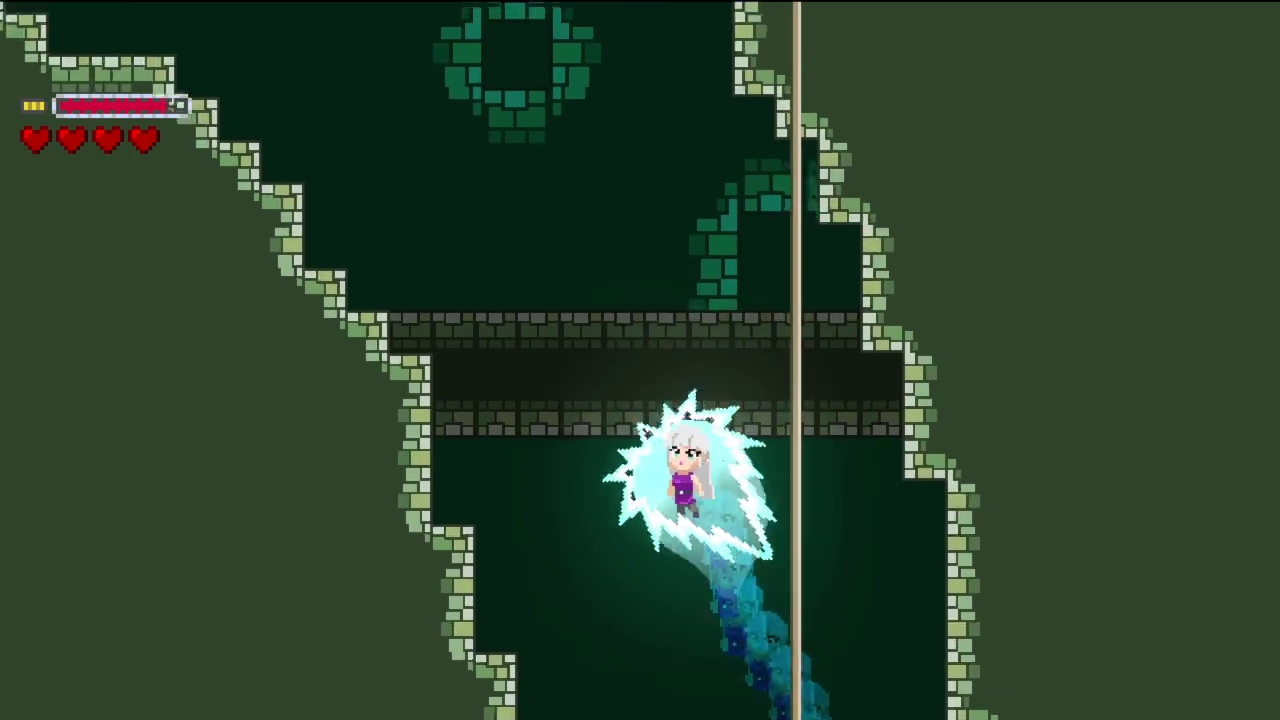
- Climb the sewer shafts with repeated upward dashes, veering toward the UFO
{"action": "key", "text": "Left"}
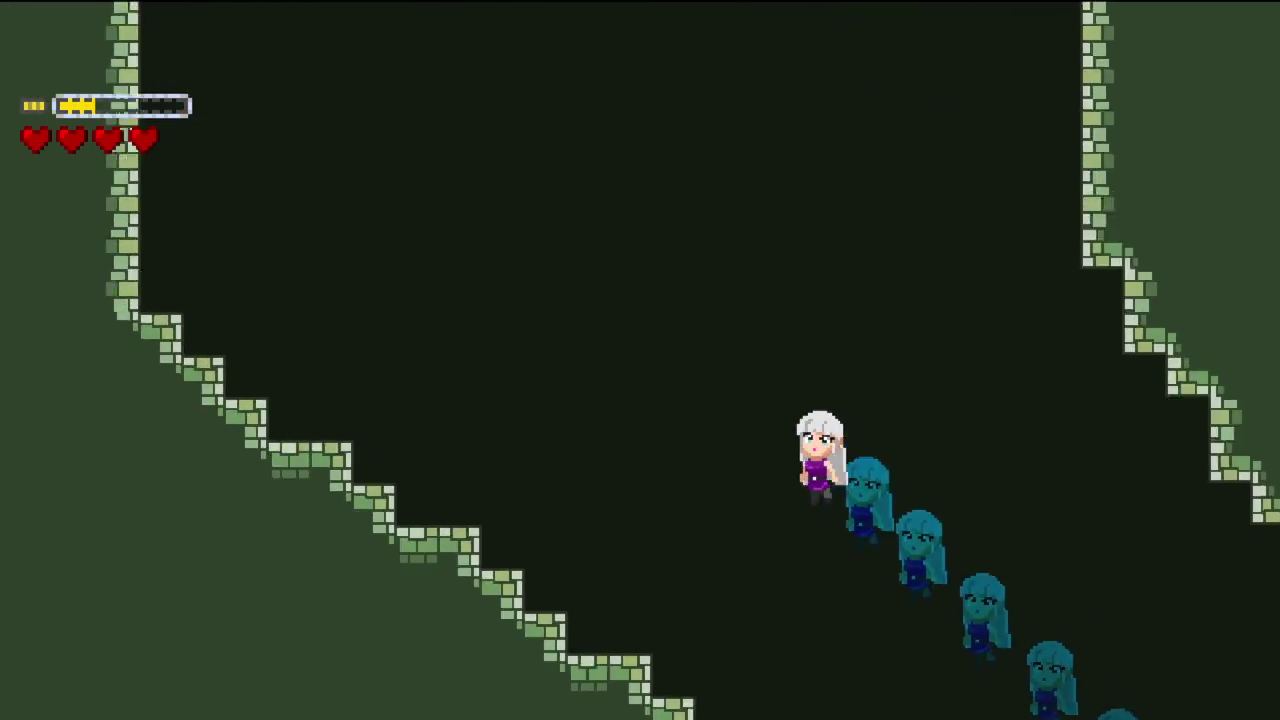
{"action": "key", "text": "Up"}
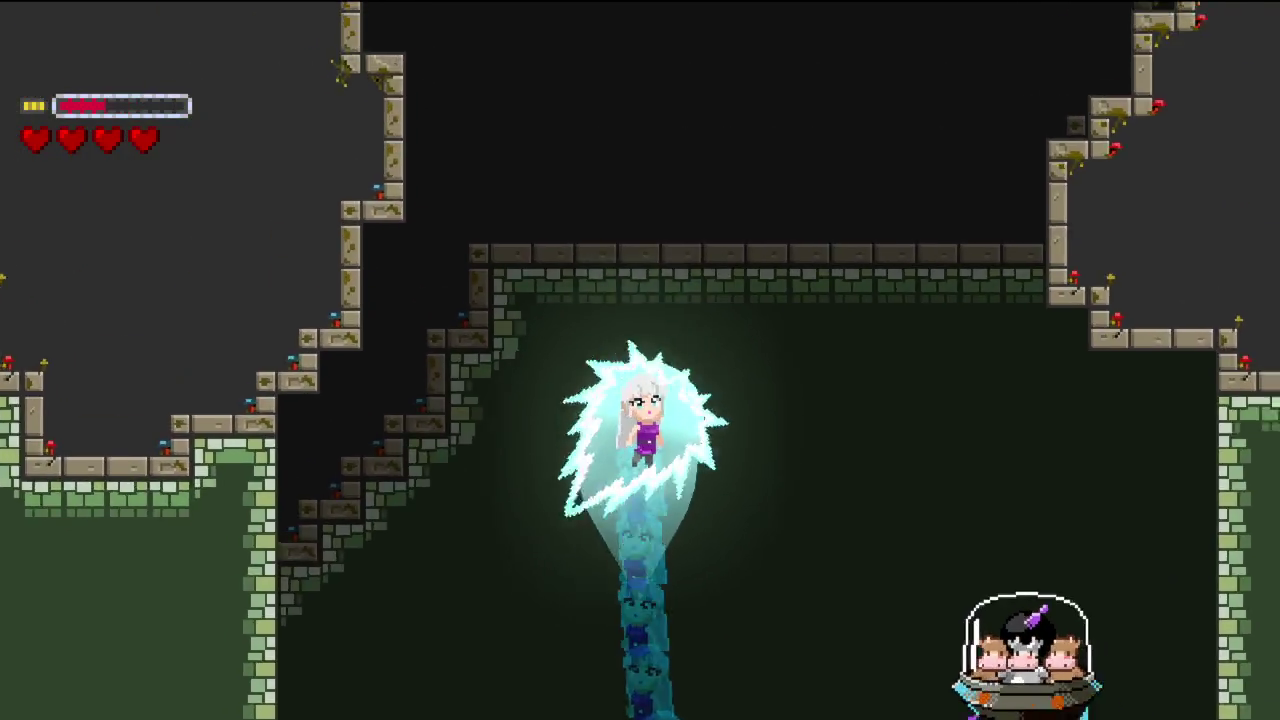
{"action": "key", "text": "Right"}
{"action": "key", "text": "Up"}
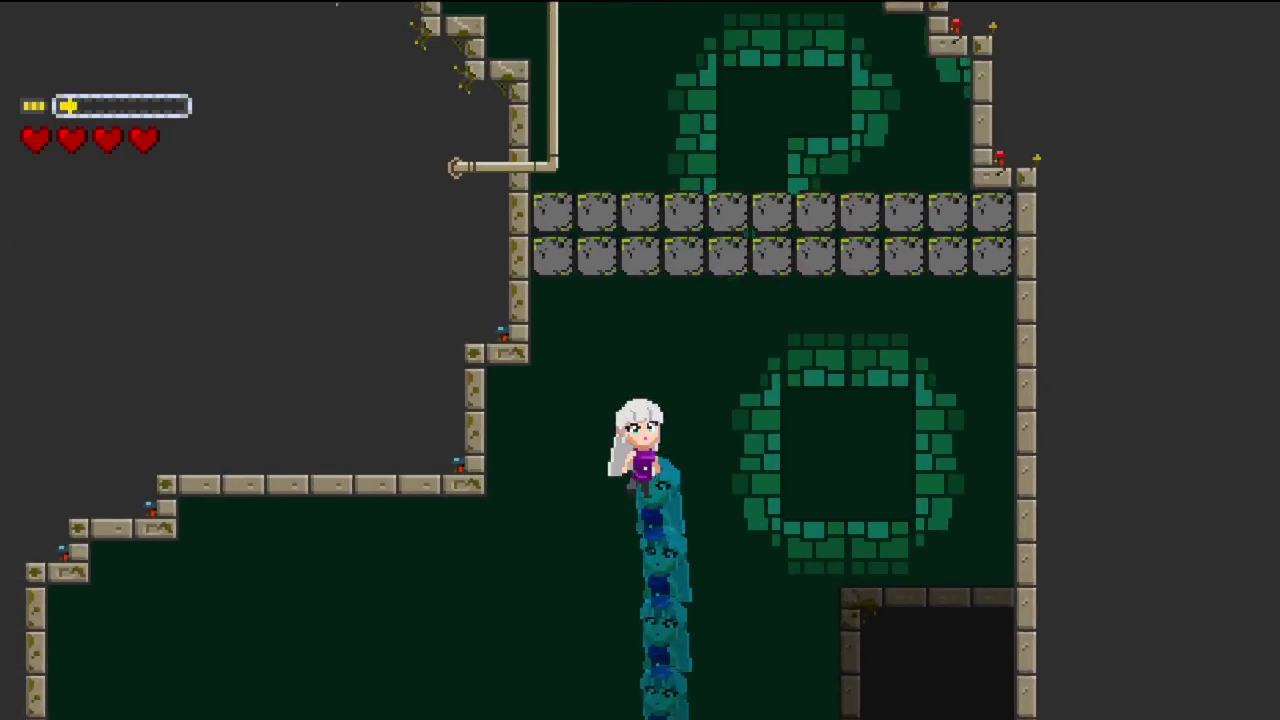
{"action": "key", "text": "Left"}
{"action": "key", "text": "Down"}
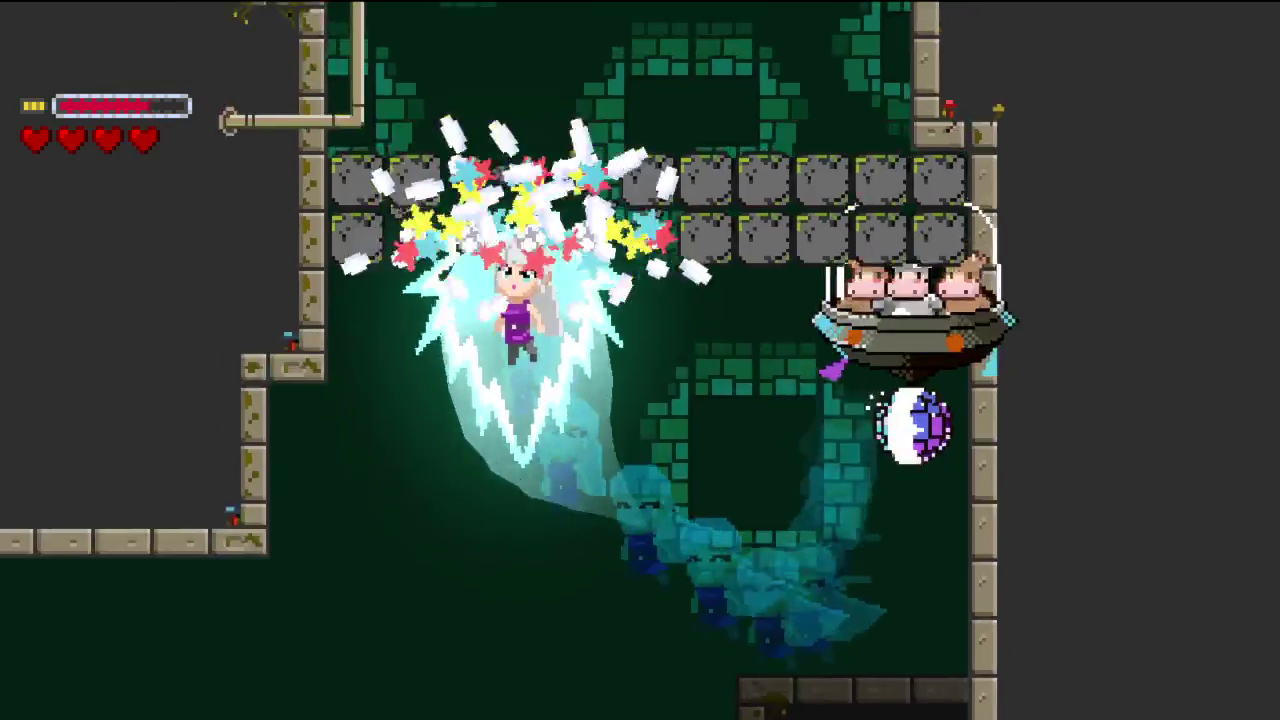
{"action": "key", "text": "Up"}
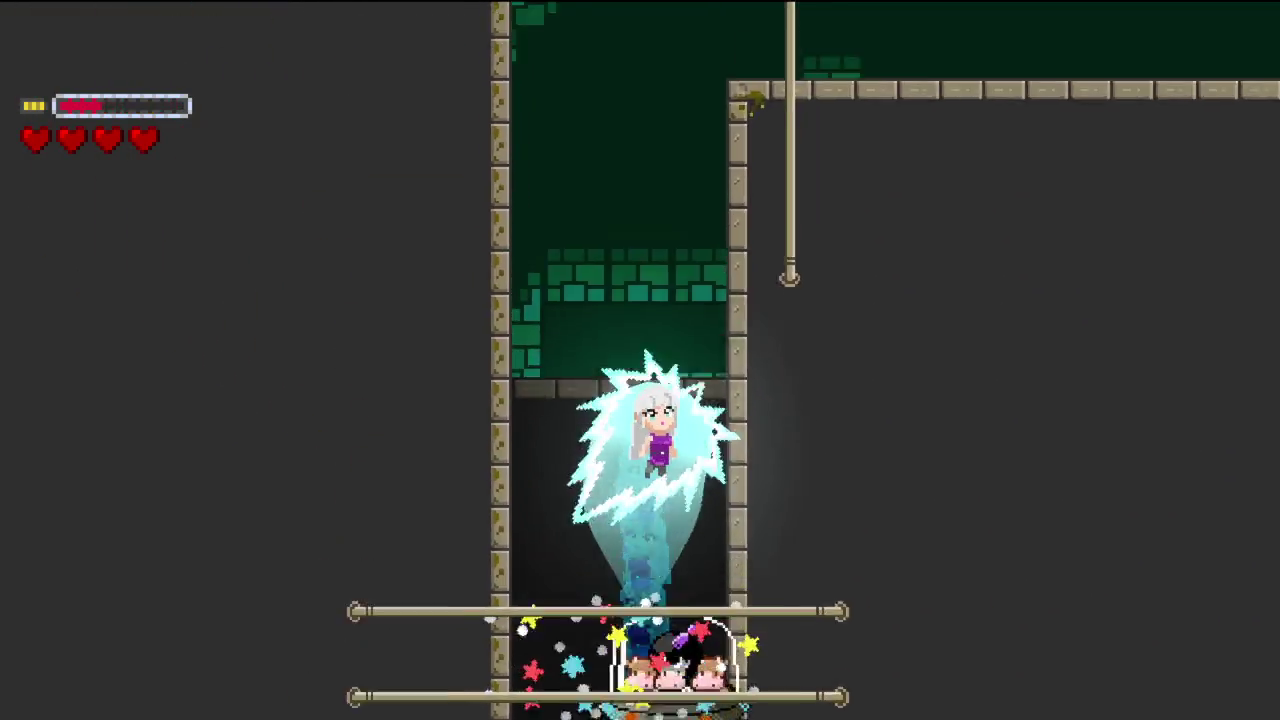
- Close in on the UFO and dash up-right through the blocks to clear the stage
{"action": "key", "text": "Left"}
{"action": "key", "text": "Right"}
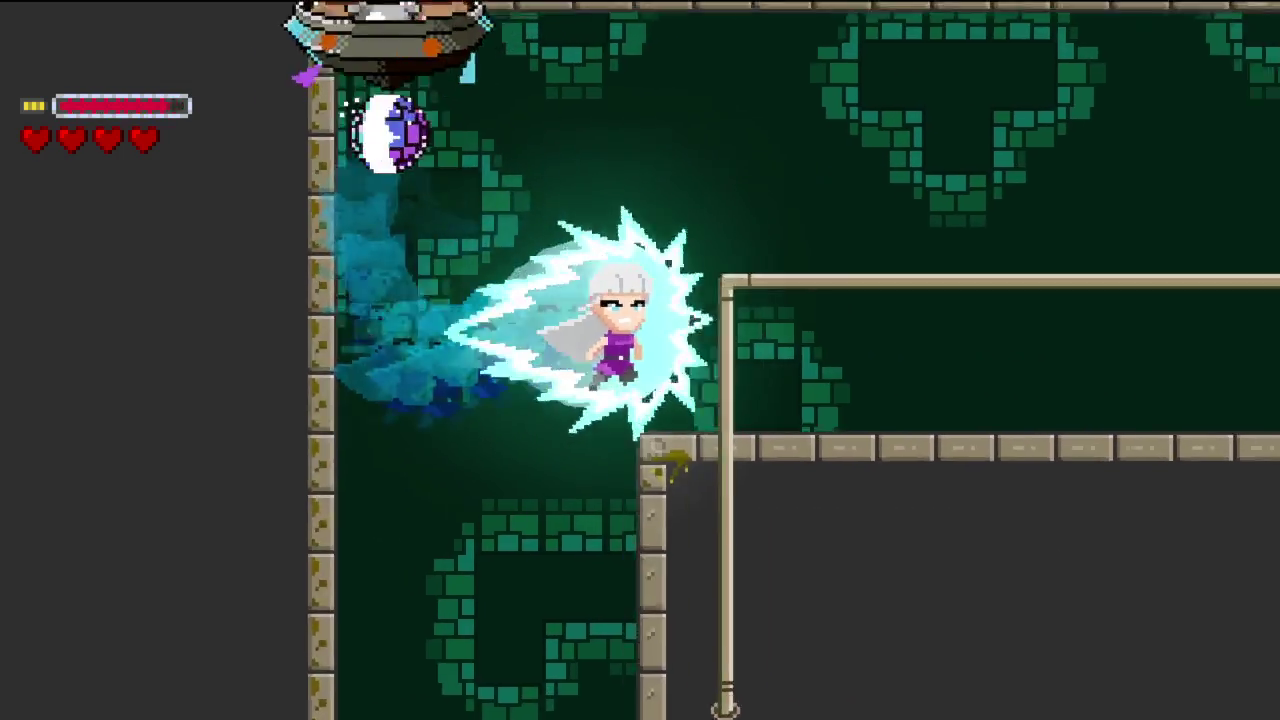
{"action": "key", "text": "Up"}
{"action": "key", "text": "Left"}
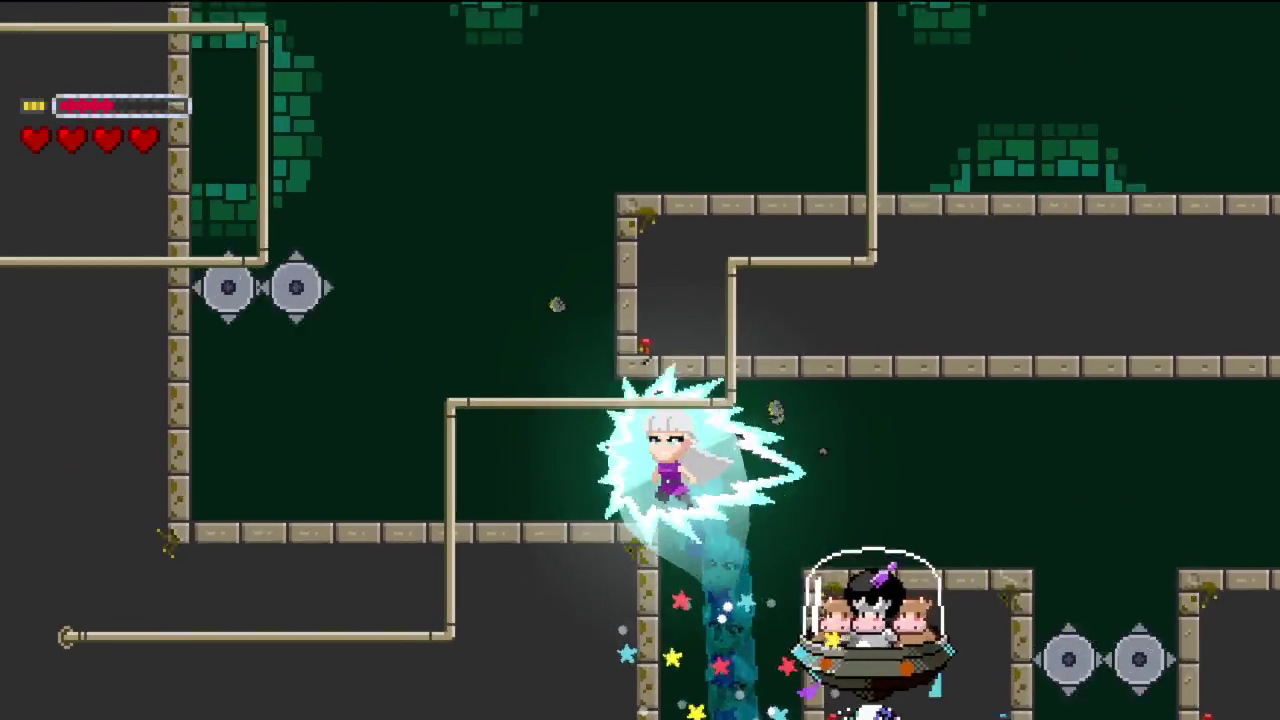
{"action": "key", "text": "Right"}
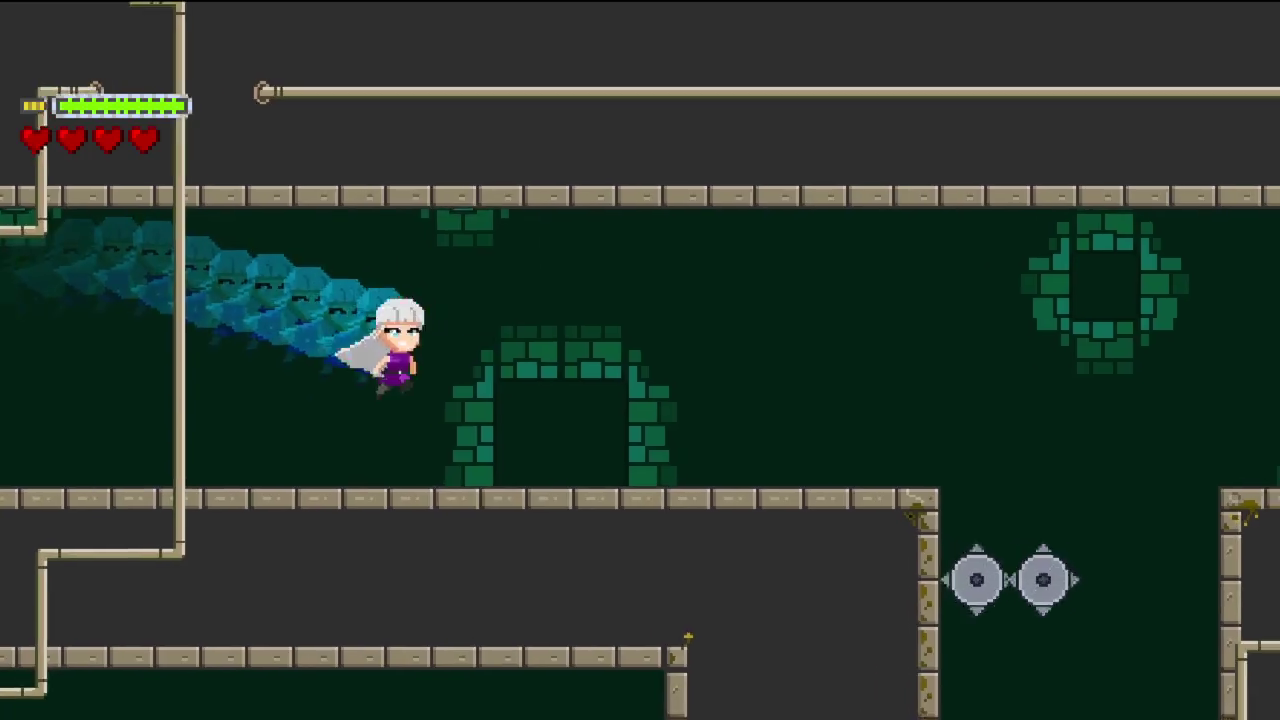
{"action": "key", "text": "Right"}
{"action": "key", "text": "Down"}
{"action": "key", "text": "Right"}
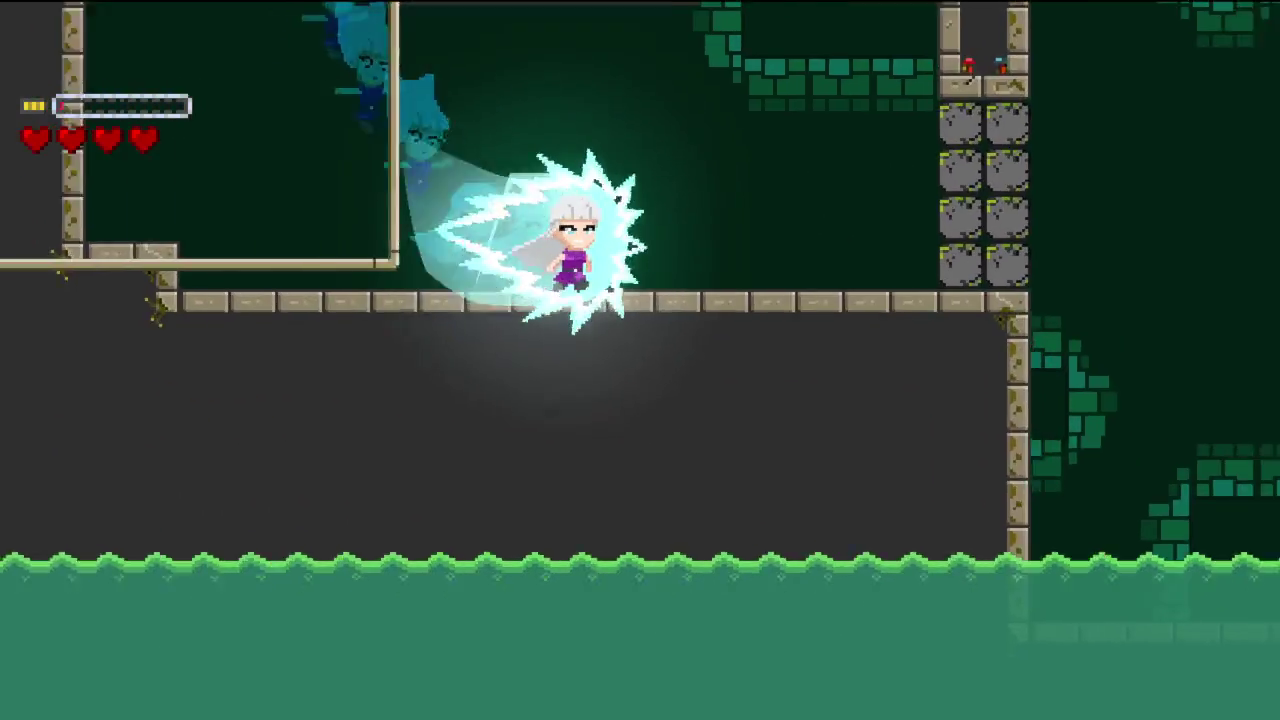
{"action": "key", "text": "Up"}
{"action": "key", "text": "Up"}
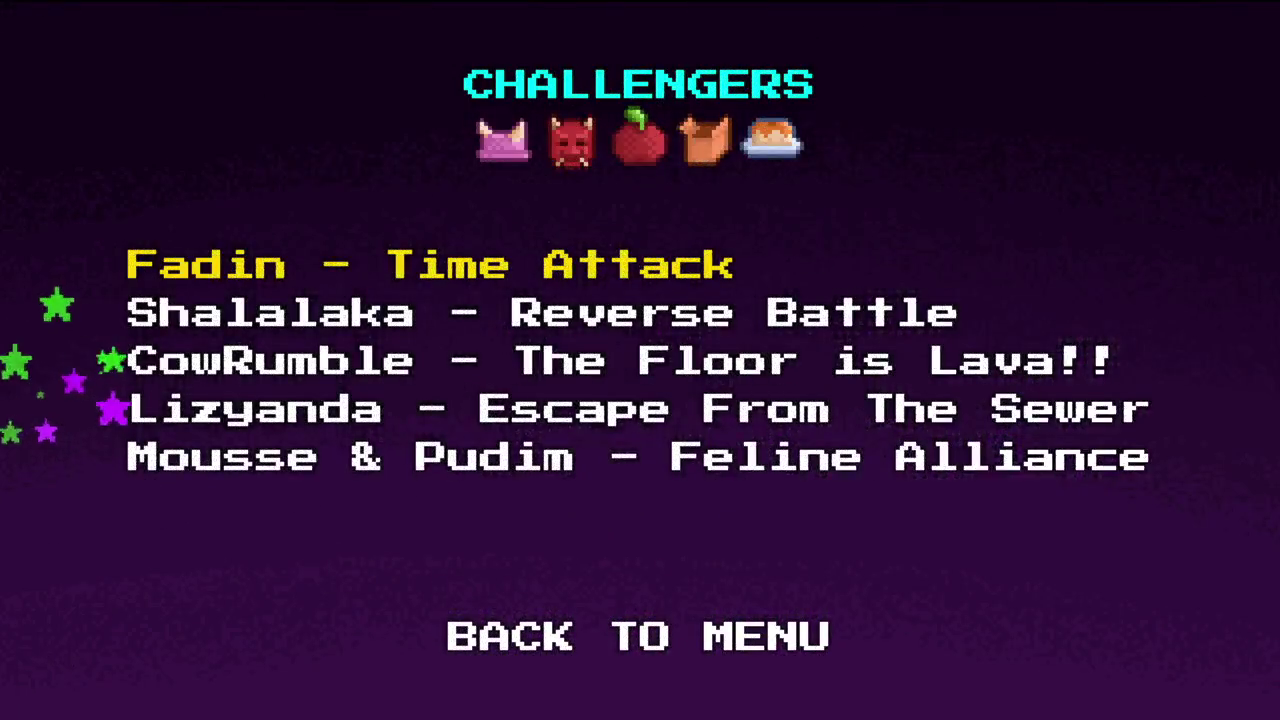
- Confirm on the Challengers screen to leave the list of five challenge modes
{"action": "key", "text": "Return"}
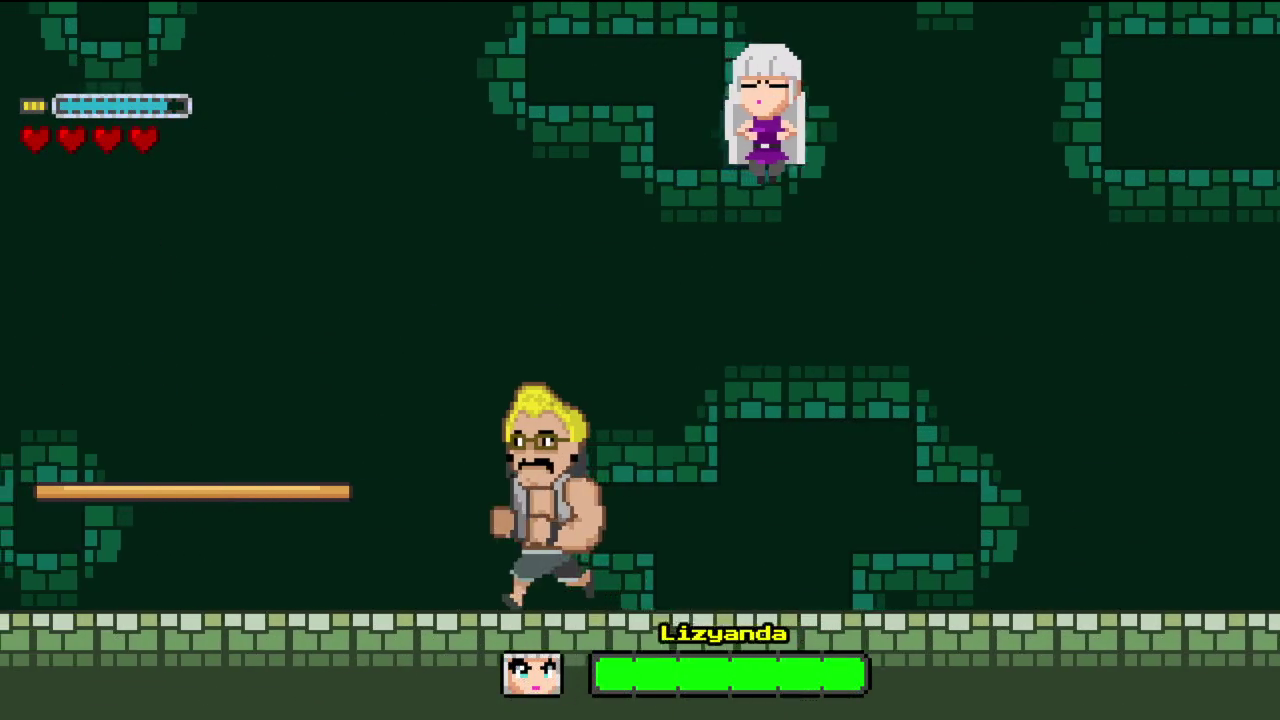
- Jump clear of Lizyanda's attack and come down onto her to deal damage
{"action": "key", "text": "Up"}
{"action": "key", "text": "Left"}
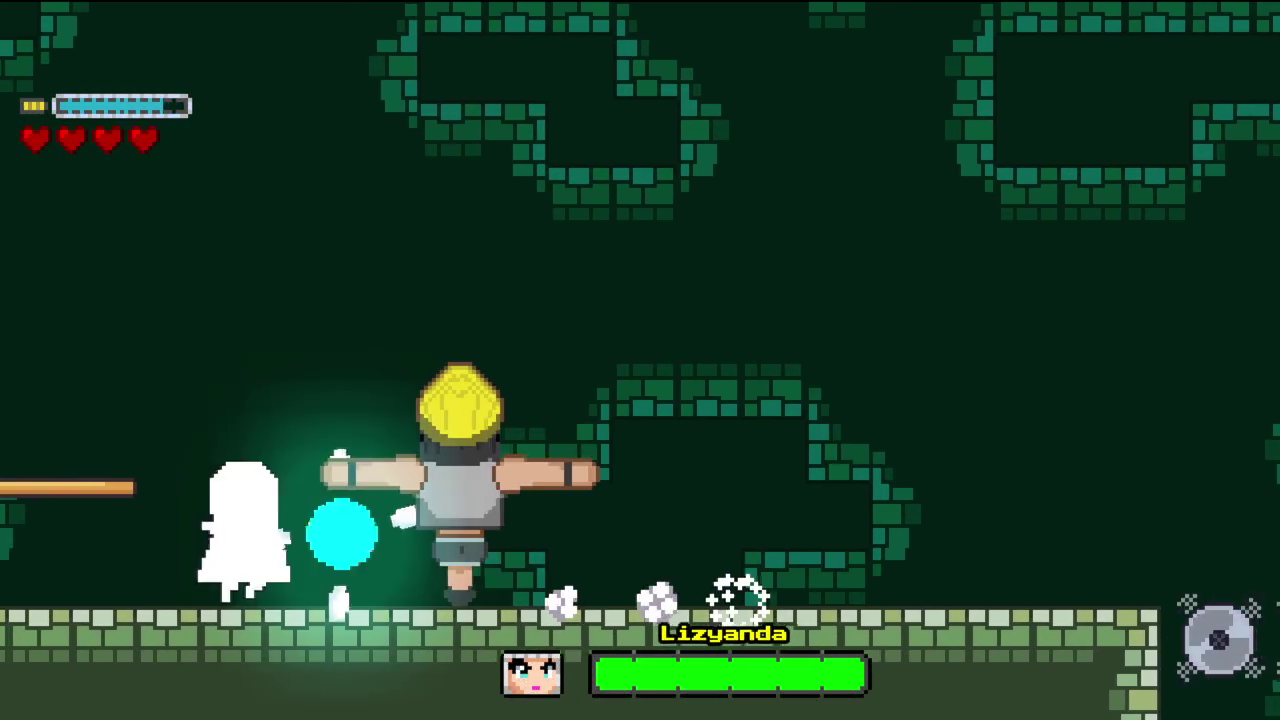
{"action": "key", "text": "Up"}
{"action": "key", "text": "Right"}
{"action": "key", "text": "Left"}
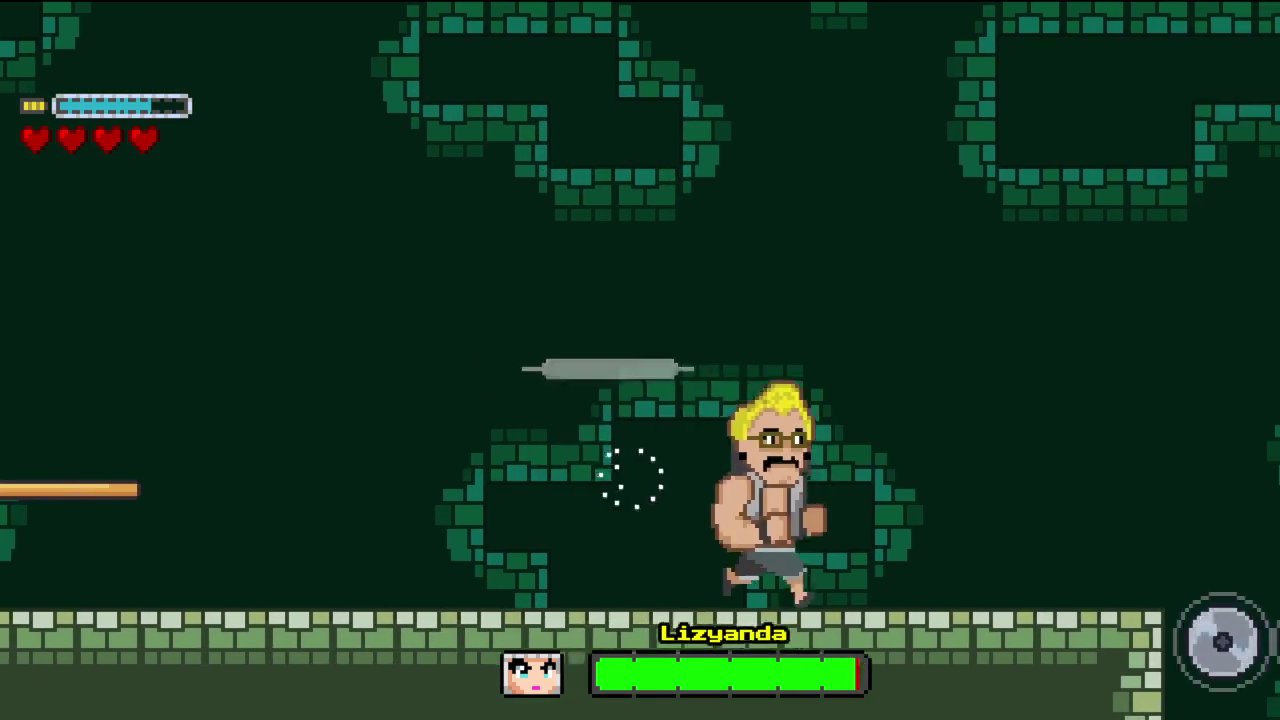
{"action": "key", "text": "x"}
- Run right, jump, and spin-attack leftward into Lizyanda
{"action": "key", "text": "Left"}
{"action": "key", "text": "Right"}
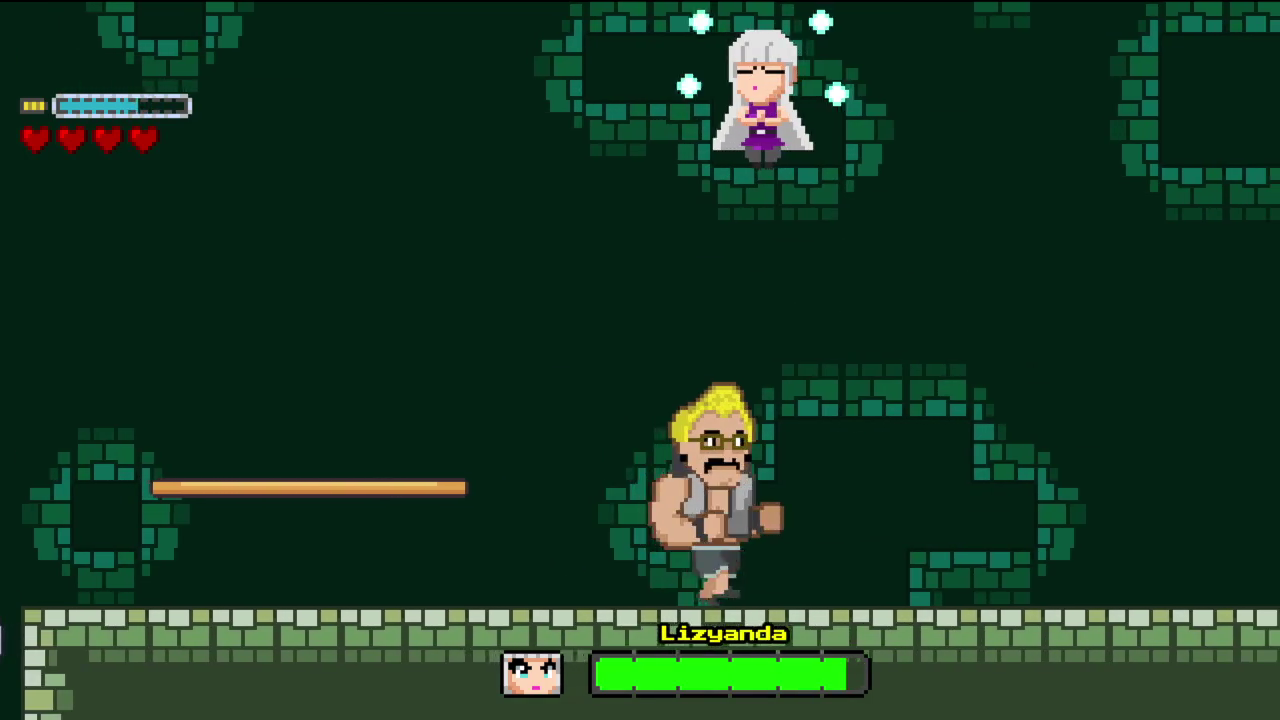
{"action": "key", "text": "Right"}
{"action": "key", "text": "Up"}
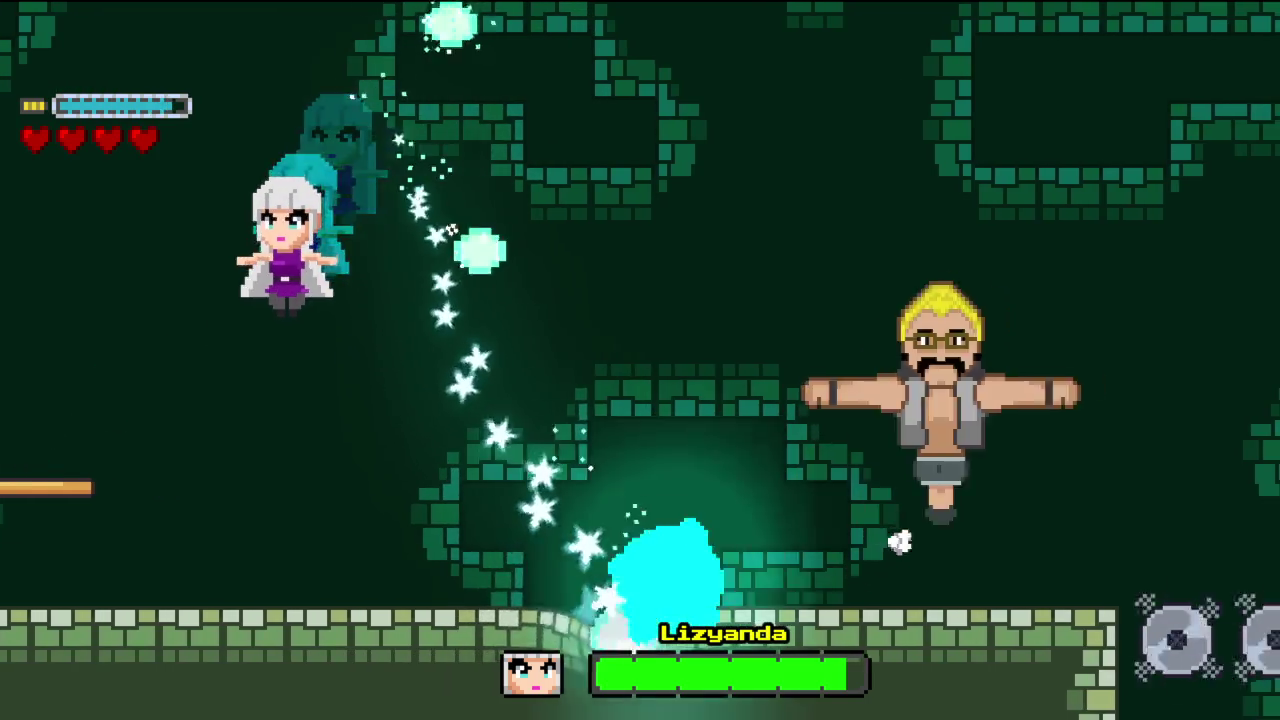
{"action": "key", "text": "Left"}
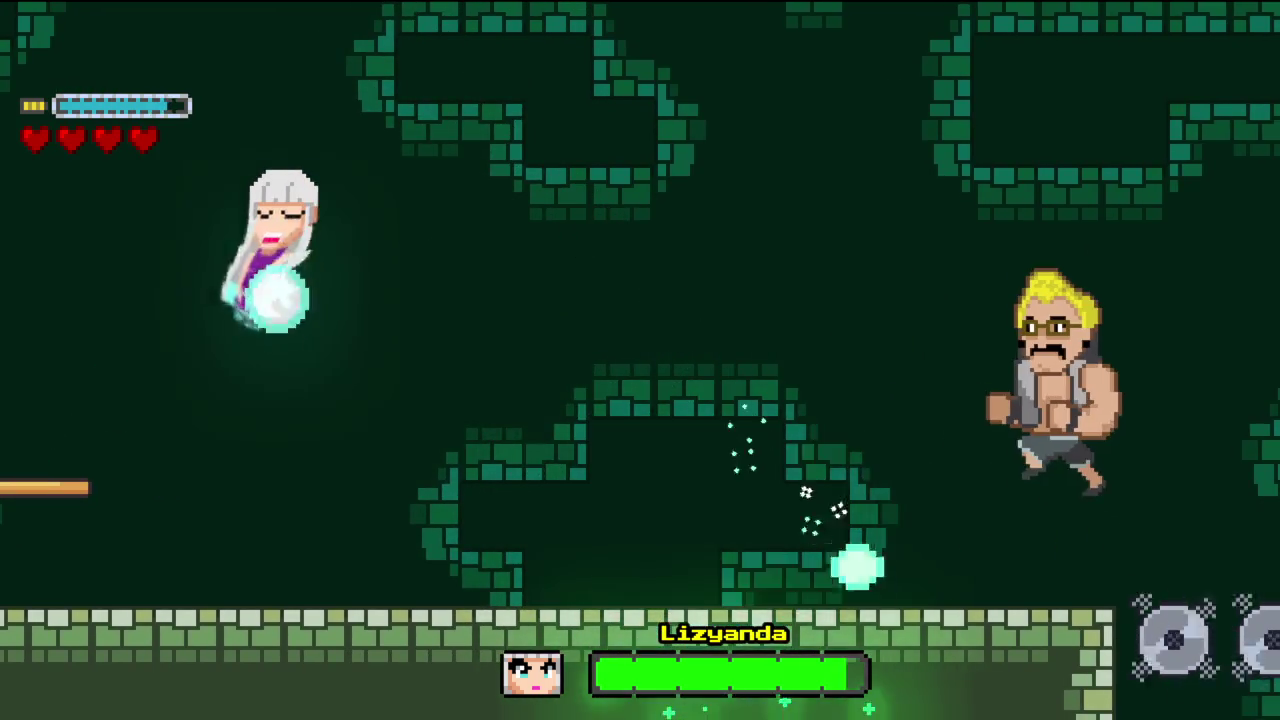
{"action": "key", "text": "x"}
{"action": "key", "text": "Left"}
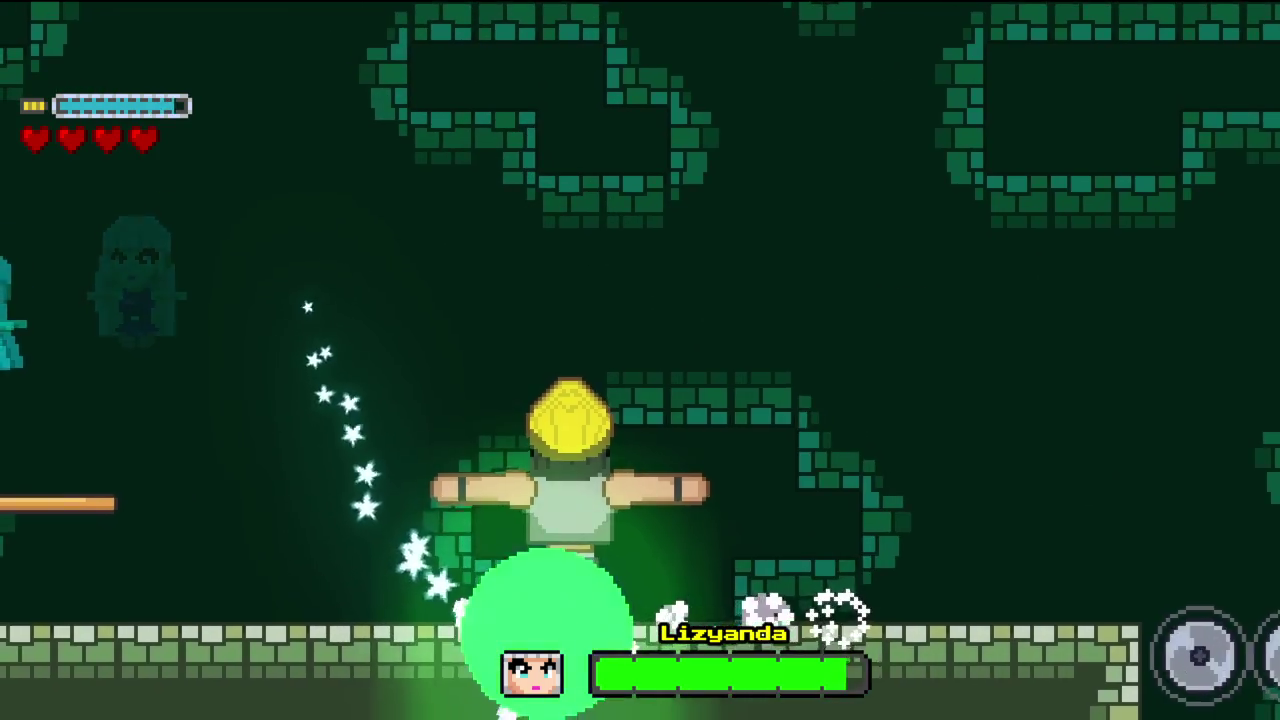
- Retreat under the wooden platform, dodge, then spin-attack Lizyanda as she rises
{"action": "key", "text": "Left"}
{"action": "key", "text": "x"}
{"action": "key", "text": "x"}
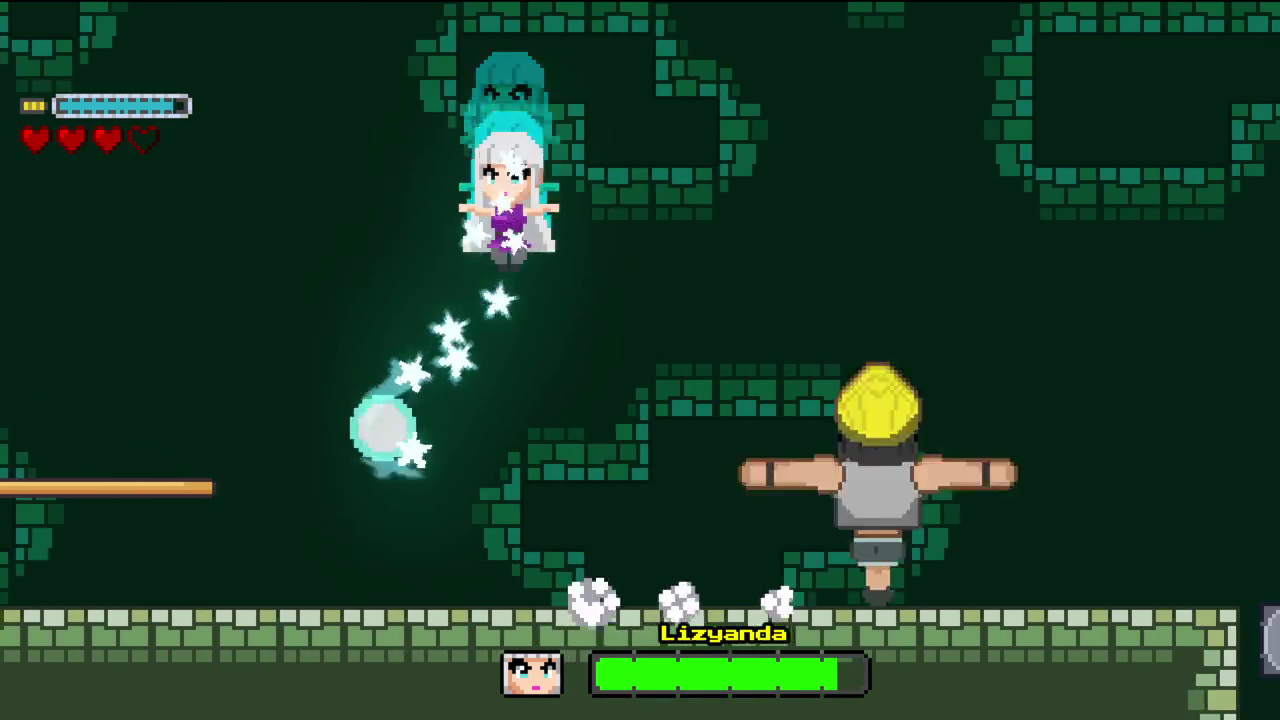
{"action": "key", "text": "Left"}
{"action": "key", "text": "x"}
{"action": "key", "text": "z"}
{"action": "key", "text": "Left"}
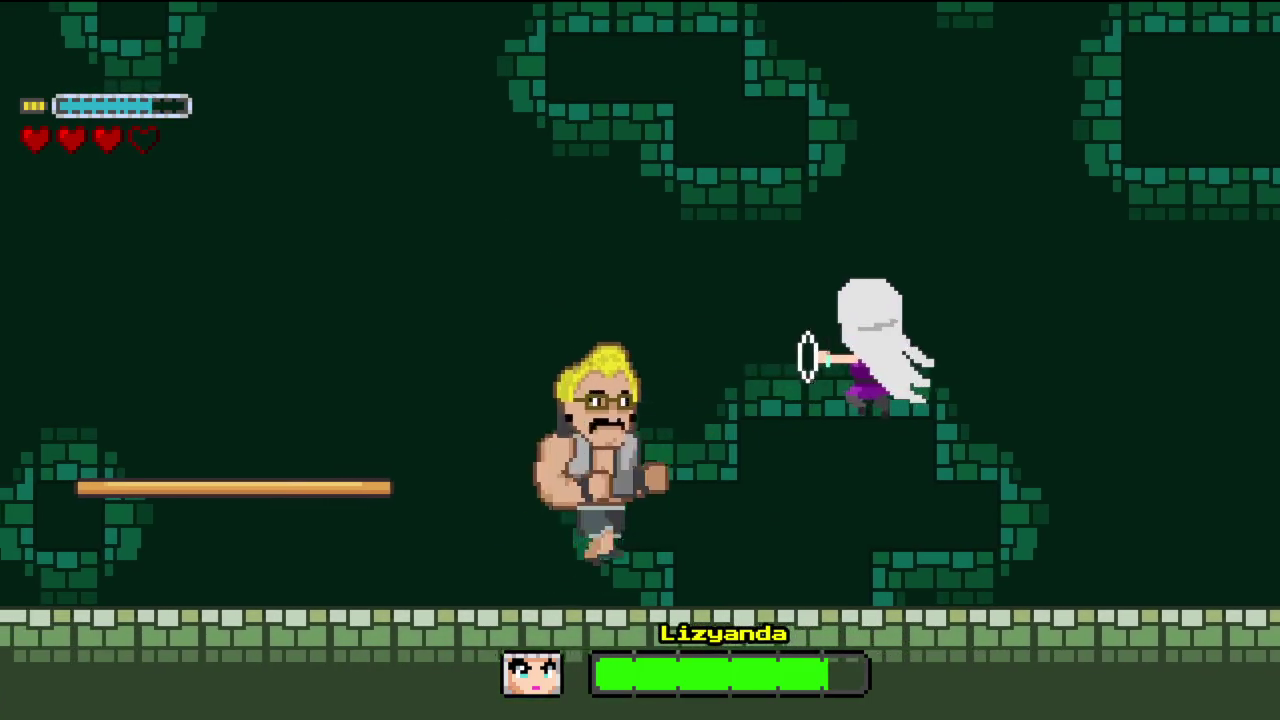
{"action": "key", "text": "Left"}
{"action": "key", "text": "z"}
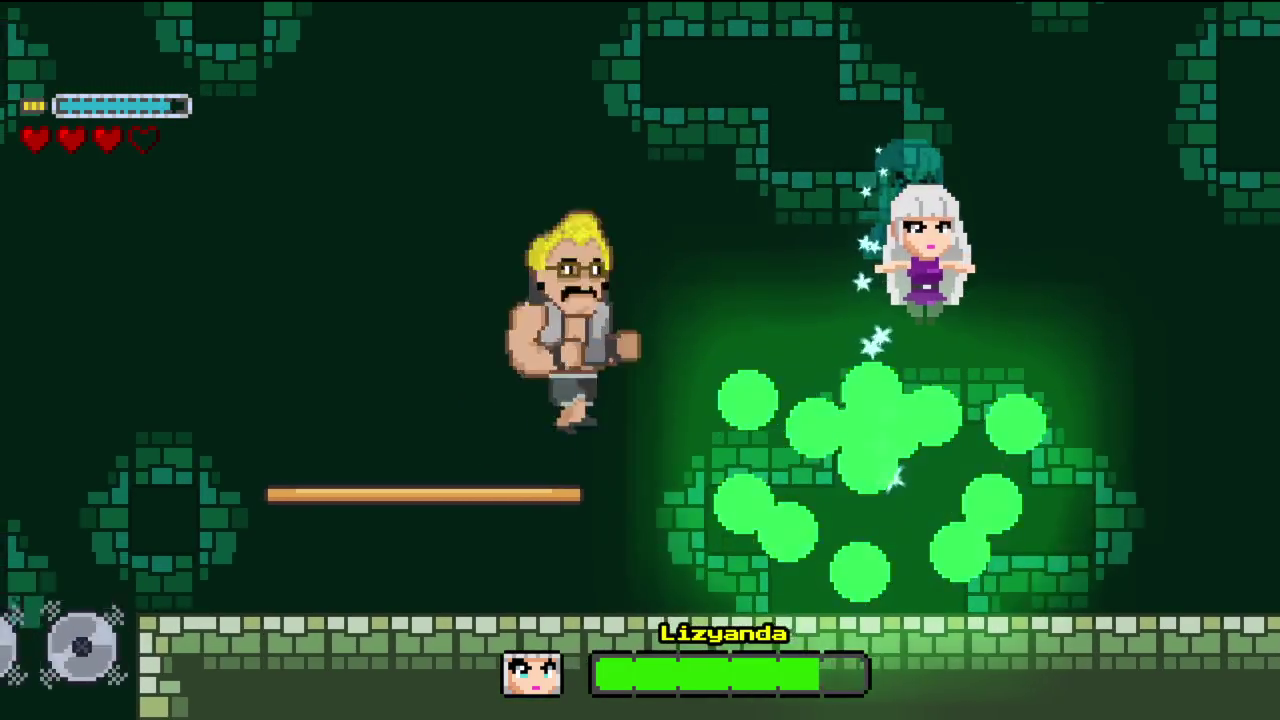
{"action": "key", "text": "x"}
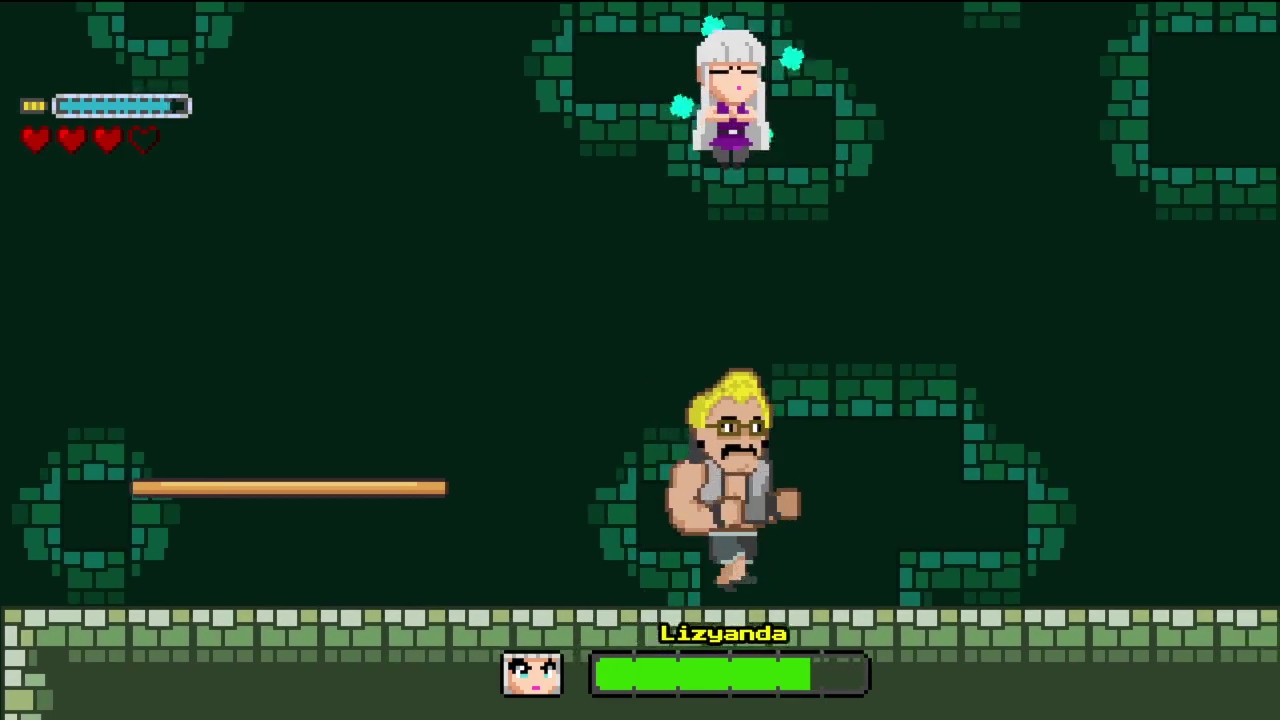
- Jump from the wooden platform and spin-attack the floating boss twice
{"action": "key", "text": "Left"}
{"action": "key", "text": "z"}
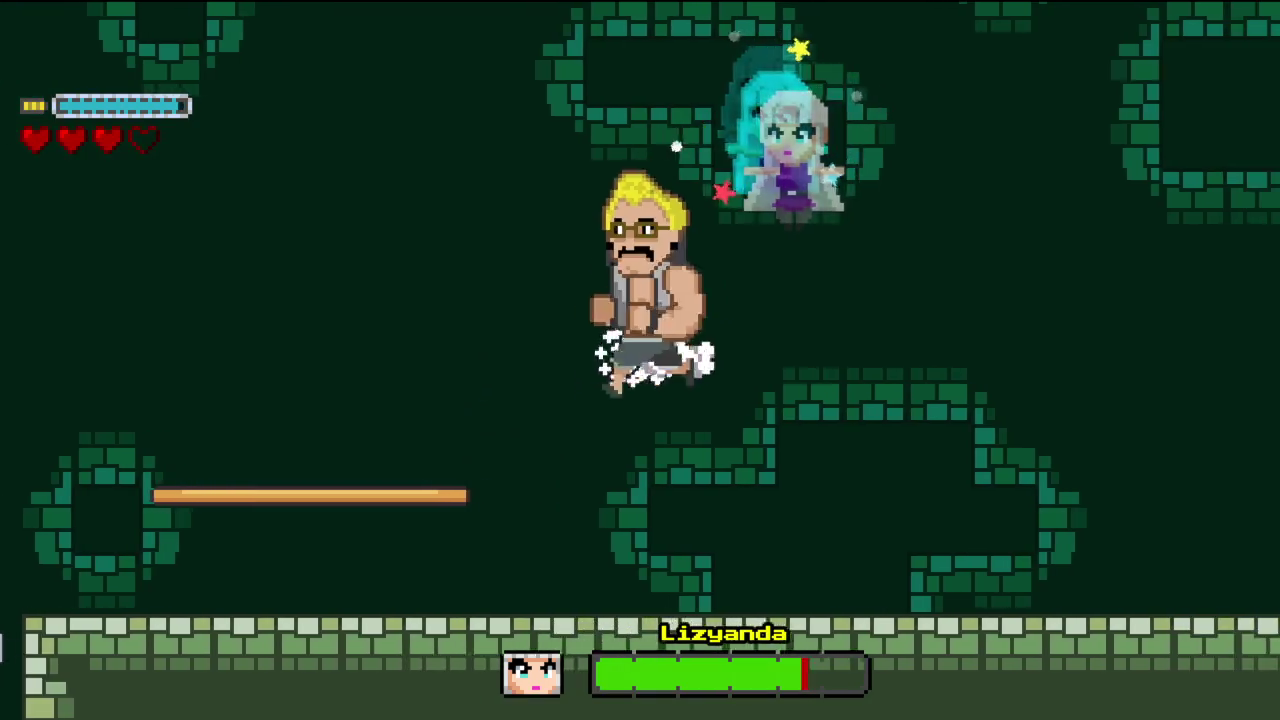
{"action": "key", "text": "Right"}
{"action": "key", "text": "z"}
{"action": "key", "text": "Left"}
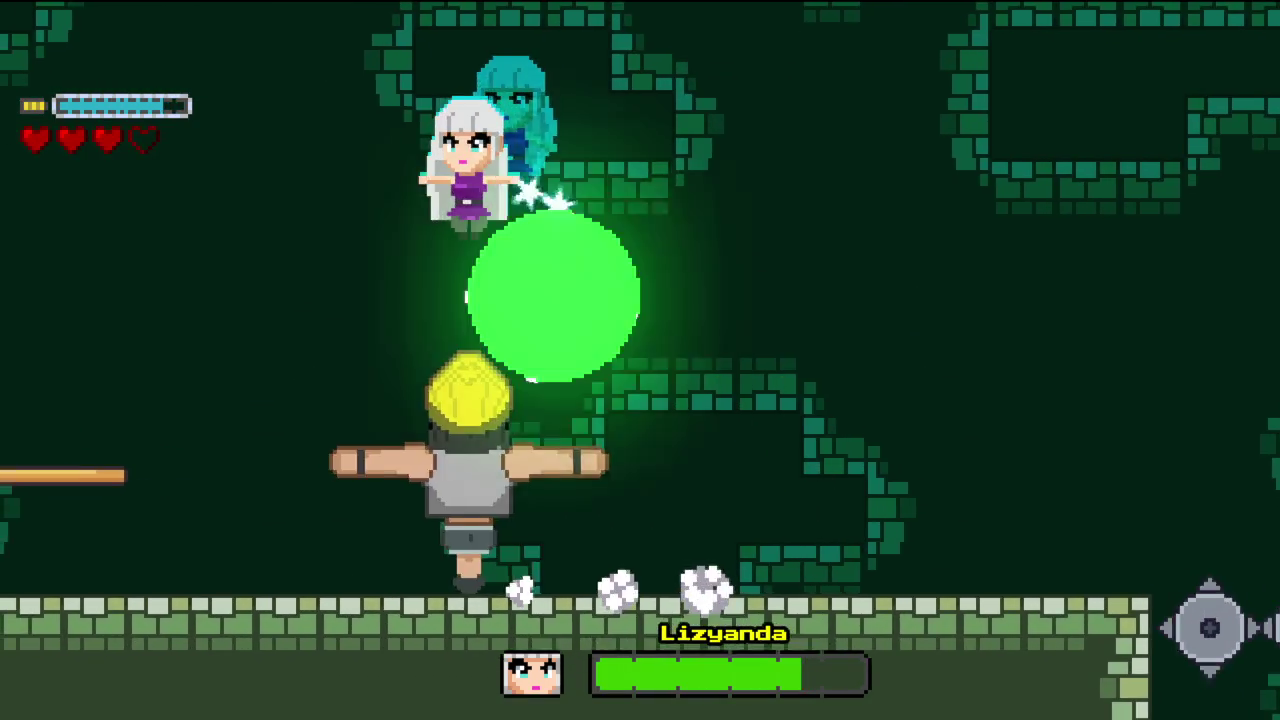
{"action": "key", "text": "x"}
{"action": "key", "text": "z"}
{"action": "key", "text": "x"}
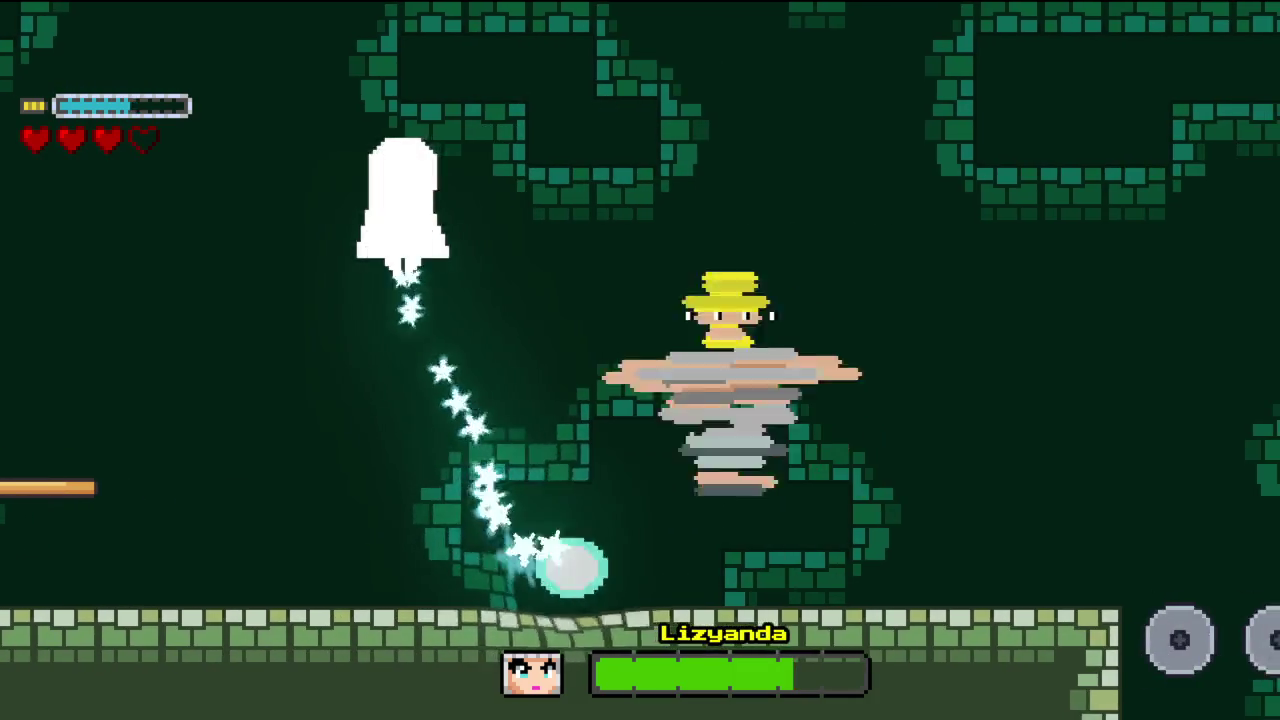
- Keep hitting Lizyanda with repeated spin attacks, charging right across the floor
{"action": "key", "text": "Left"}
{"action": "key", "text": "Right"}
{"action": "key", "text": "z"}
{"action": "key", "text": "x"}
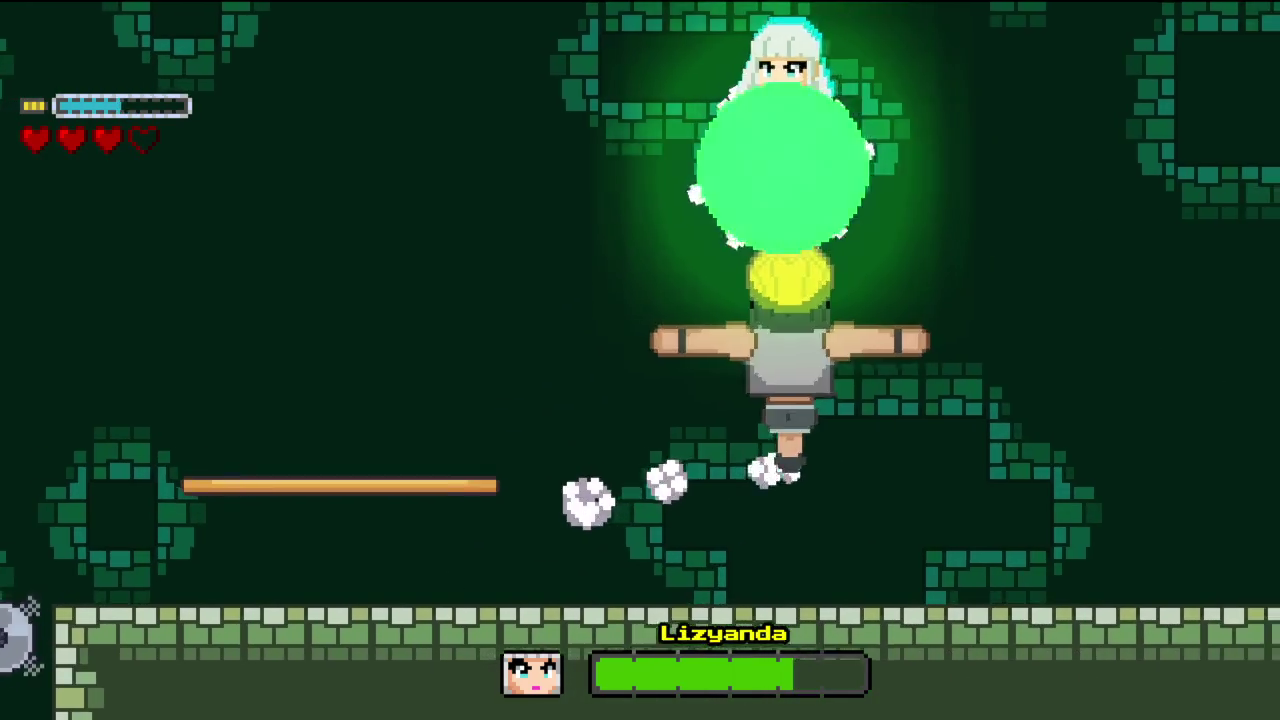
{"action": "key", "text": "x"}
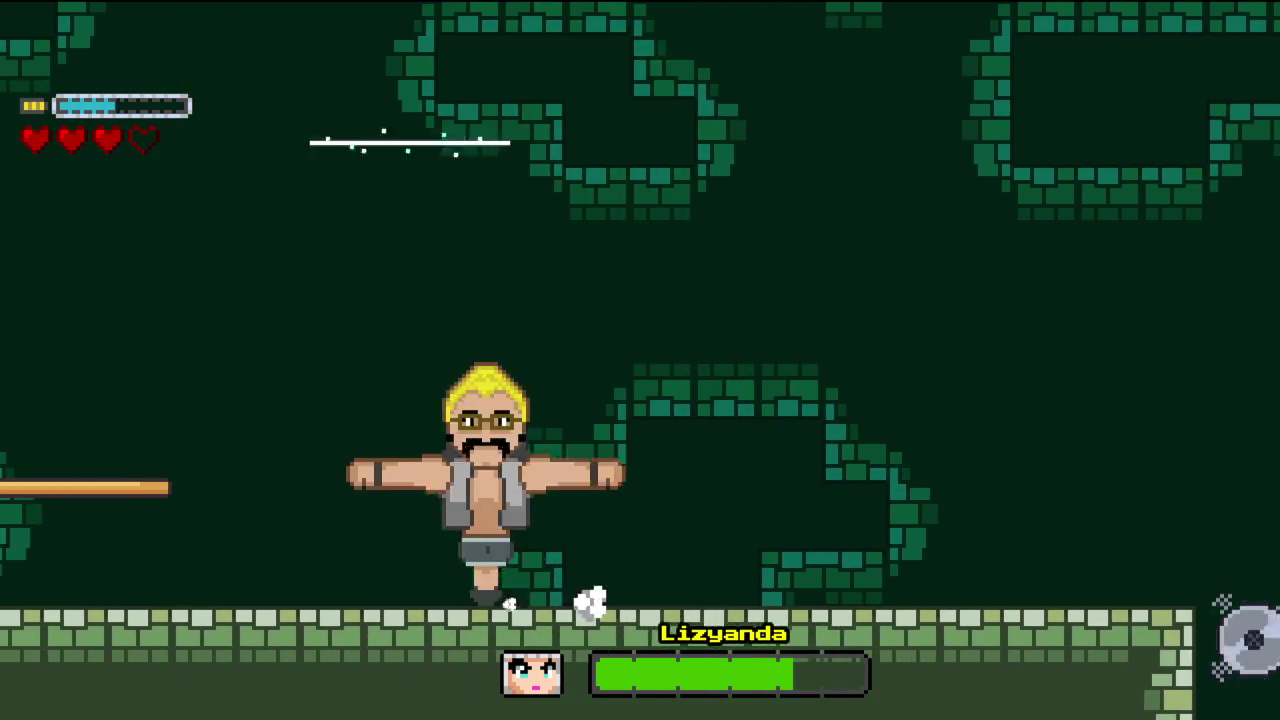
{"action": "key", "text": "Right"}
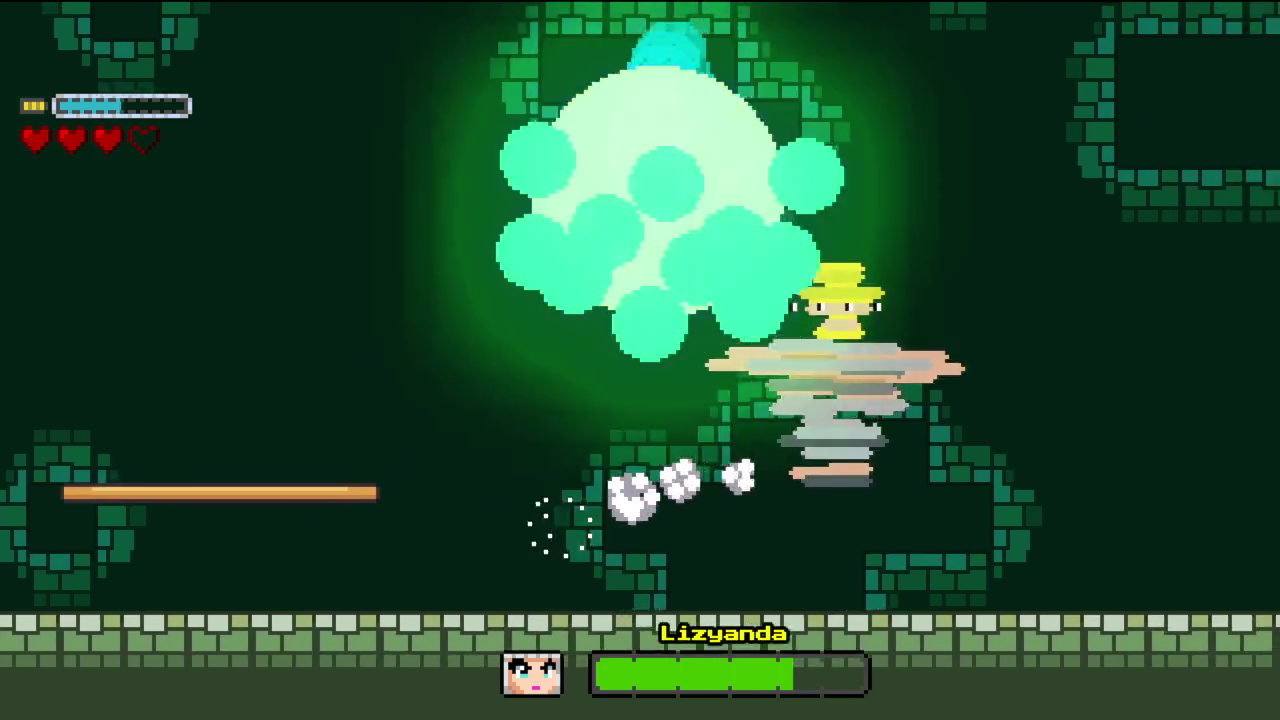
{"action": "key", "text": "Left"}
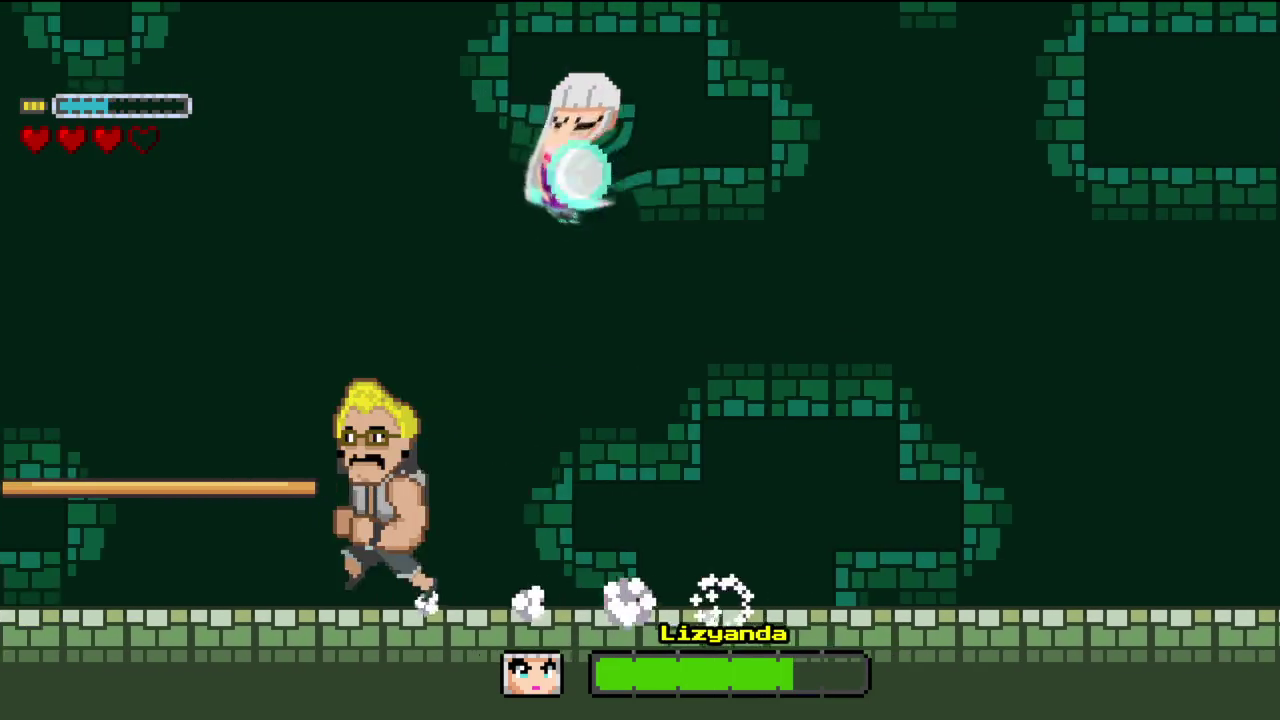
{"action": "key", "text": "x"}
{"action": "key", "text": "Right"}
{"action": "key", "text": "x"}
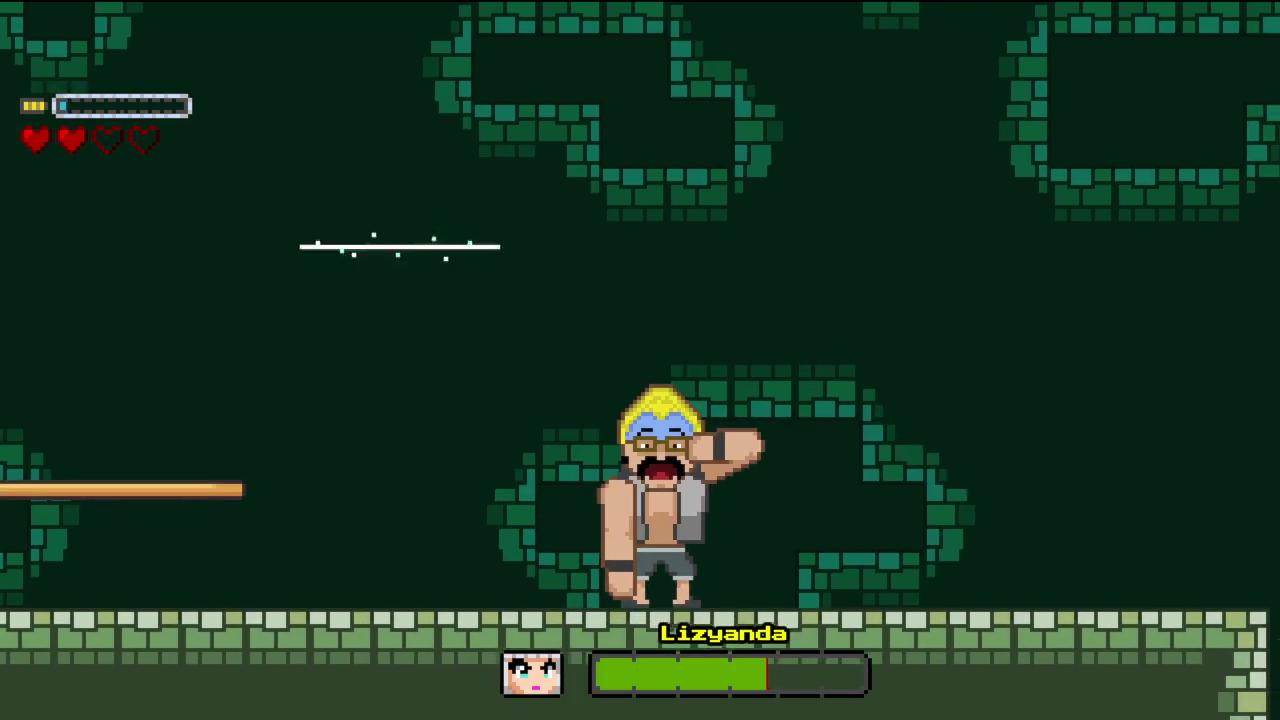
- Jump and spin-attack Lizyanda several more times as she flies around
{"action": "key", "text": "Left"}
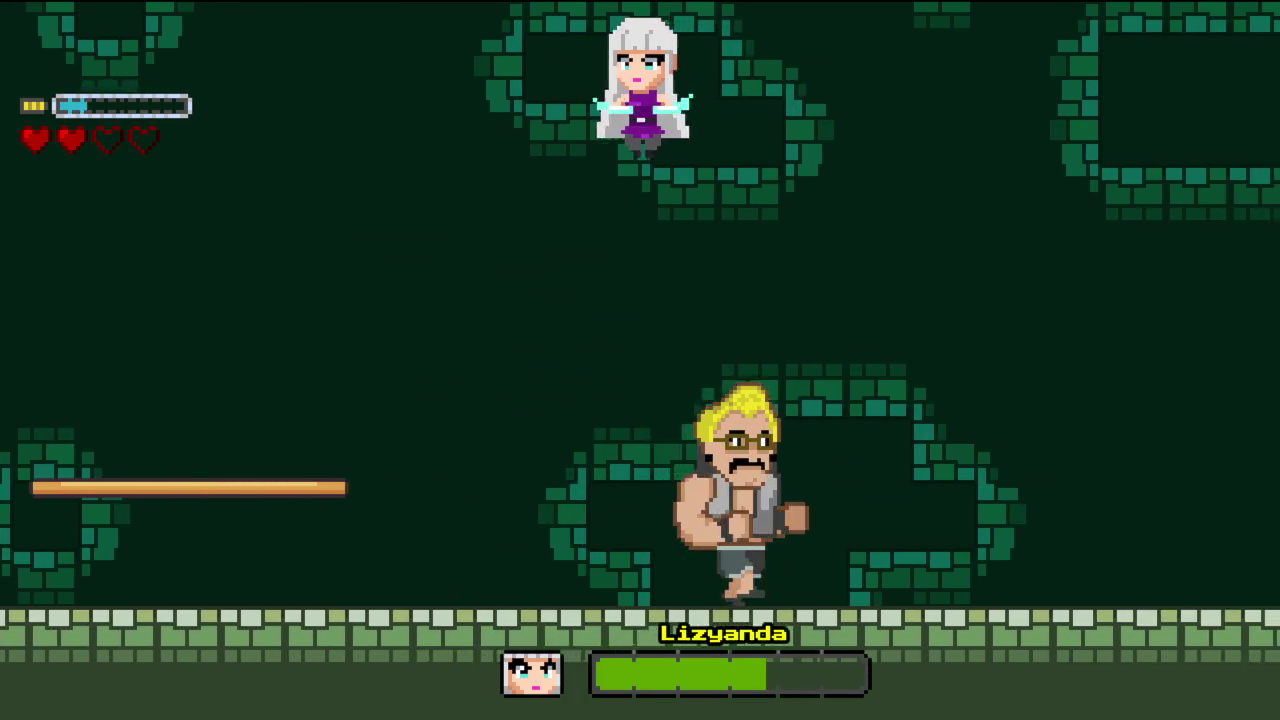
{"action": "key", "text": "Right"}
{"action": "key", "text": "z"}
{"action": "key", "text": "Left"}
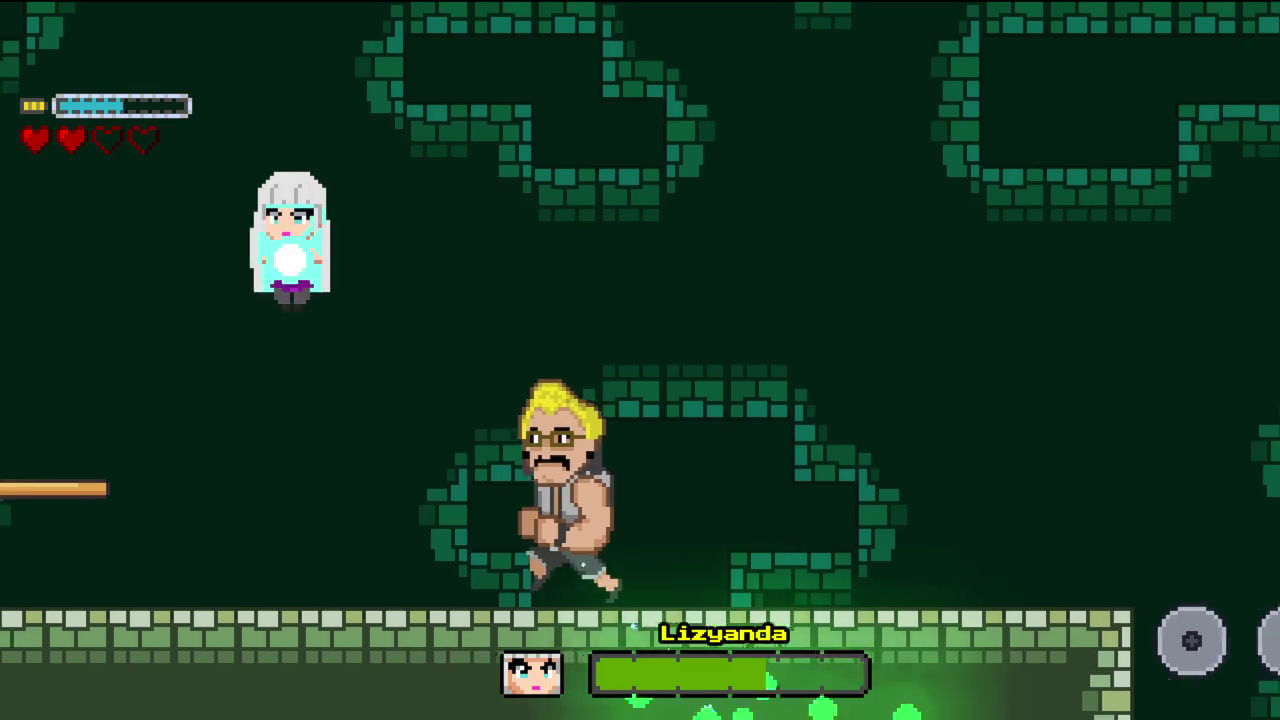
{"action": "key", "text": "x"}
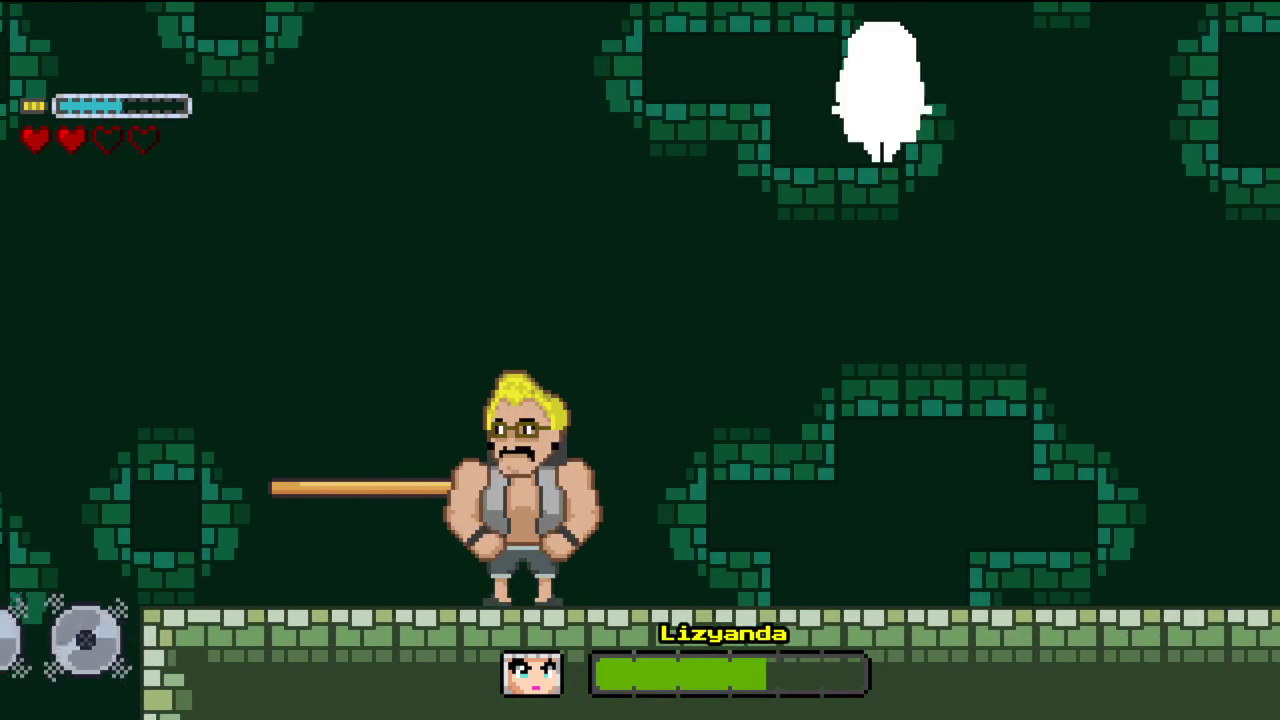
{"action": "key", "text": "Right"}
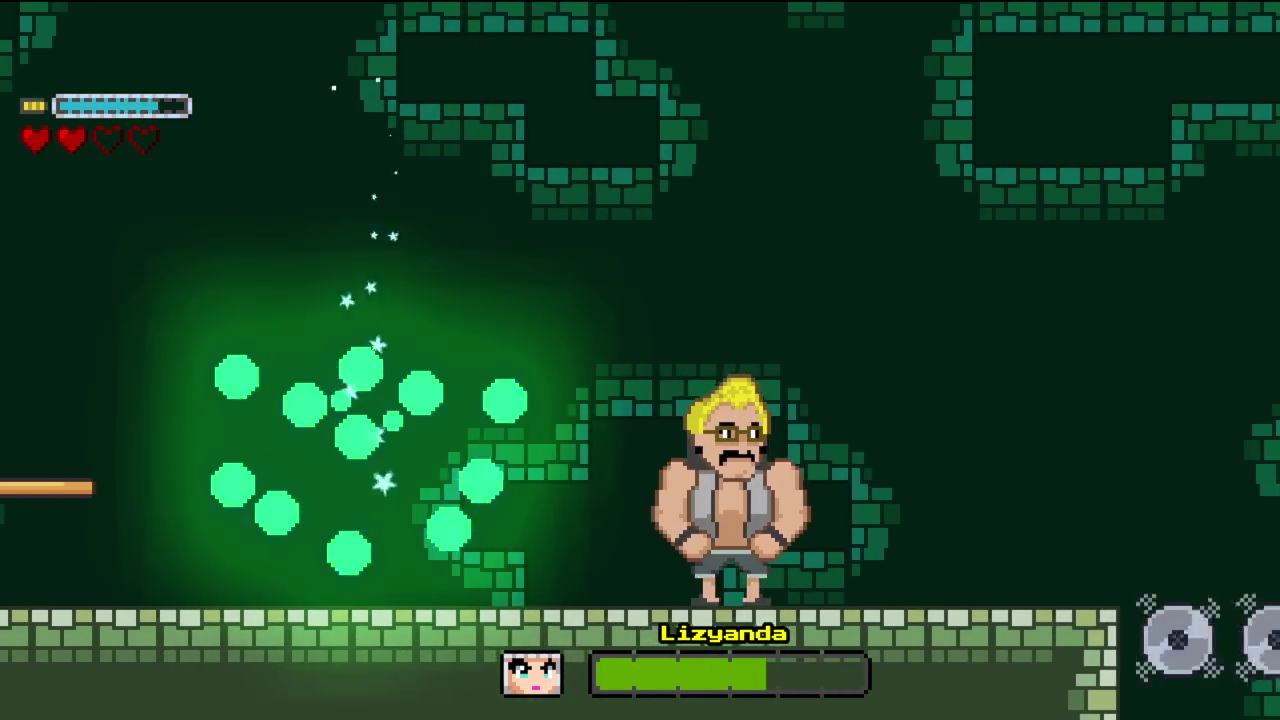
{"action": "key", "text": "x"}
{"action": "key", "text": "Left"}
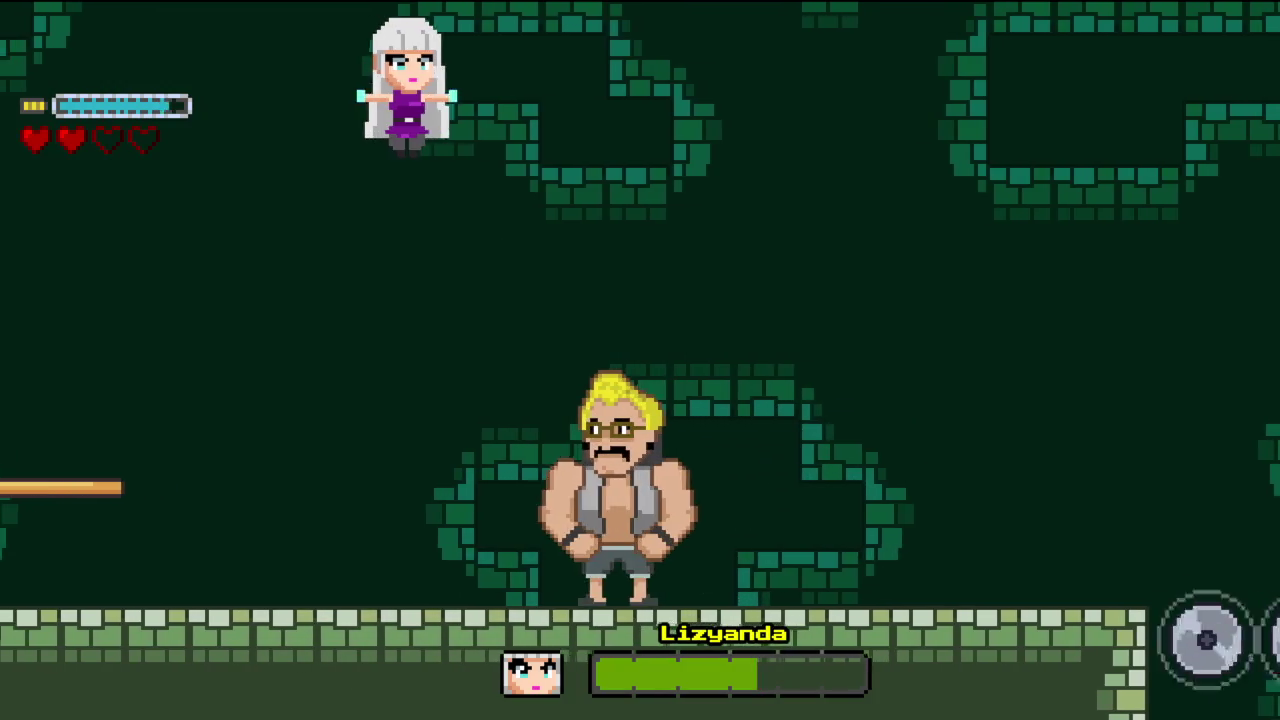
{"action": "key", "text": "x"}
{"action": "key", "text": "x"}
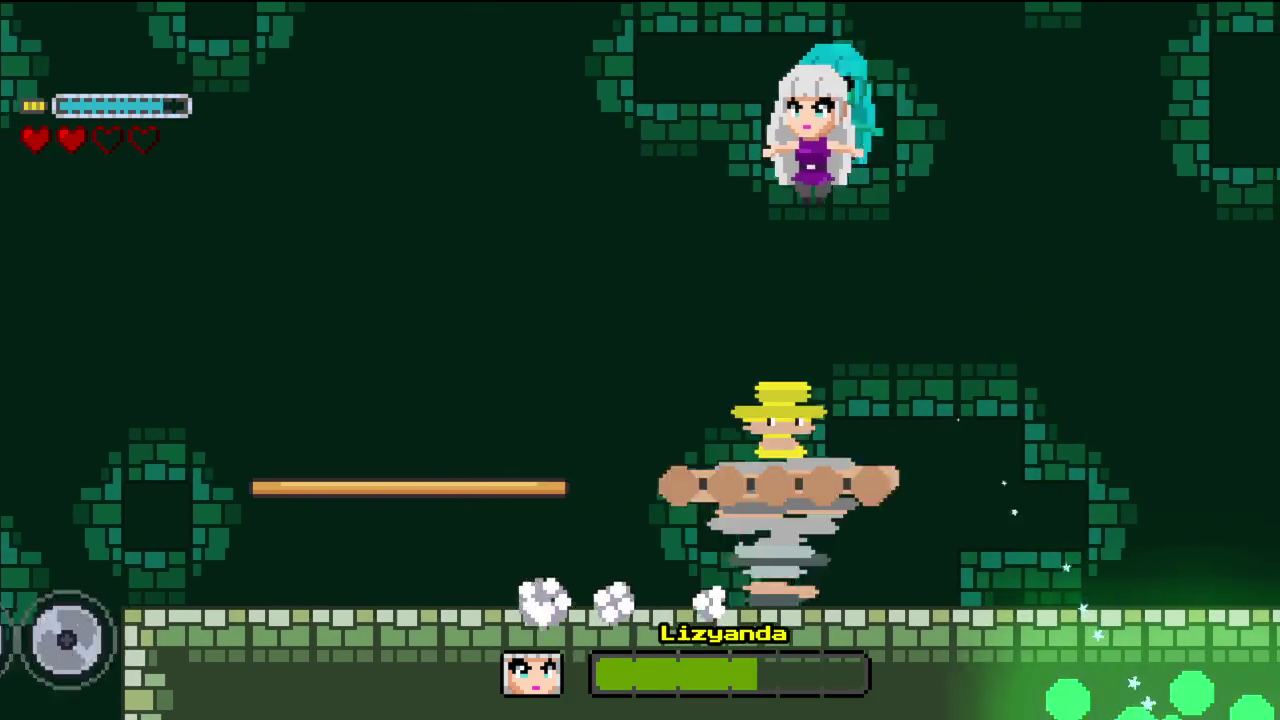
{"action": "key", "text": "x"}
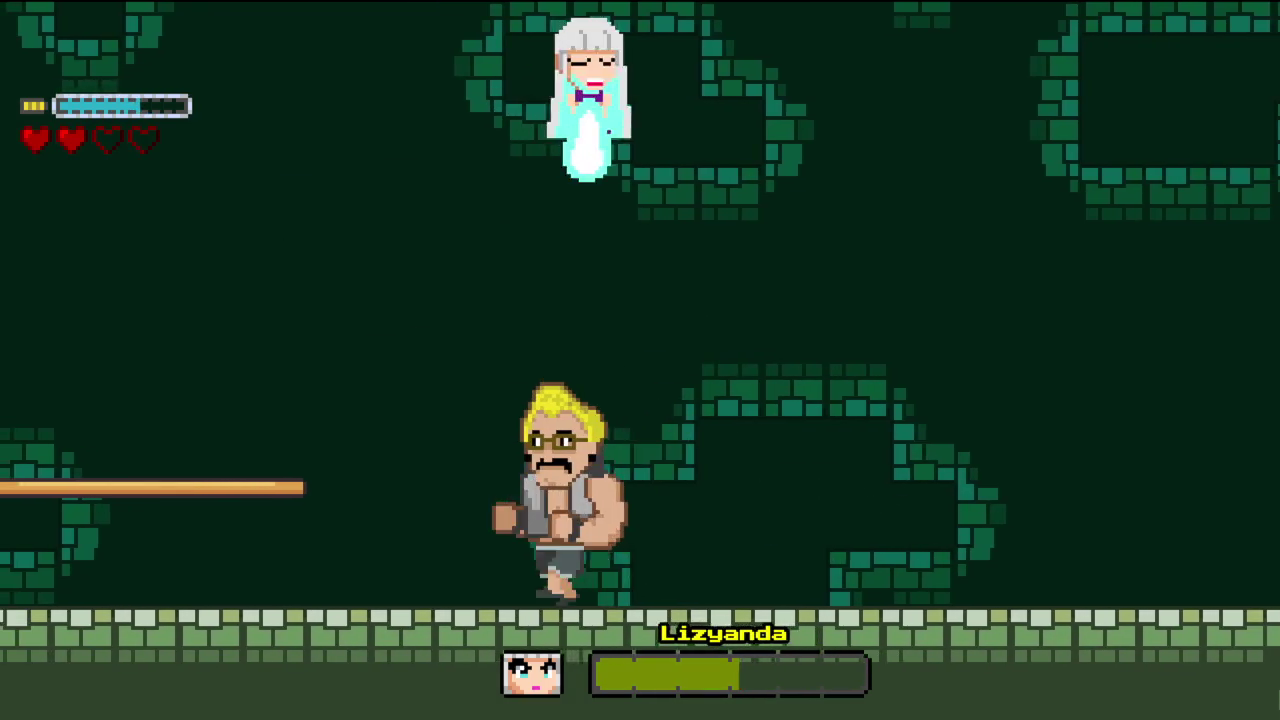
- Spin-attack Lizyanda from under the platform, then dodge her star shot
{"action": "key", "text": "Left"}
{"action": "key", "text": "Right"}
{"action": "key", "text": "z"}
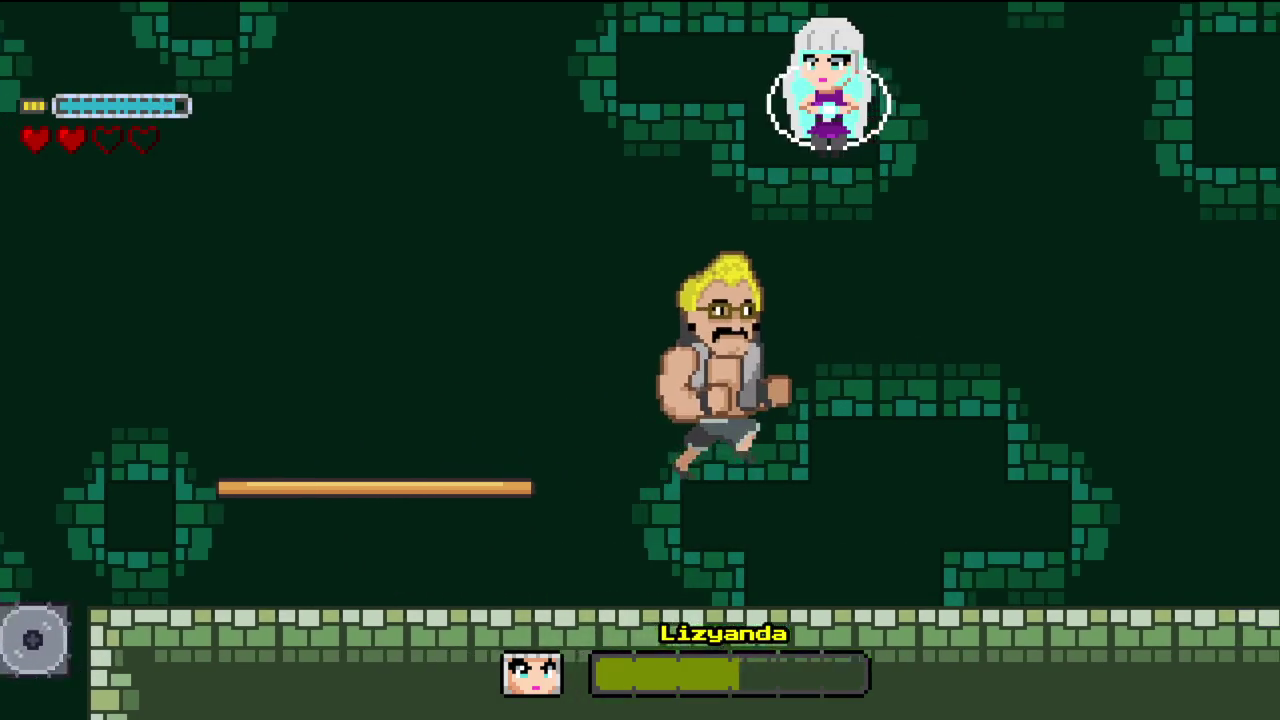
{"action": "key", "text": "x"}
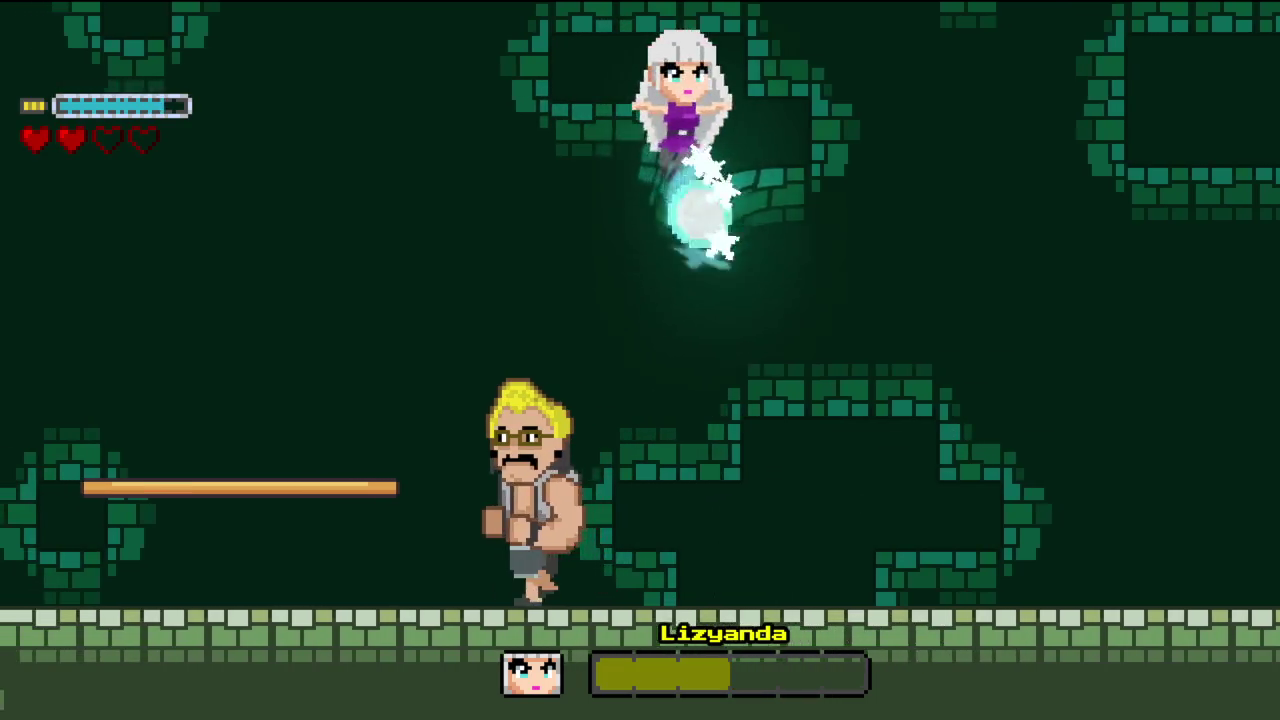
{"action": "key", "text": "Right"}
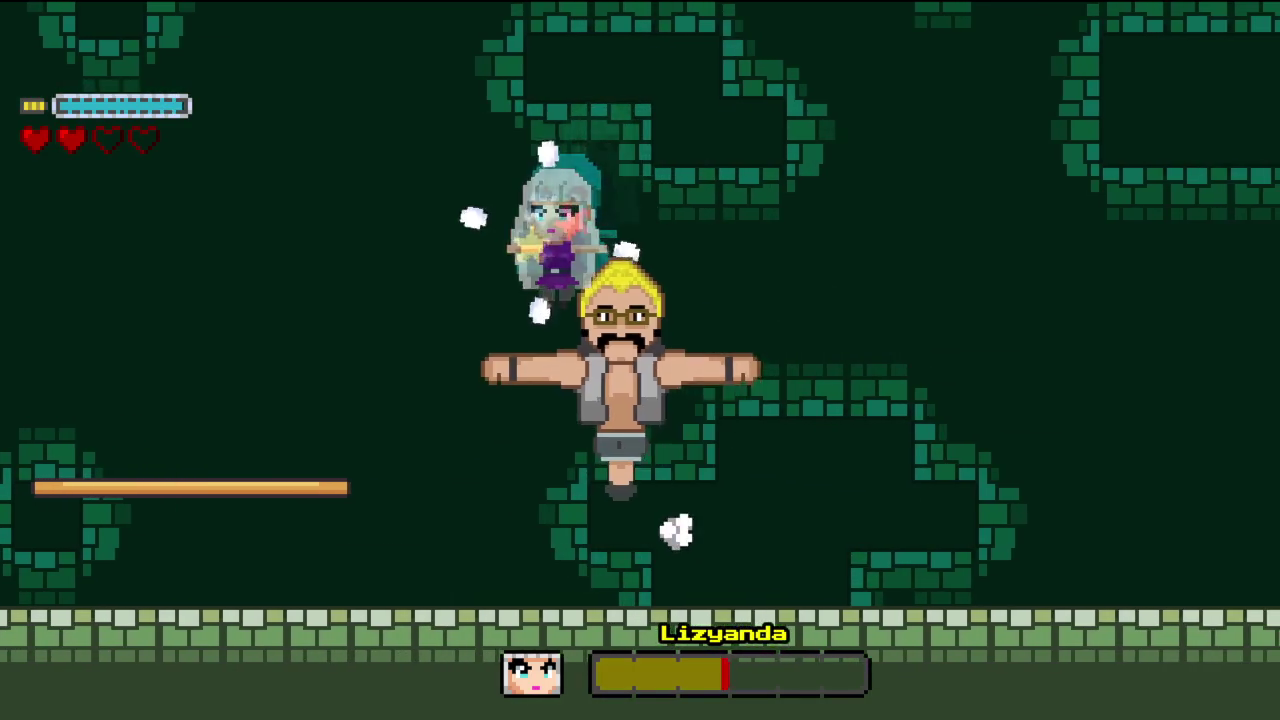
{"action": "key", "text": "Left"}
{"action": "key", "text": "z"}
{"action": "key", "text": "Right"}
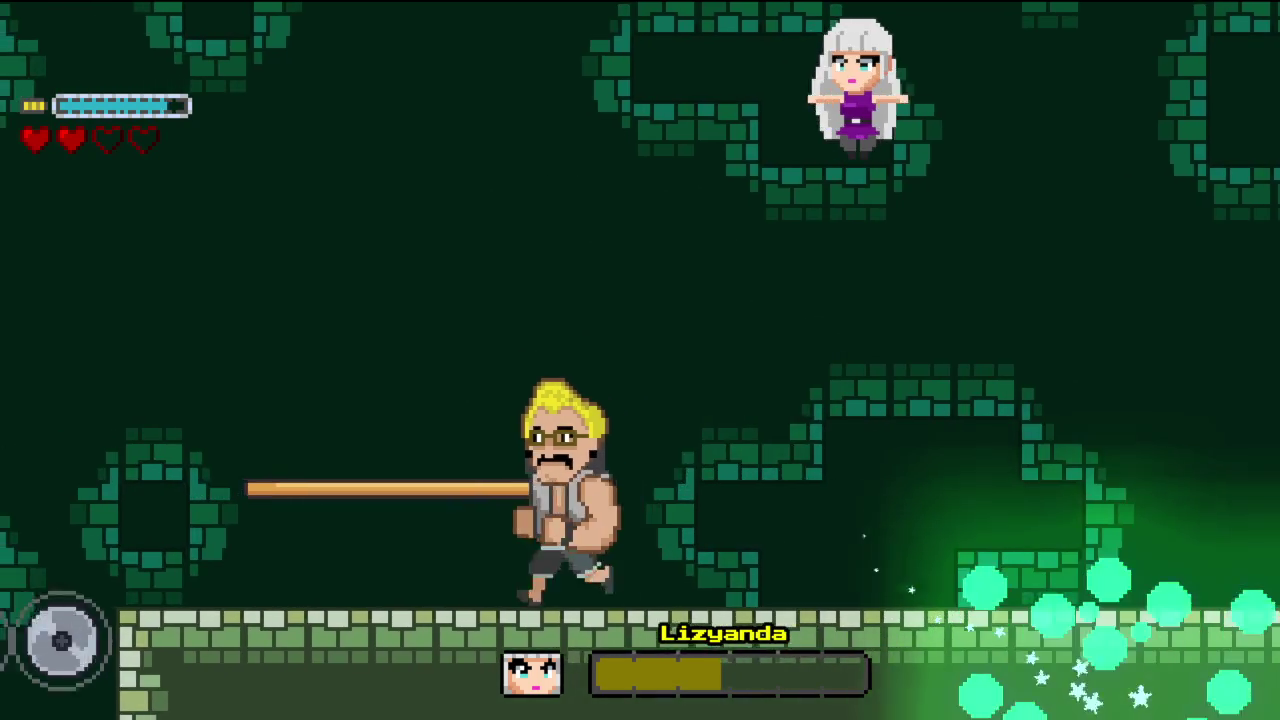
{"action": "key", "text": "Right"}
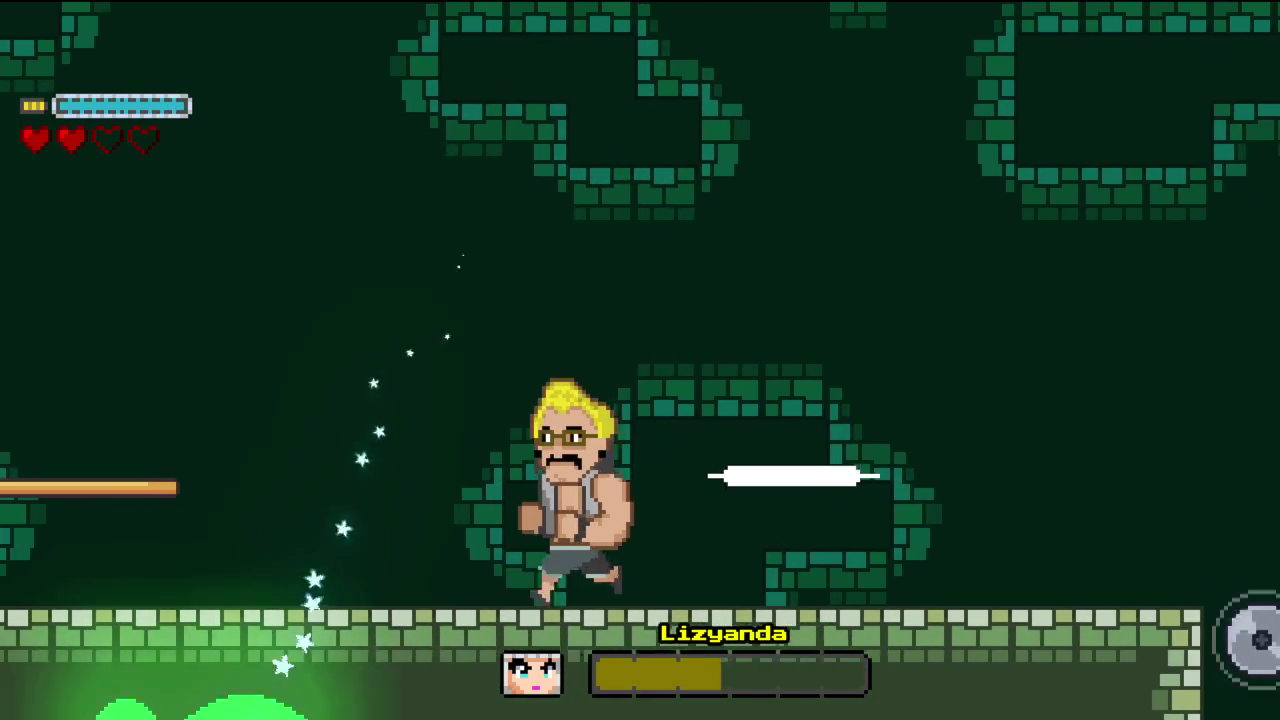
- Evade the boss with high jumps and land on the floating wooden platform
{"action": "key", "text": "Left"}
{"action": "key", "text": "z"}
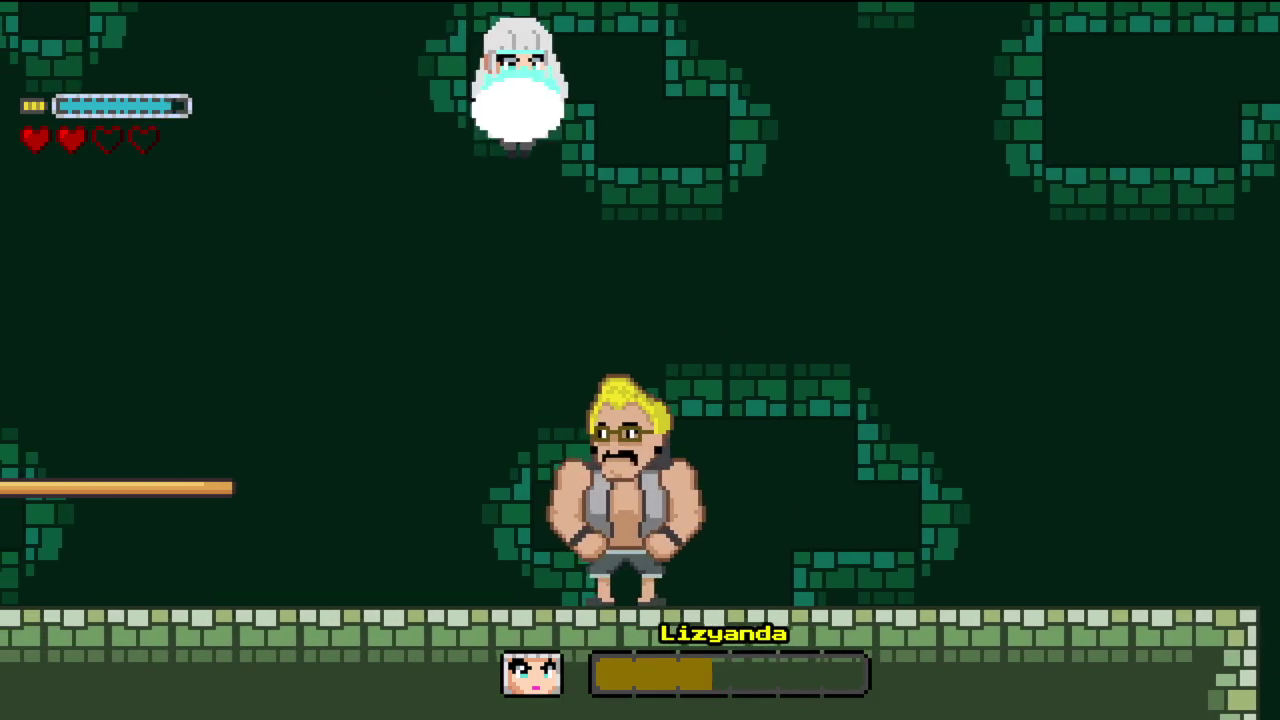
{"action": "key", "text": "Right"}
{"action": "key", "text": "Left"}
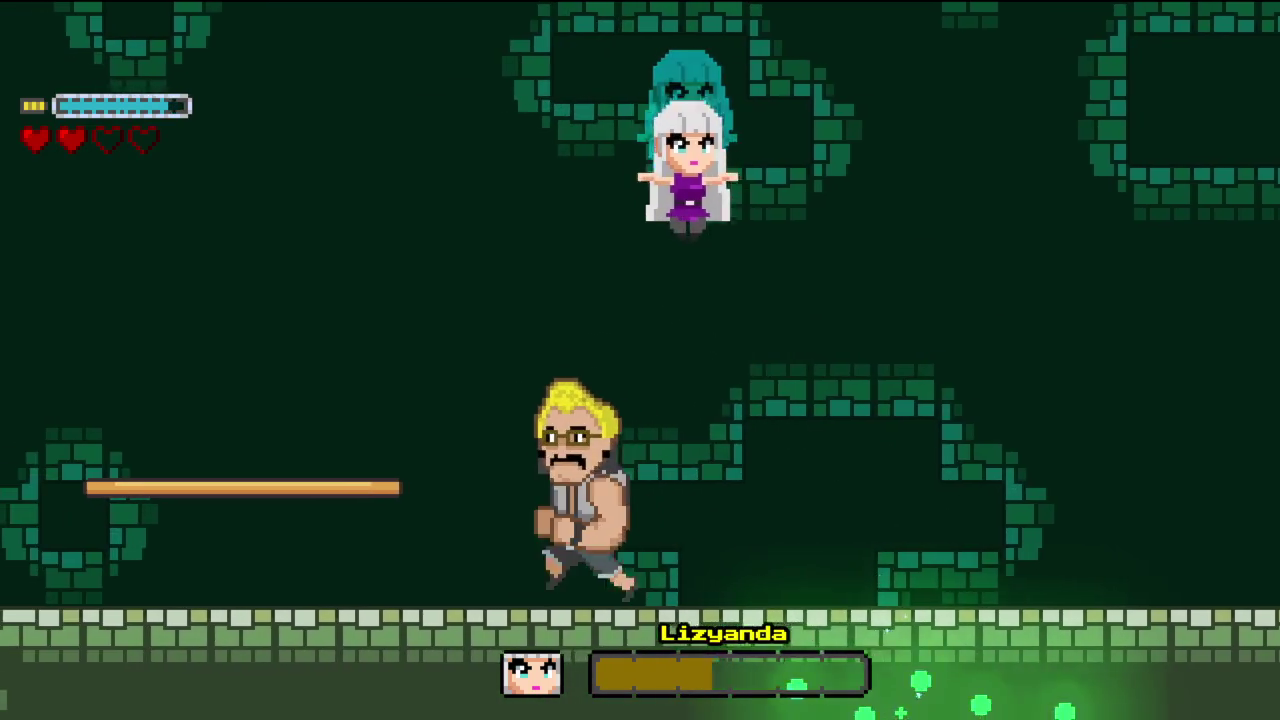
{"action": "key", "text": "z"}
{"action": "key", "text": "Left"}
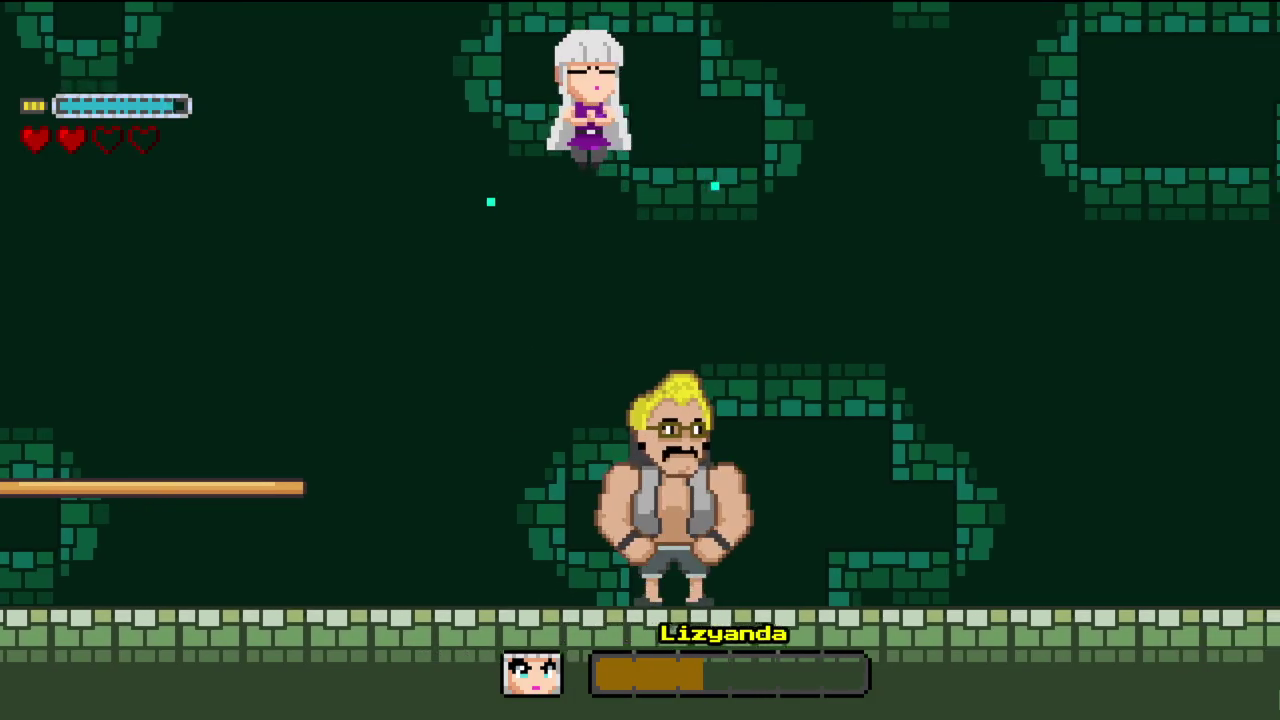
{"action": "key", "text": "Left"}
{"action": "key", "text": "z"}
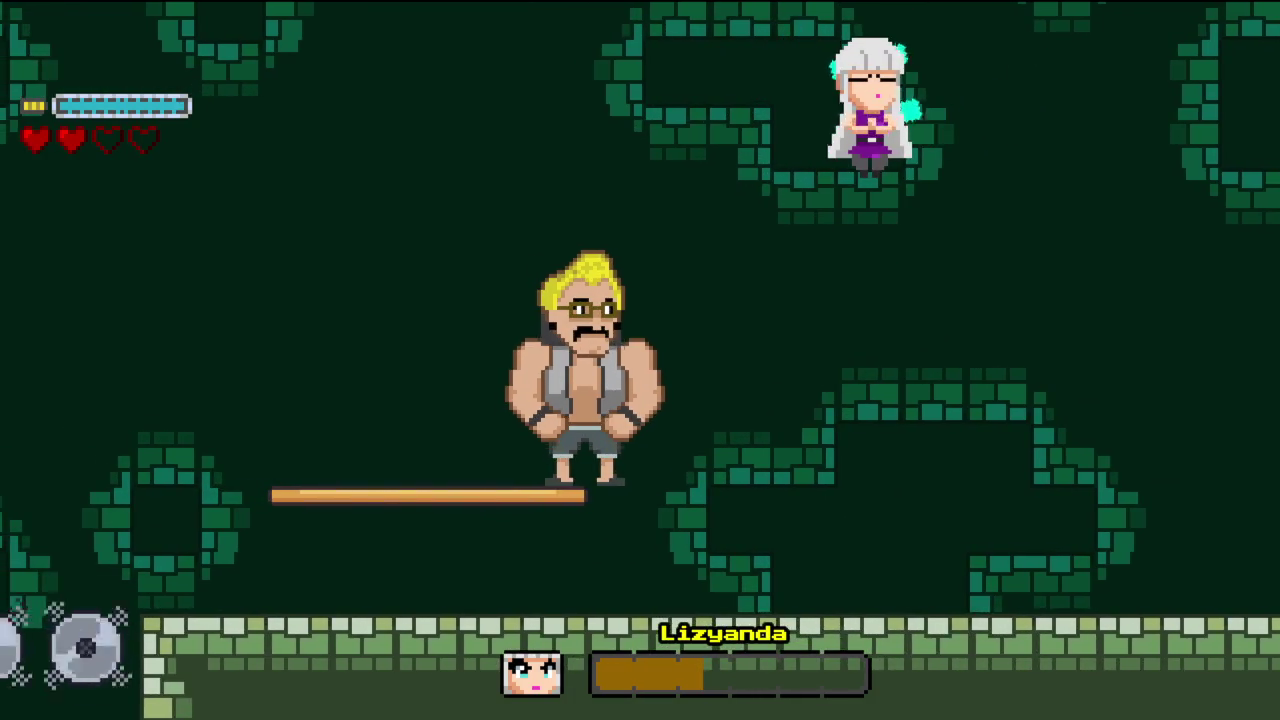
- Strike Lizyanda repeatedly as she descends, turning to keep spin-attacking
{"action": "key", "text": "Right"}
{"action": "key", "text": "x"}
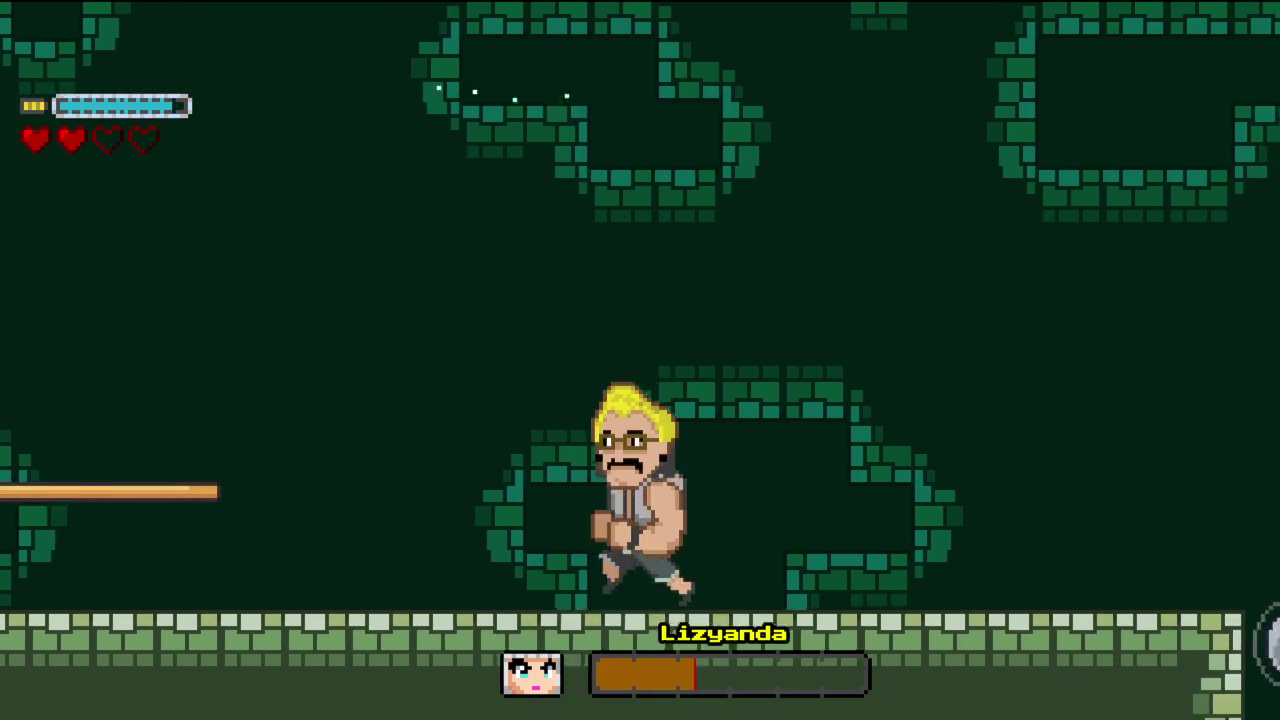
{"action": "key", "text": "x"}
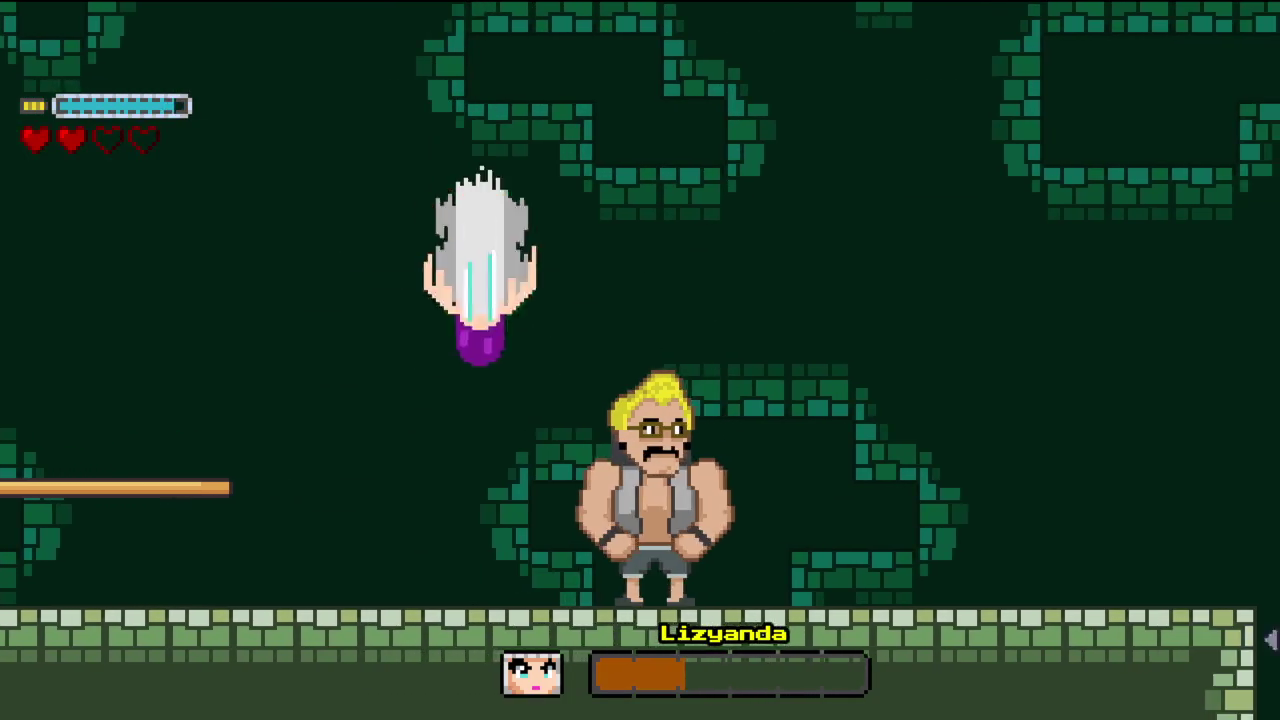
{"action": "key", "text": "x"}
{"action": "key", "text": "x"}
{"action": "key", "text": "Left"}
{"action": "key", "text": "x"}
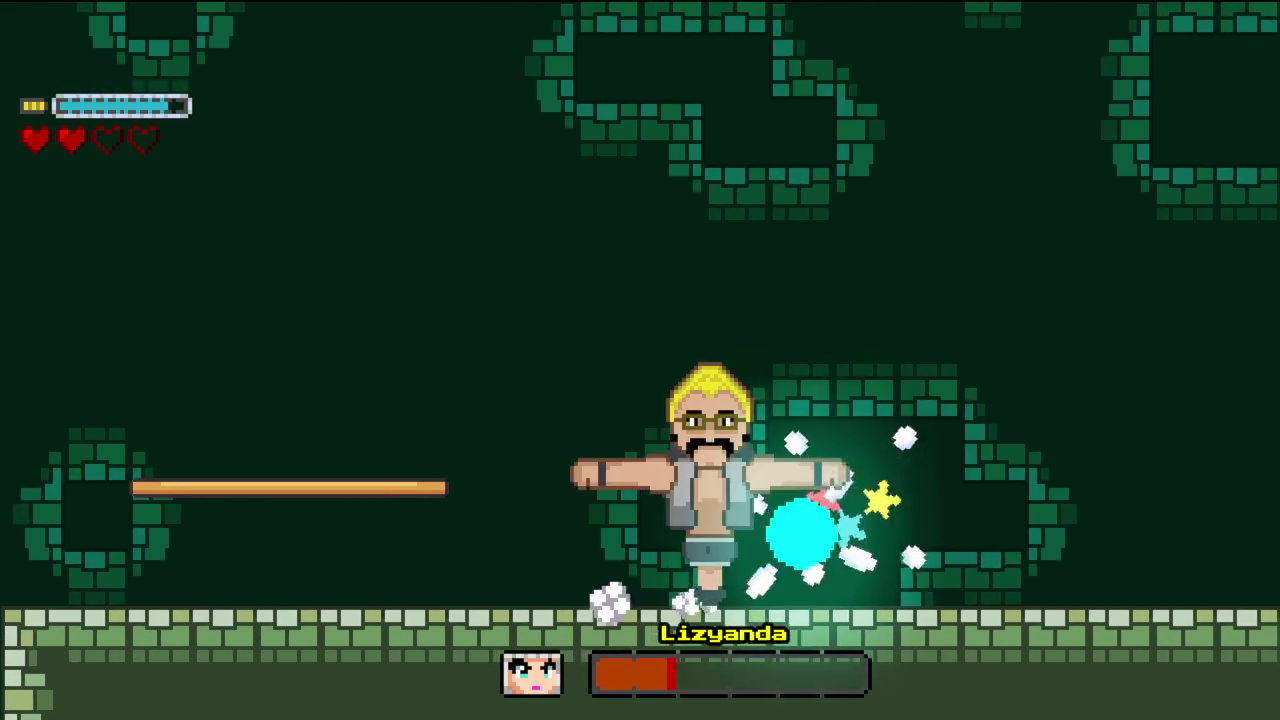
{"action": "key", "text": "Right"}
{"action": "key", "text": "x"}
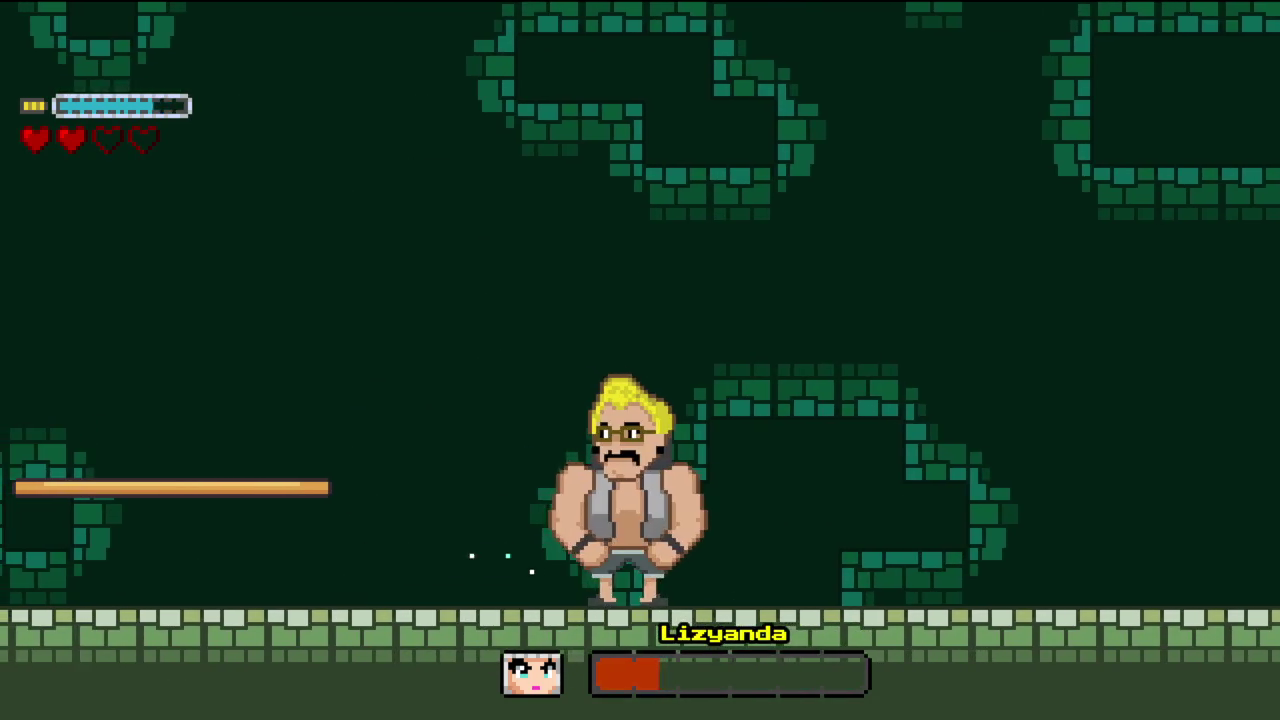
- Land hit-and-run and arms-out attacks until her health is a small red sliver
{"action": "key", "text": "x"}
{"action": "key", "text": "Right"}
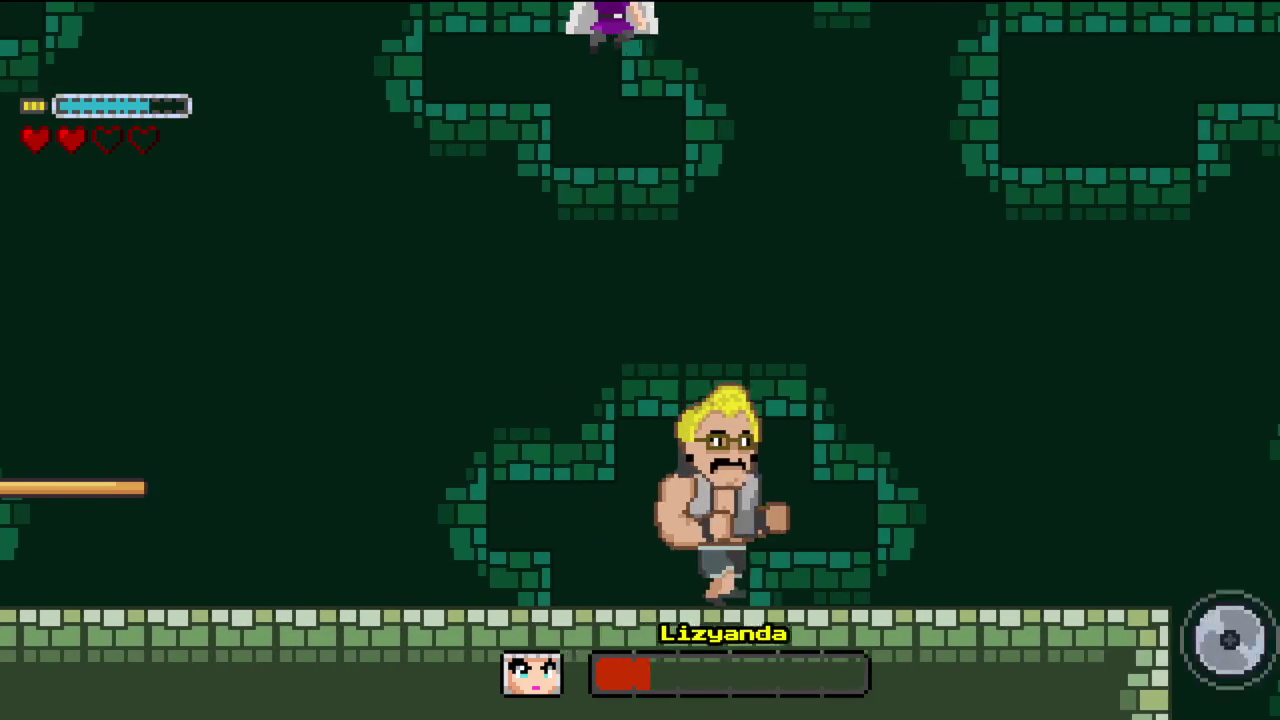
{"action": "key", "text": "x"}
{"action": "key", "text": "Left"}
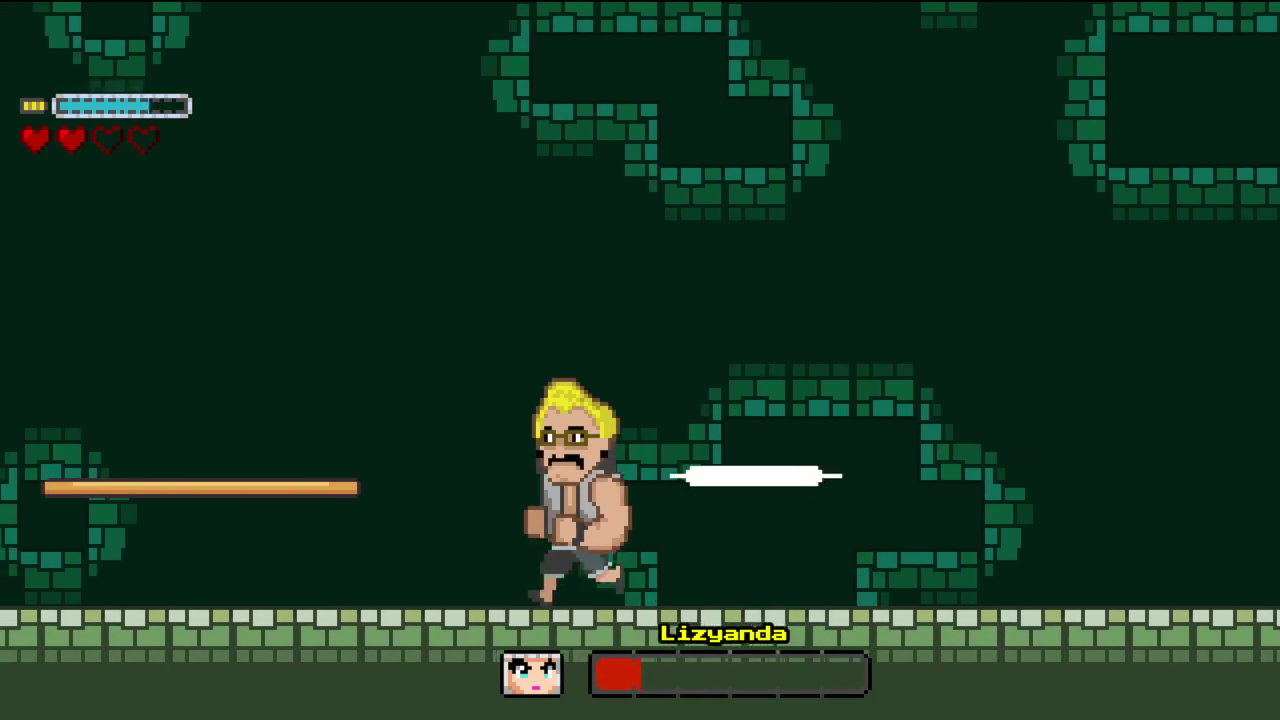
{"action": "key", "text": "x"}
{"action": "key", "text": "Right"}
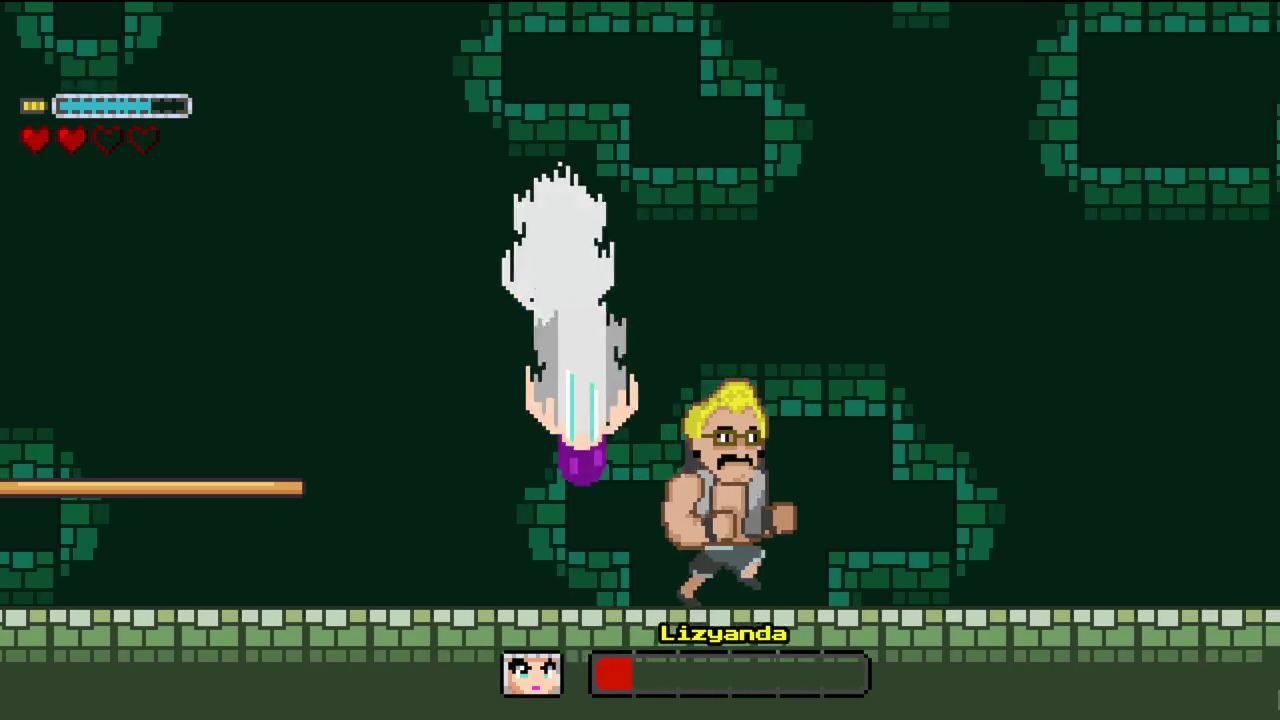
{"action": "key", "text": "x"}
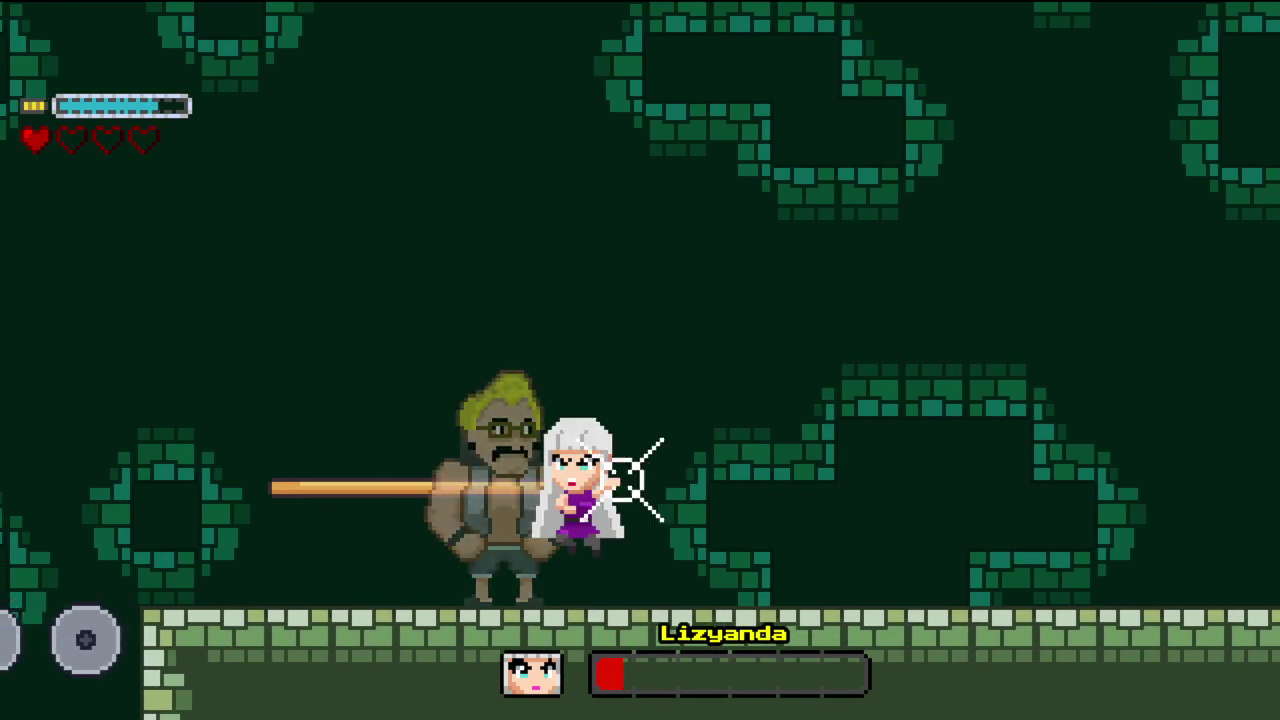
{"action": "key", "text": "x"}
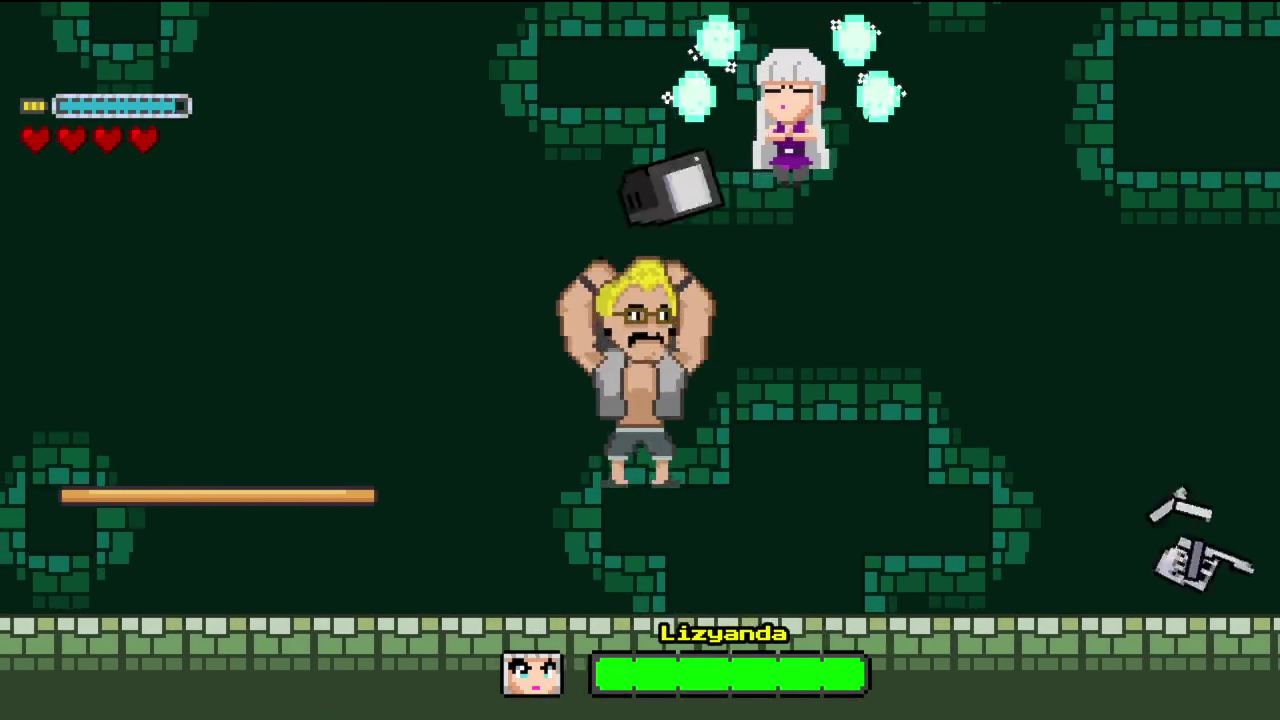
- Fight the restored Lizyanda briefly, jumping off the platform, then bring up the PAUSED menu
{"action": "key", "text": "Left"}
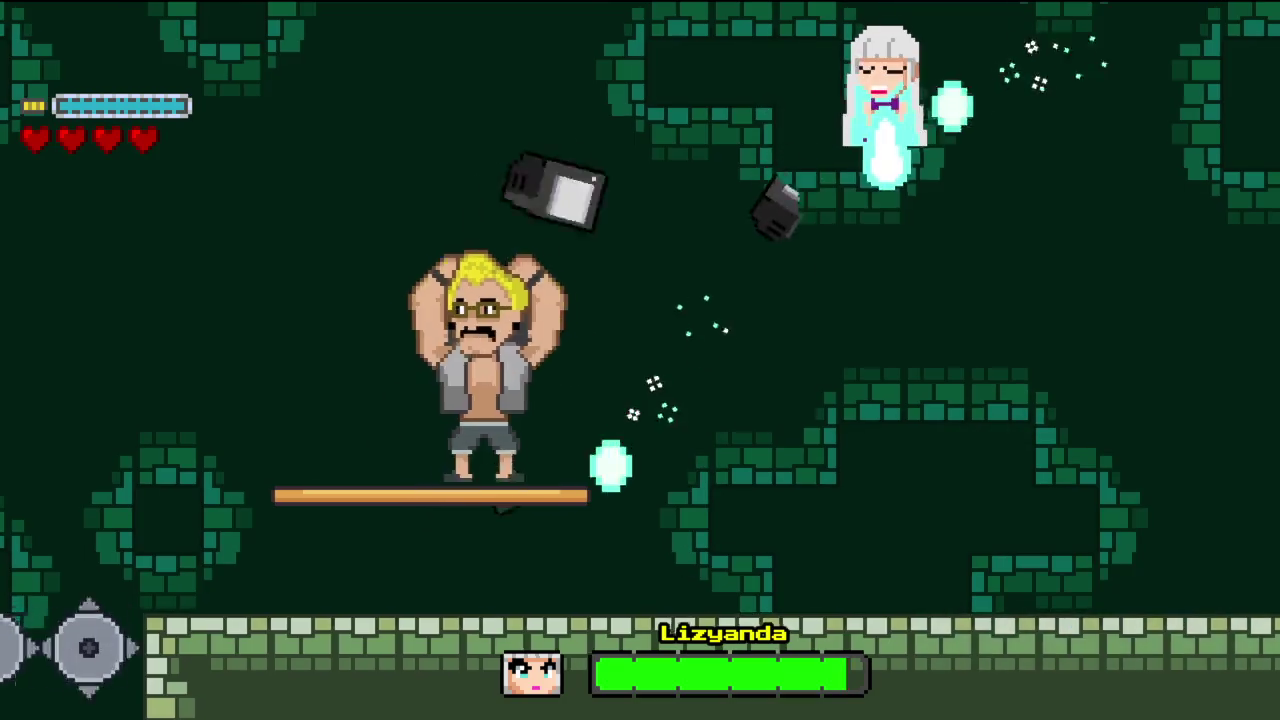
{"action": "key", "text": "Left"}
{"action": "key", "text": "space"}
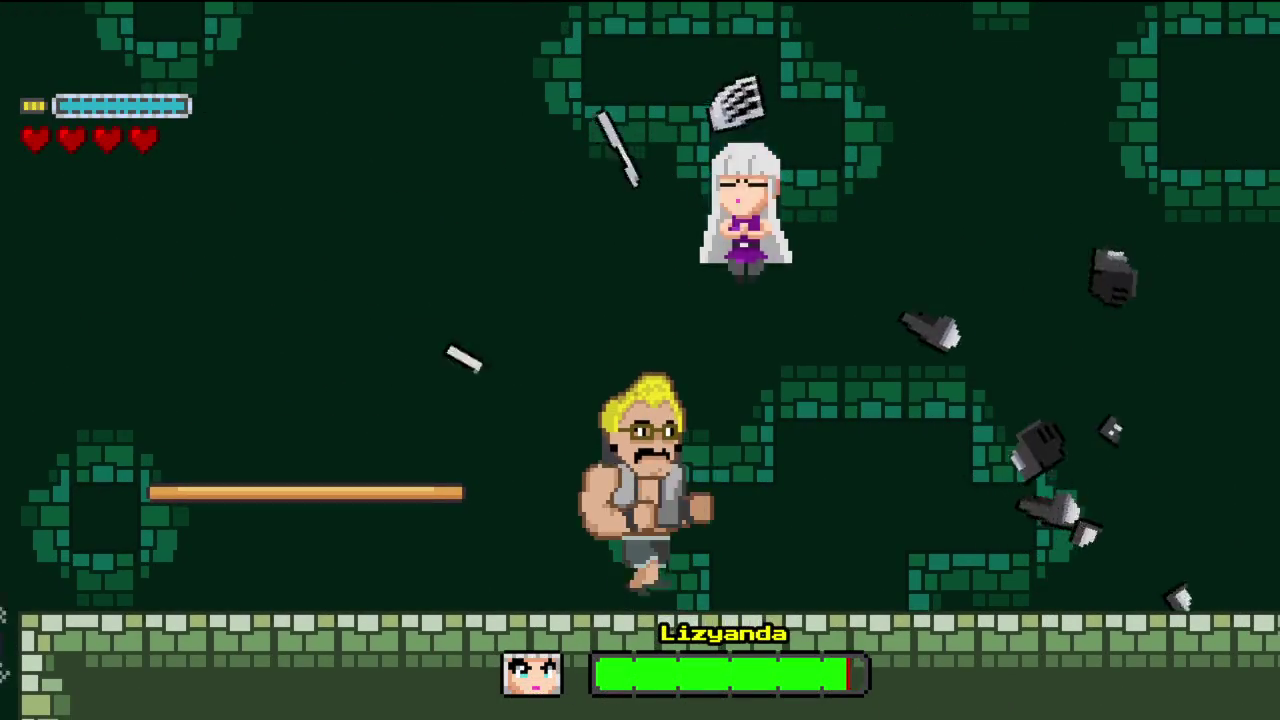
{"action": "key", "text": "Escape"}
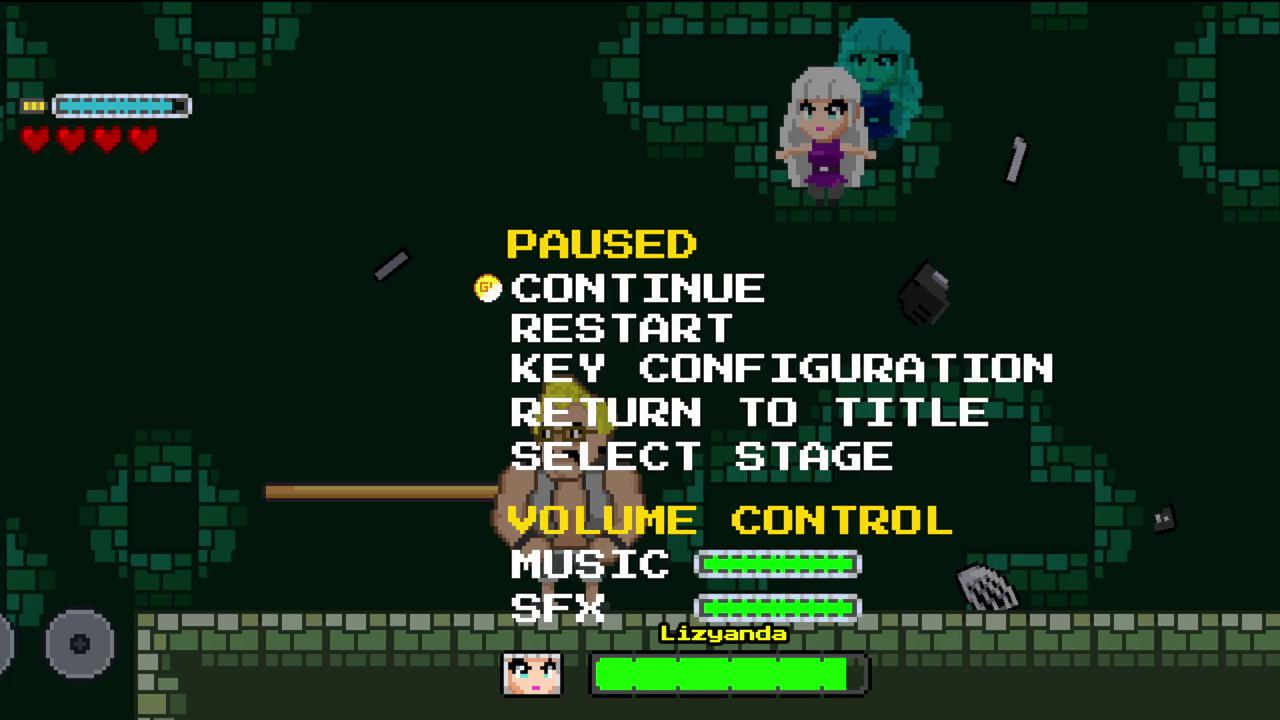
- Resume the fight and open with spin and overhead jump attacks on Lizyanda
{"action": "key", "text": "Return"}
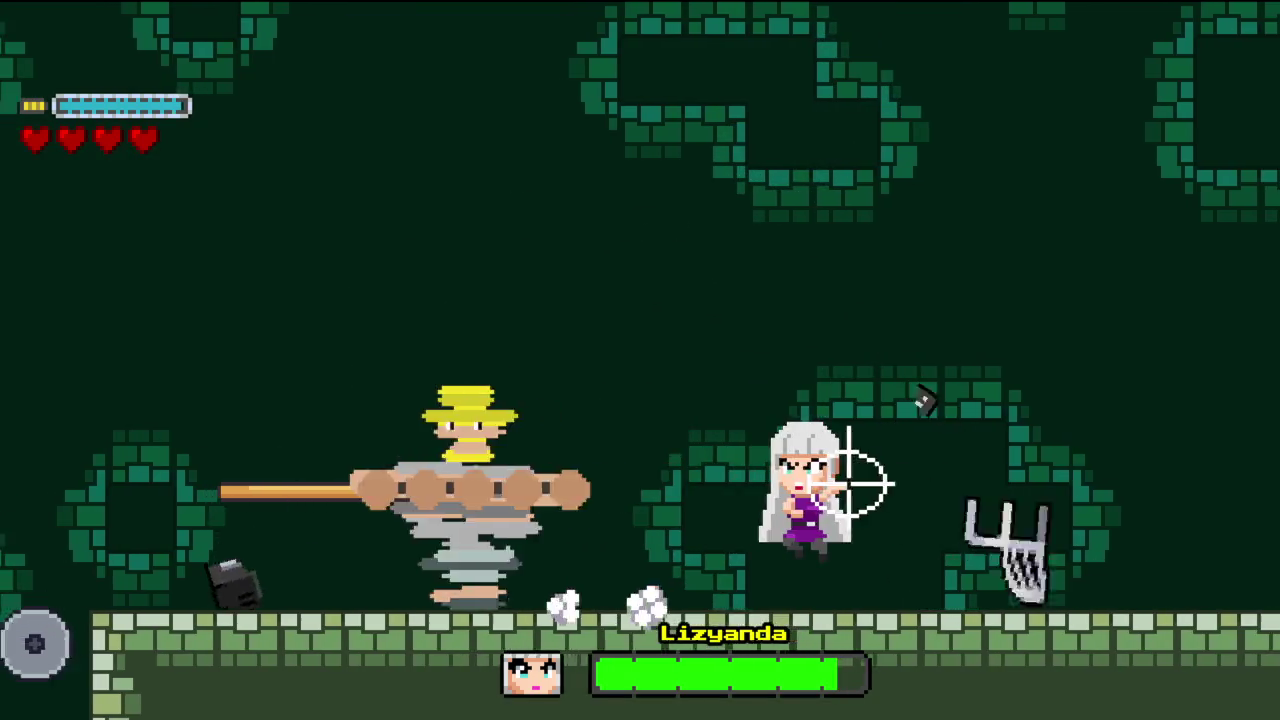
{"action": "key", "text": "Right"}
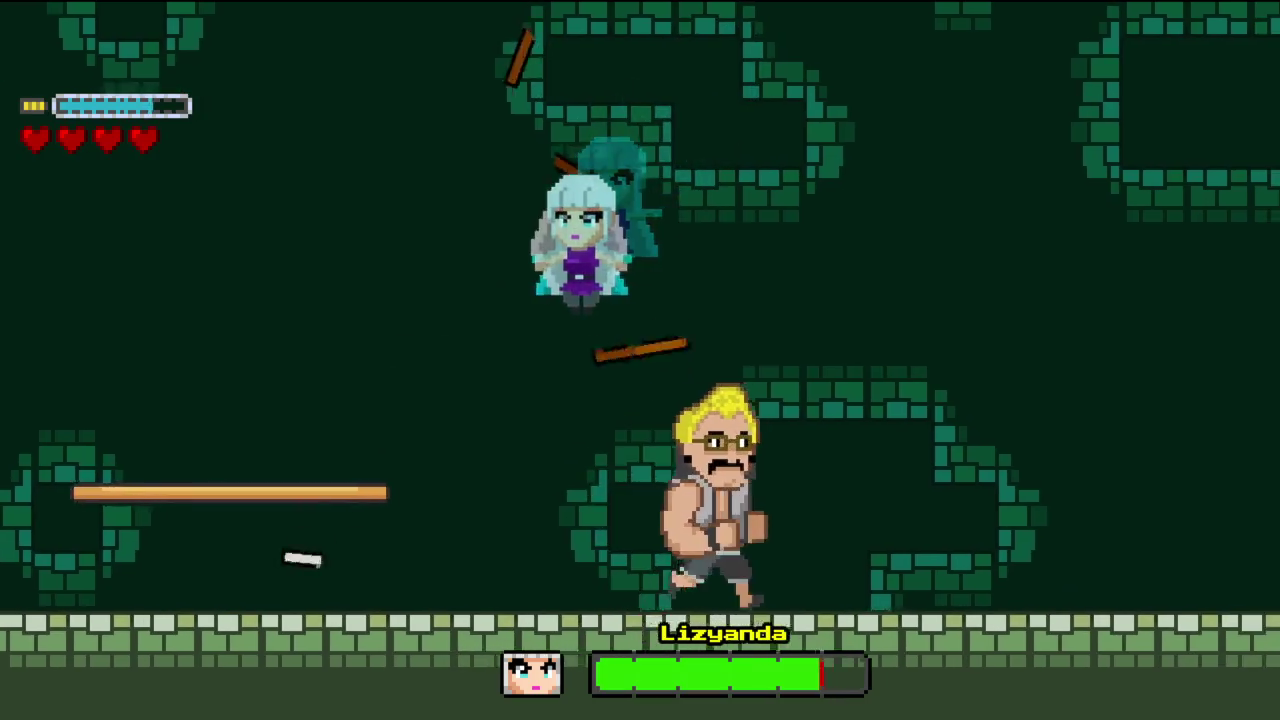
{"action": "key", "text": "Up"}
{"action": "key", "text": "Left"}
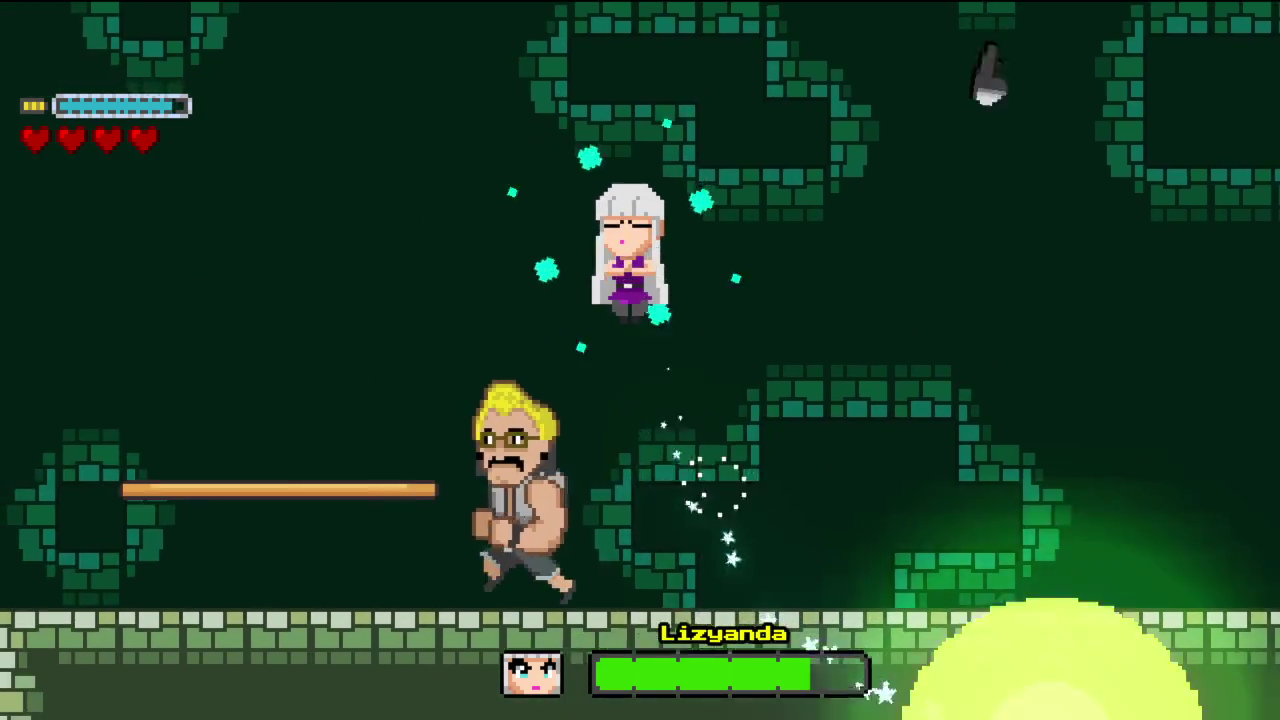
{"action": "key", "text": "Up"}
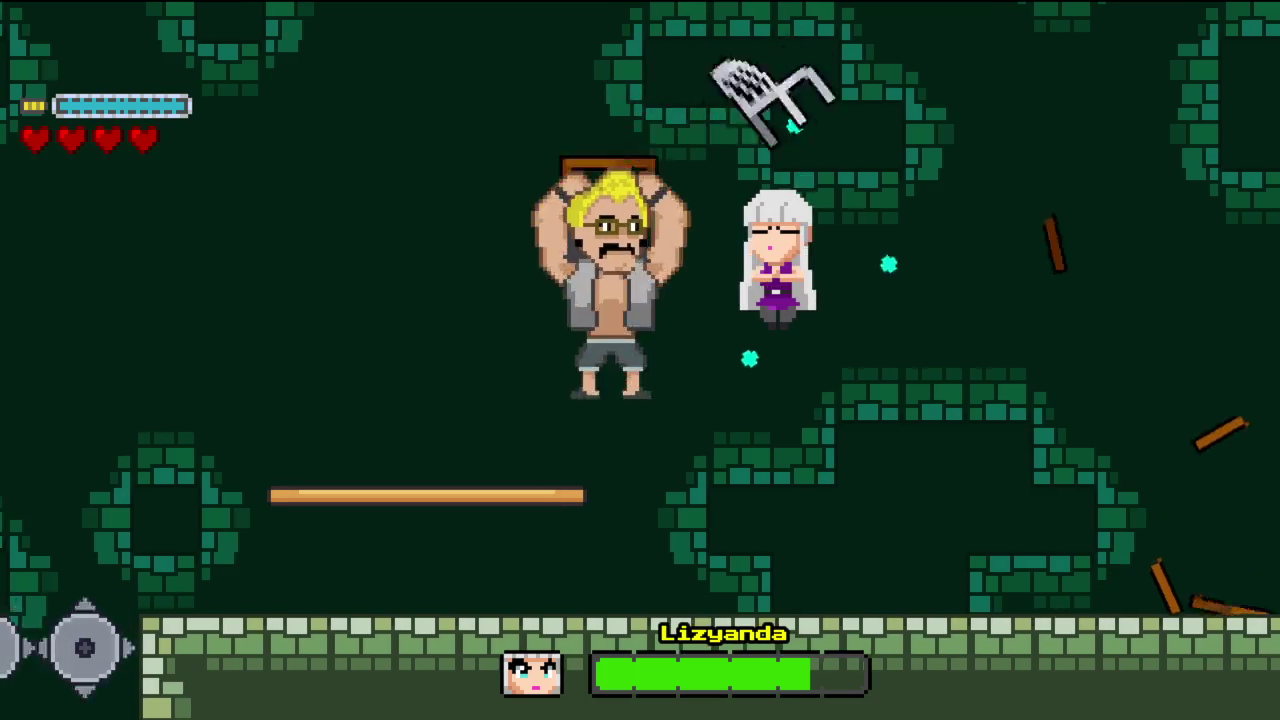
{"action": "key", "text": "Right"}
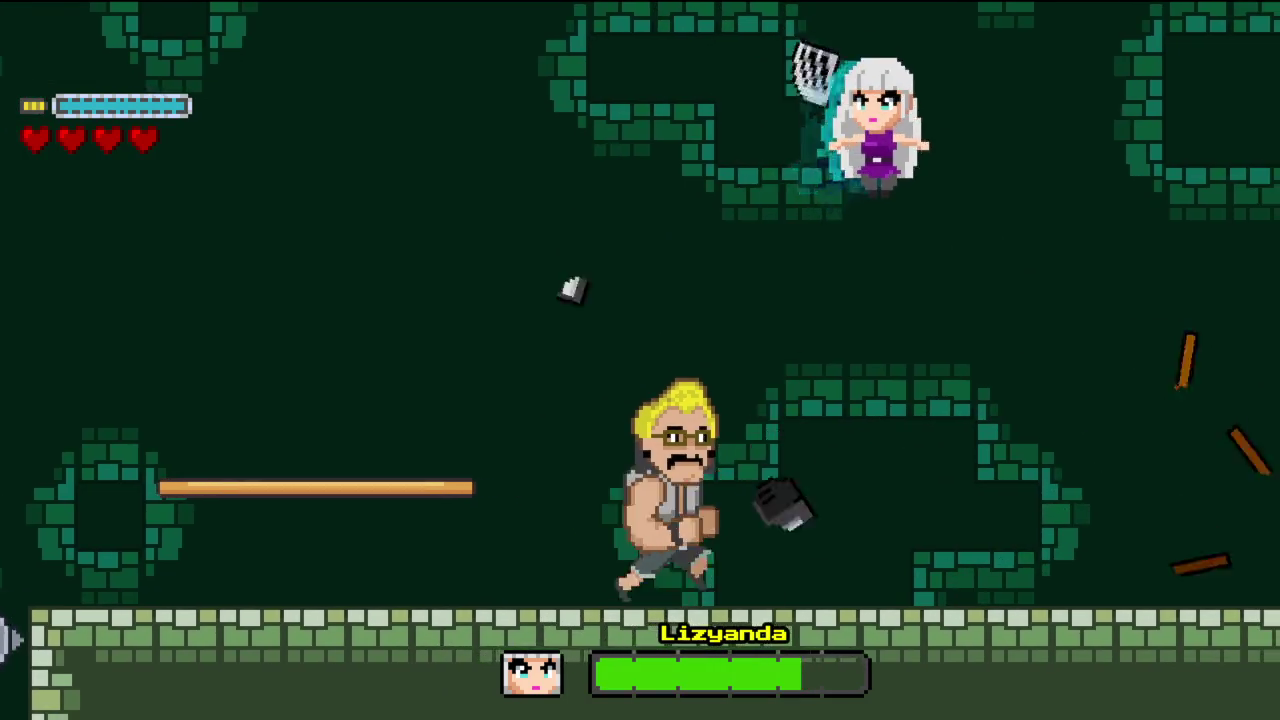
- Whirl into Lizyanda, smash the chair, and thrust the long pole before jumping back
{"action": "key", "text": "Up"}
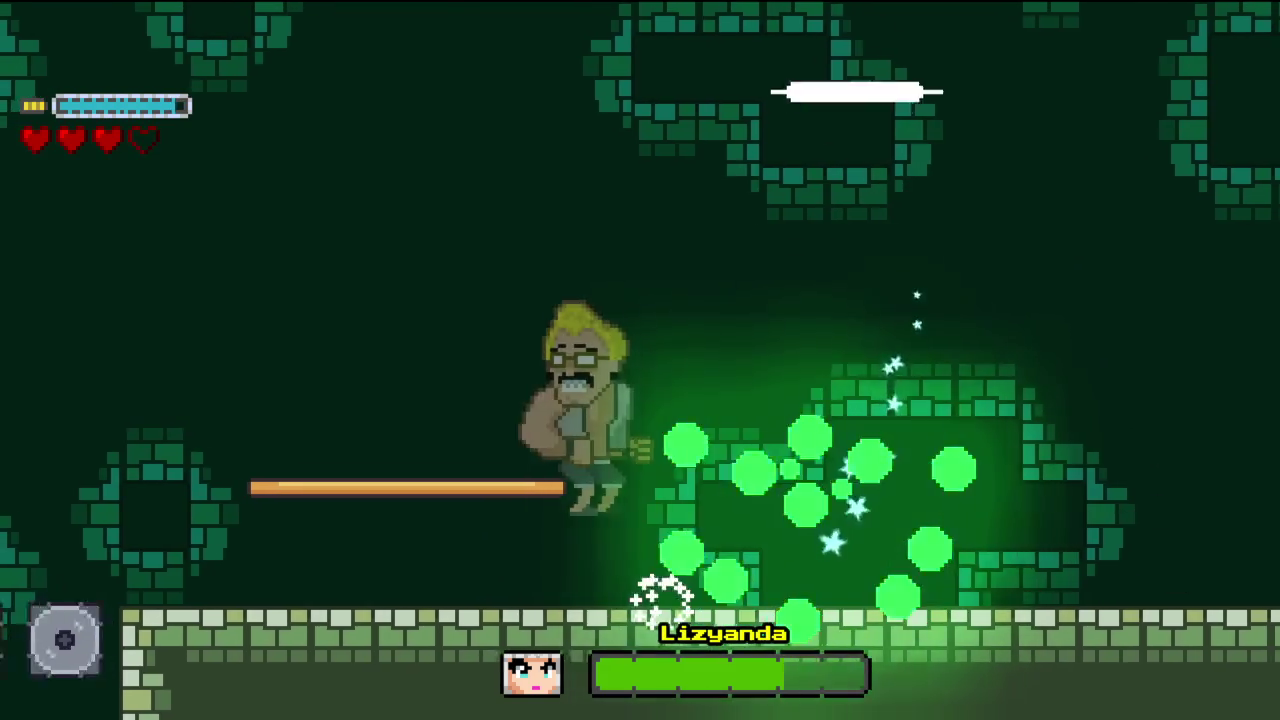
{"action": "key", "text": "Up"}
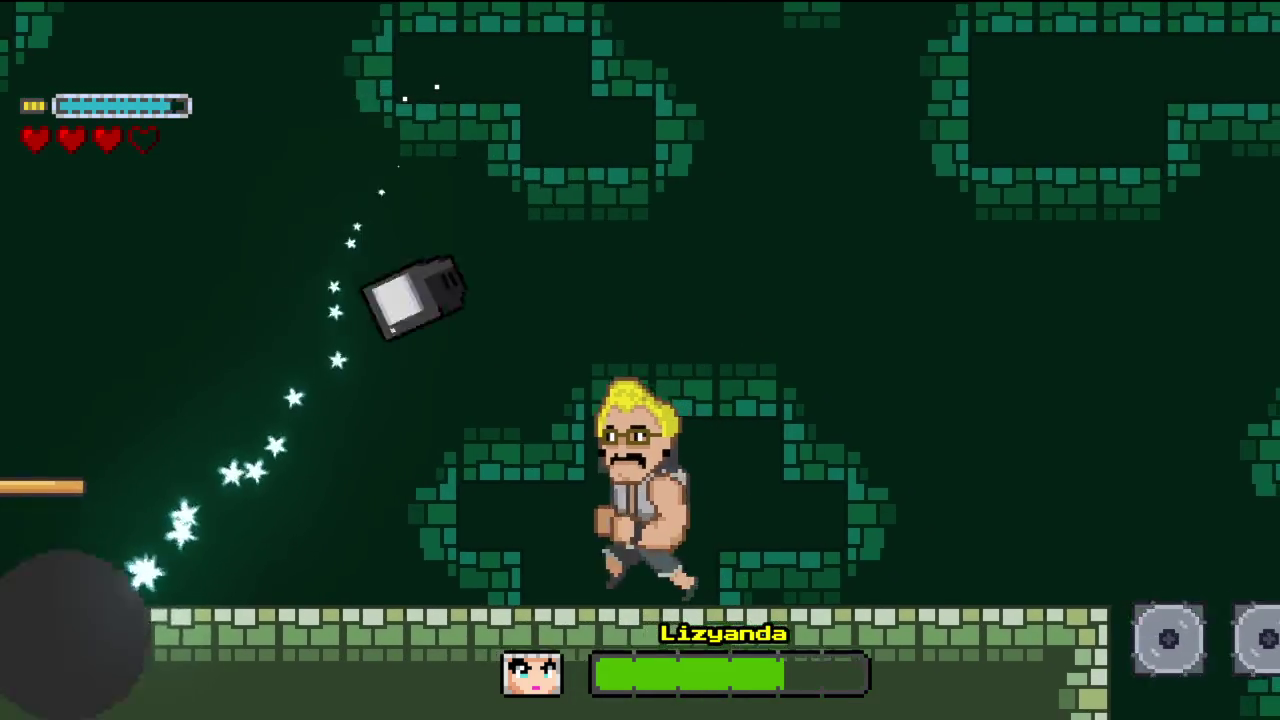
{"action": "key", "text": "Up"}
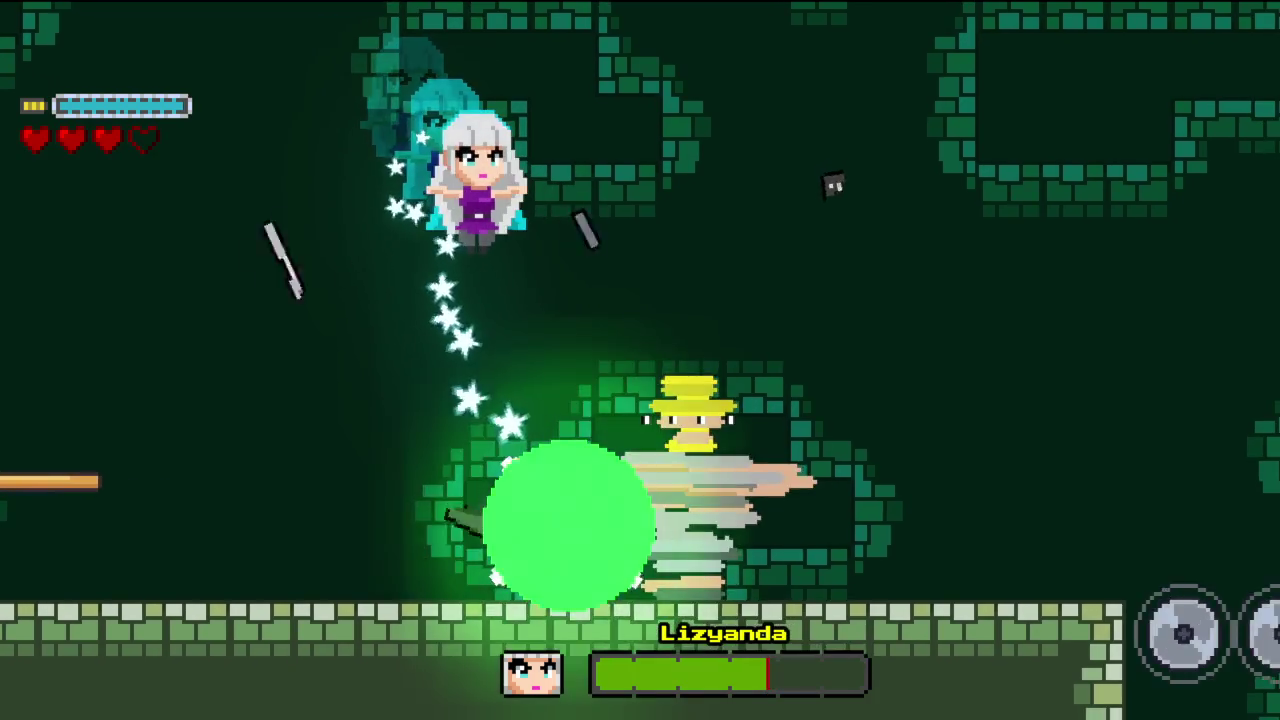
{"action": "key", "text": "Up"}
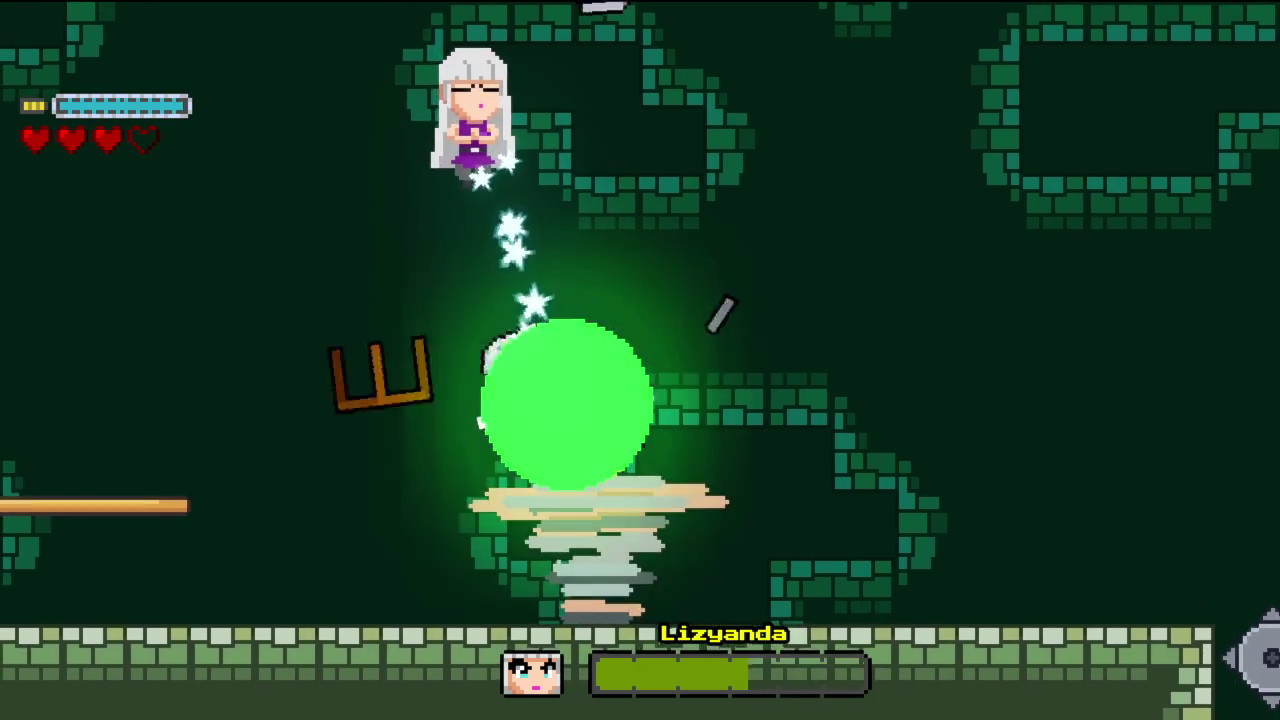
{"action": "key", "text": "Left"}
{"action": "key", "text": "Right"}
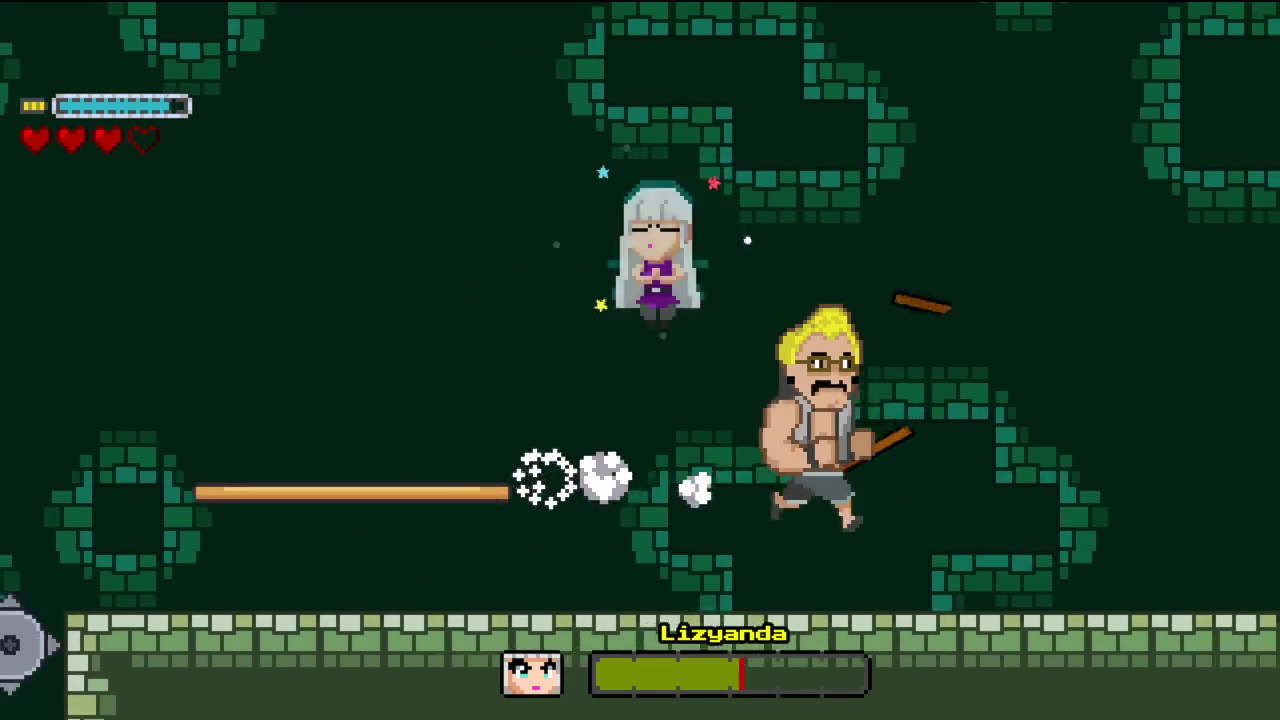
{"action": "key", "text": "Up"}
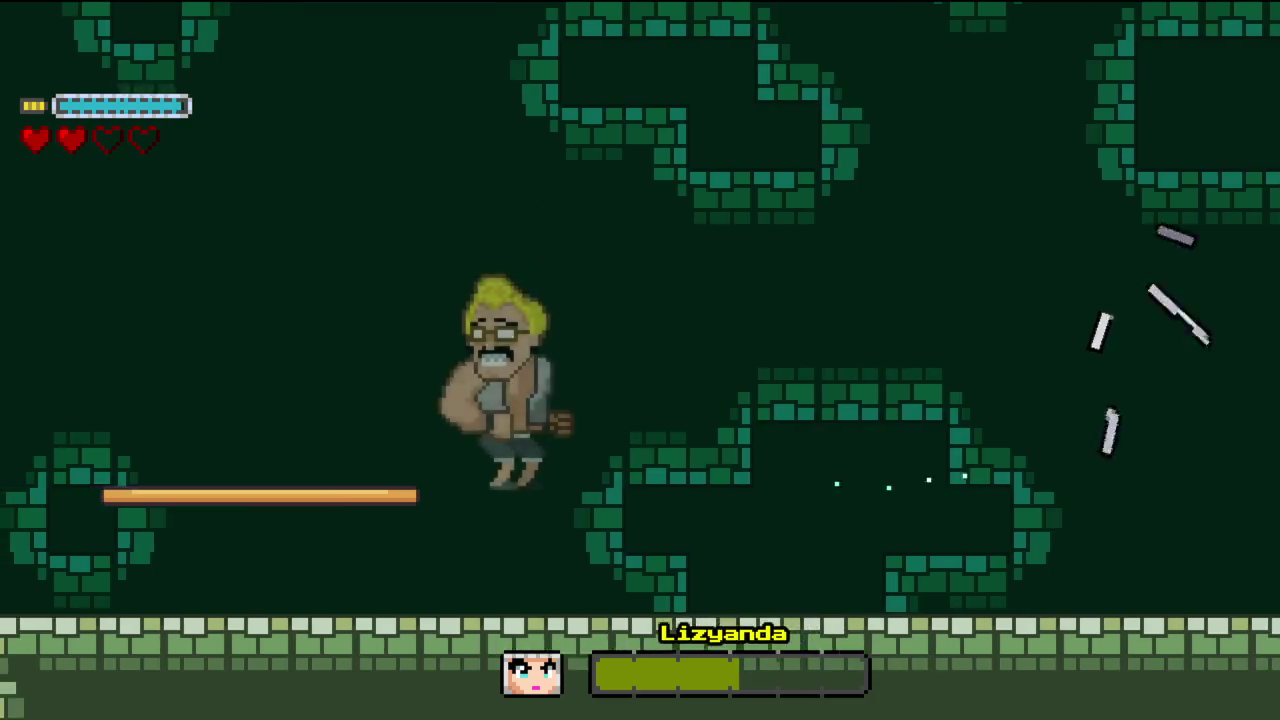
- Dodge her star attack, leap over Lizyanda, and grapple her to the right
{"action": "key", "text": "Right"}
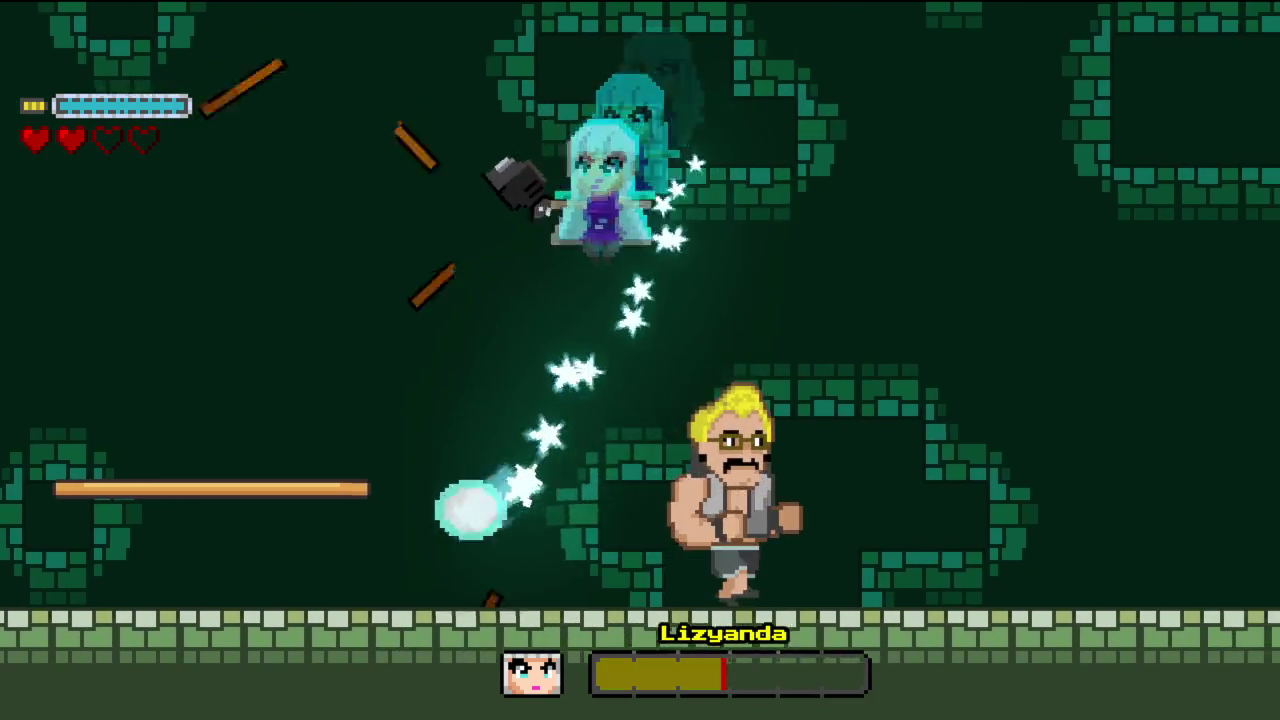
{"action": "key", "text": "Up"}
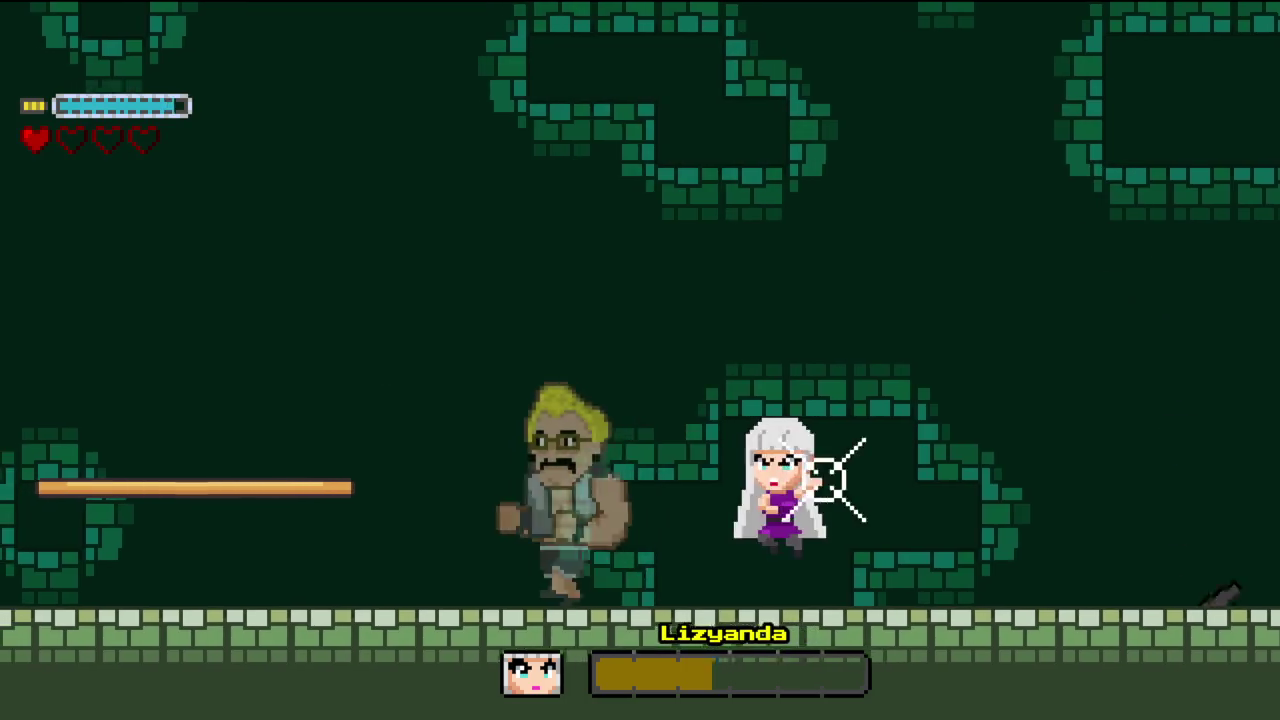
{"action": "key", "text": "Right"}
{"action": "key", "text": "Up"}
{"action": "key", "text": "Left"}
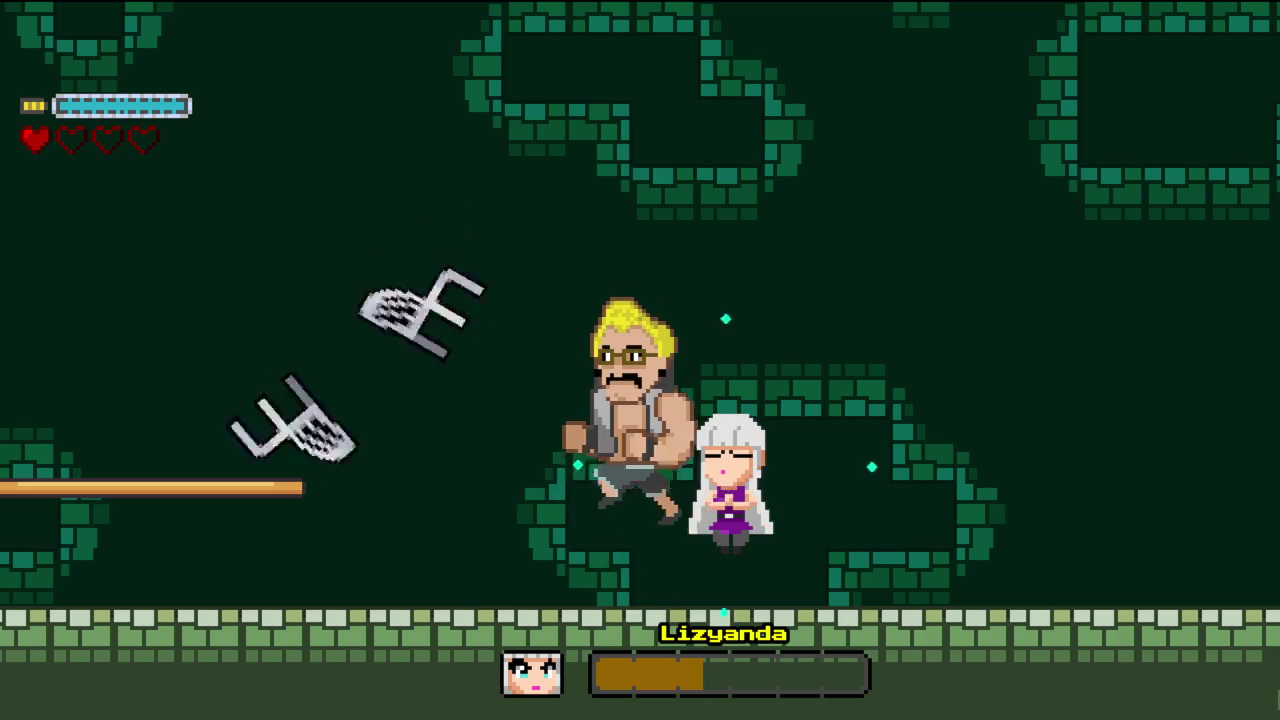
{"action": "key", "text": "Up"}
{"action": "key", "text": "Right"}
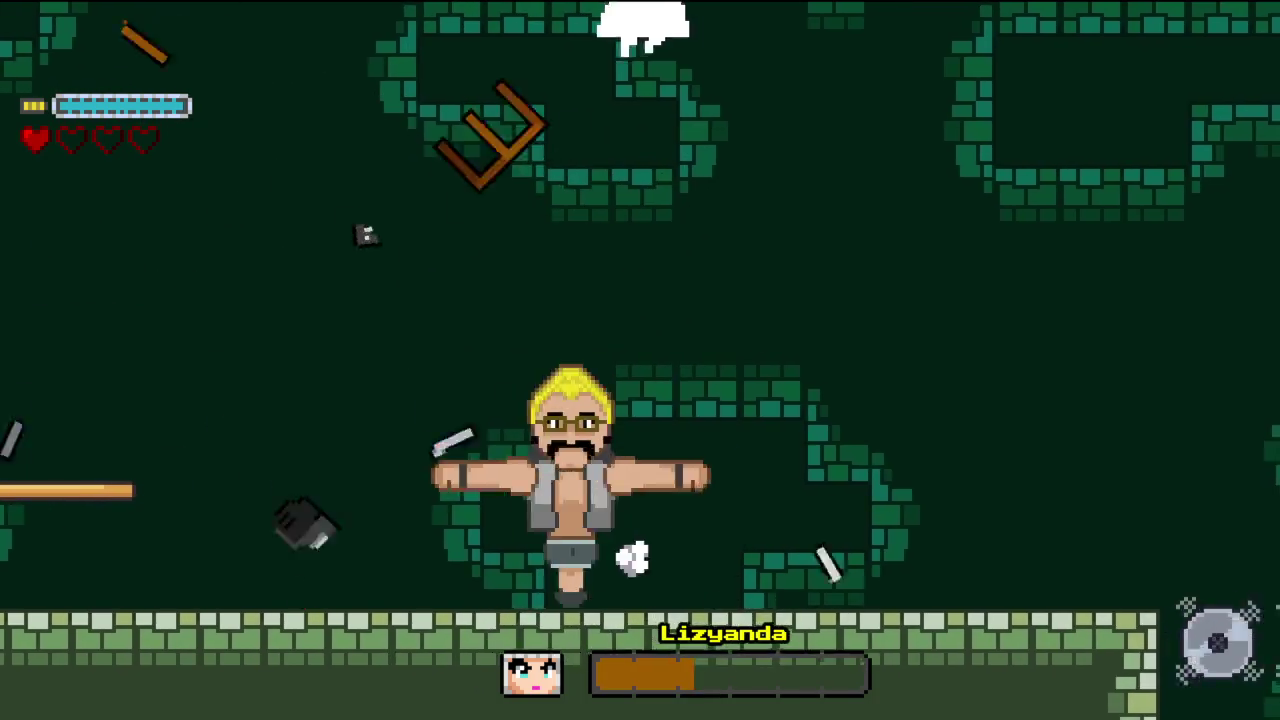
- Keep spin-attacking Lizyanda as she drops in until her health bar is nearly empty
{"action": "key", "text": "Right"}
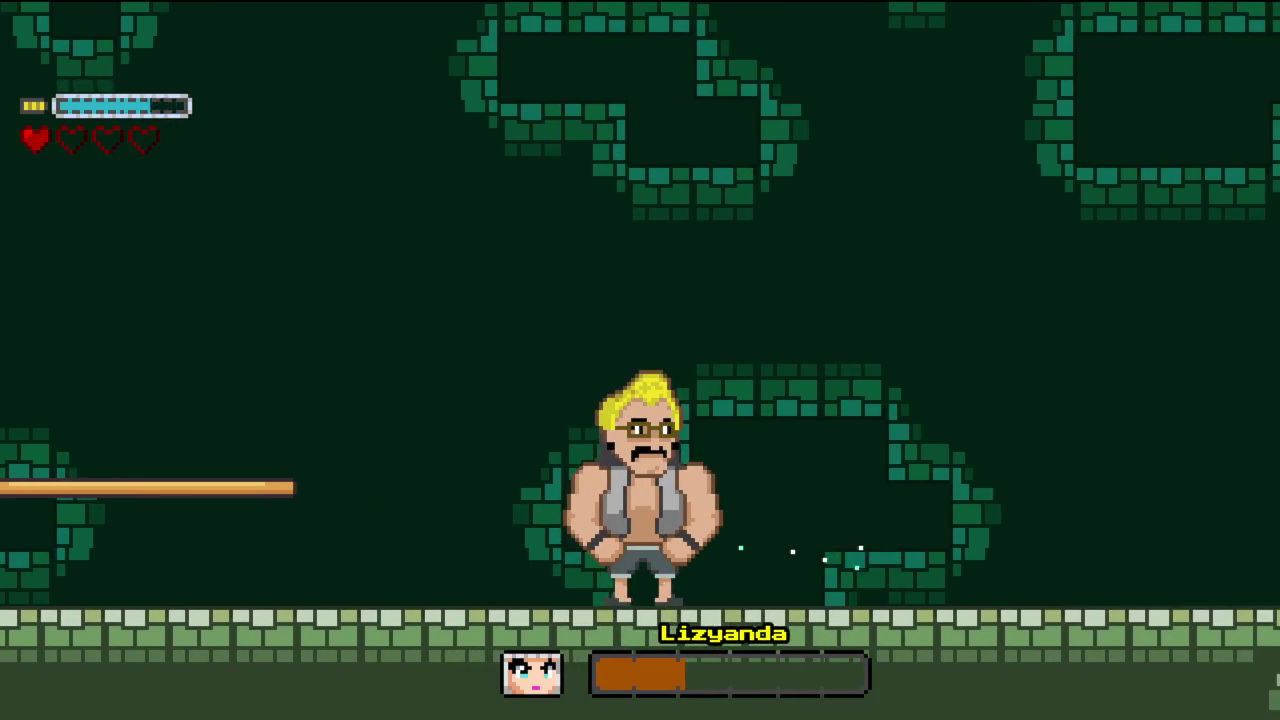
{"action": "key", "text": "Up"}
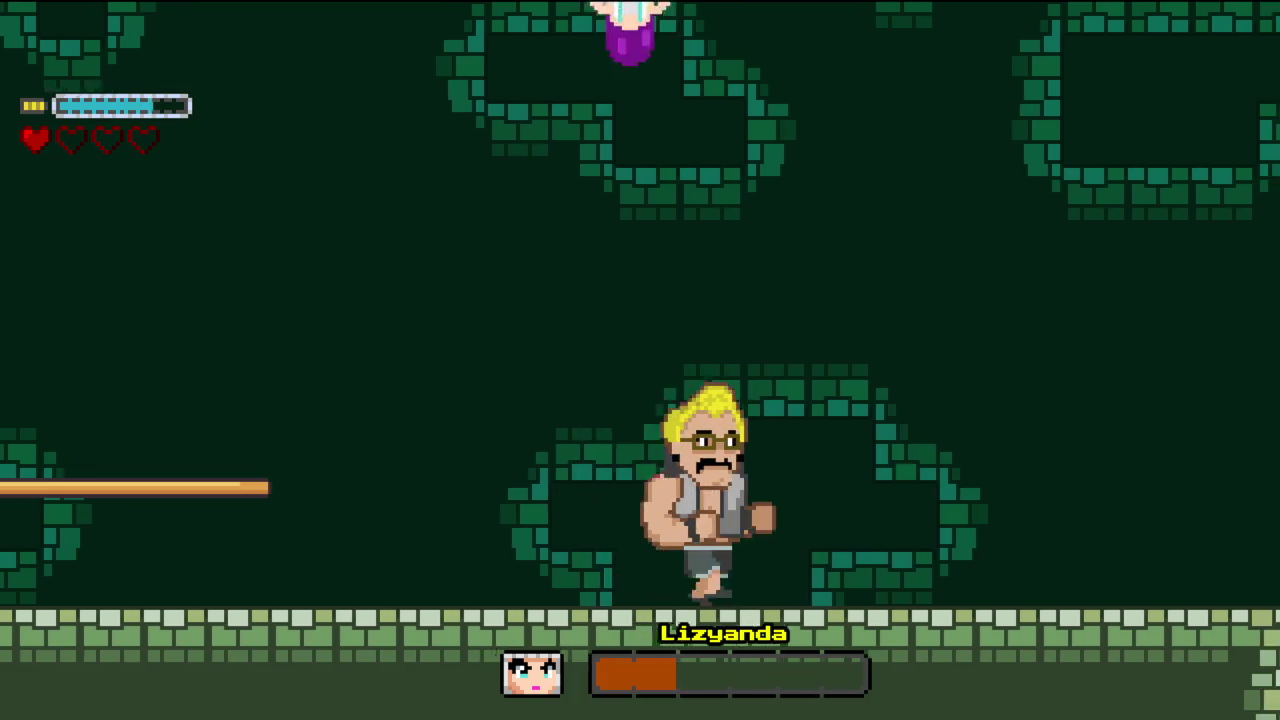
{"action": "key", "text": "Left"}
{"action": "key", "text": "Right"}
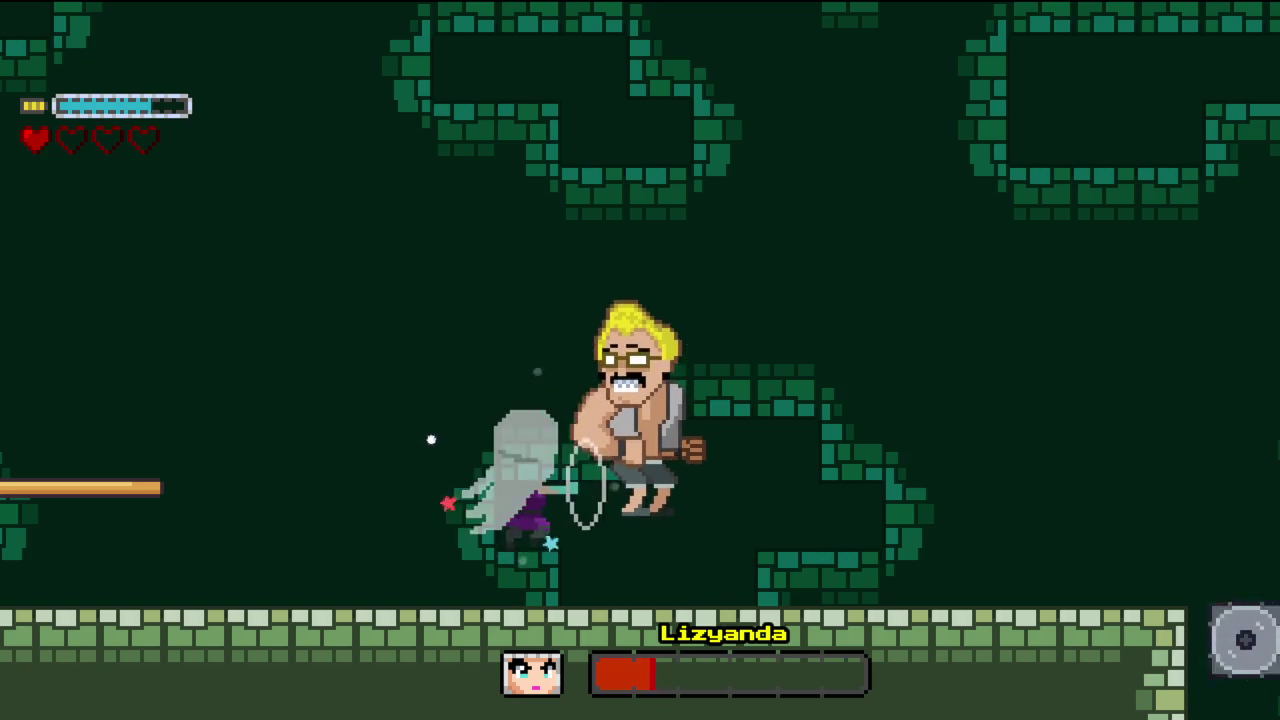
{"action": "key", "text": "Right"}
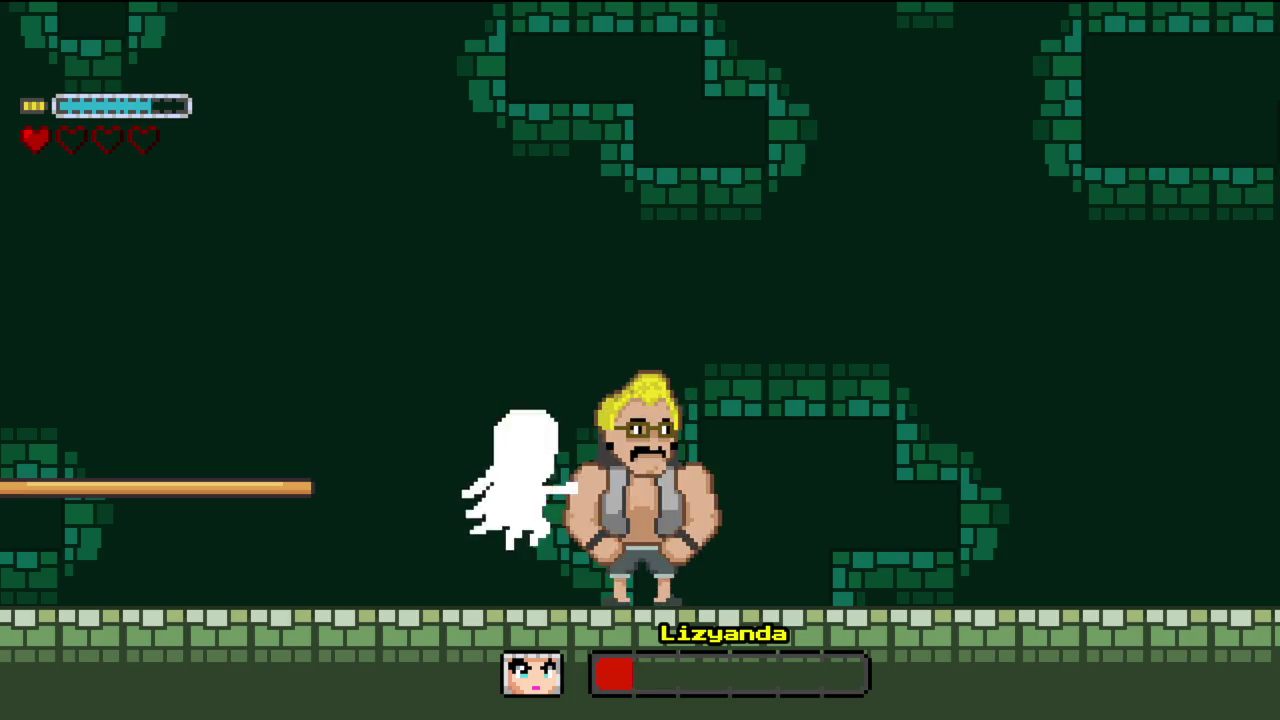
{"action": "key", "text": "Right"}
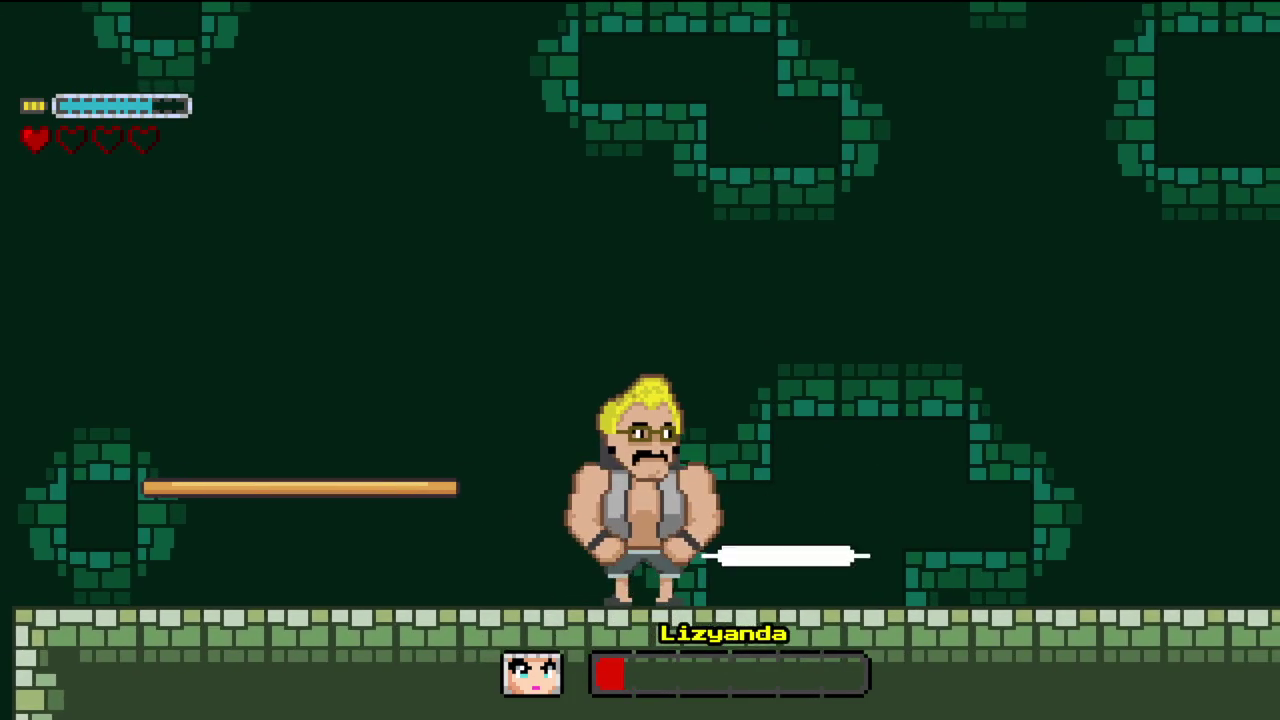
{"action": "key", "text": "Right"}
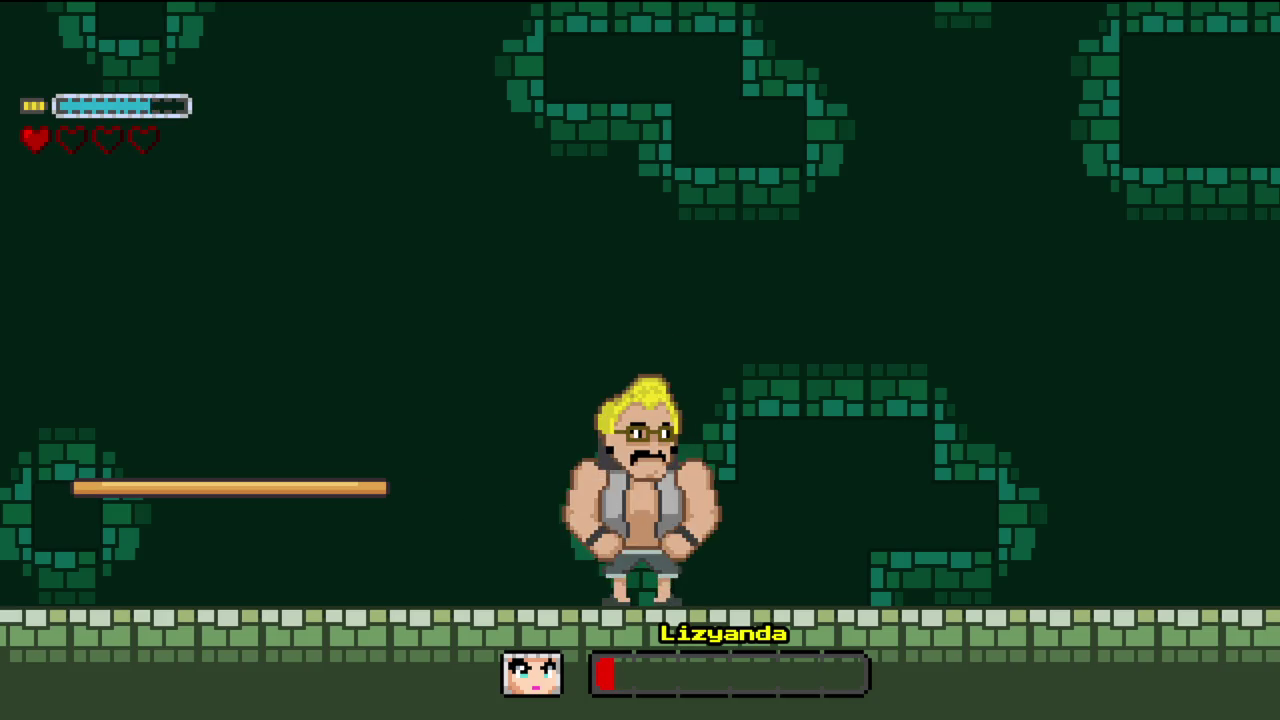
{"action": "key", "text": "Right"}
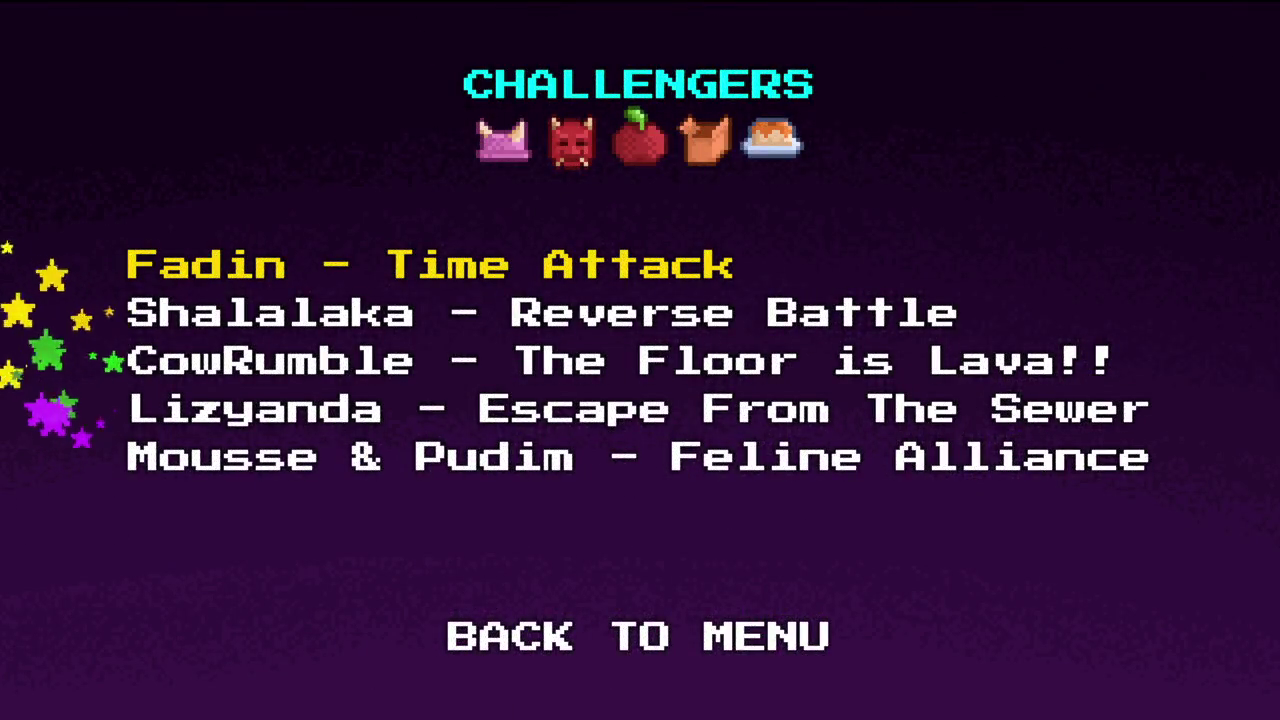
- Confirm the Fadin - Time Attack entry to begin the timed stage
{"action": "key", "text": "Return"}
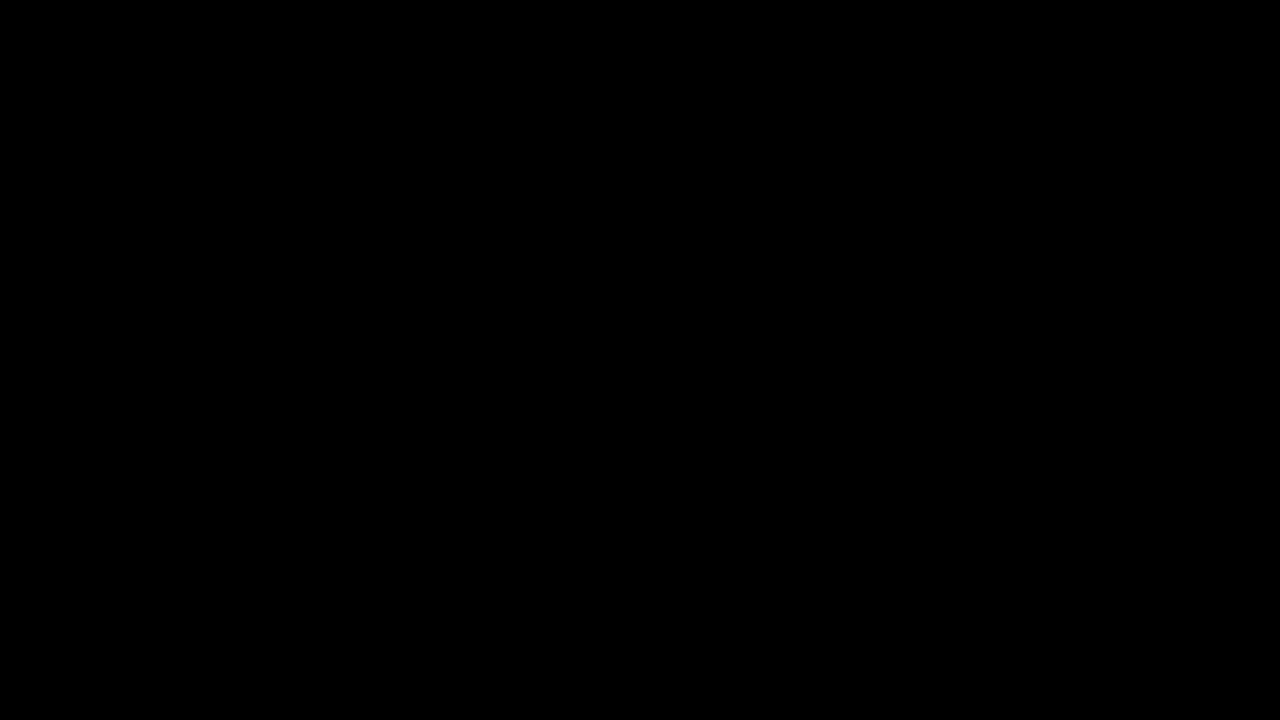
- Run right from the start, jumping the brick pillar and spikes down to the lower floor
{"action": "key", "text": "Right"}
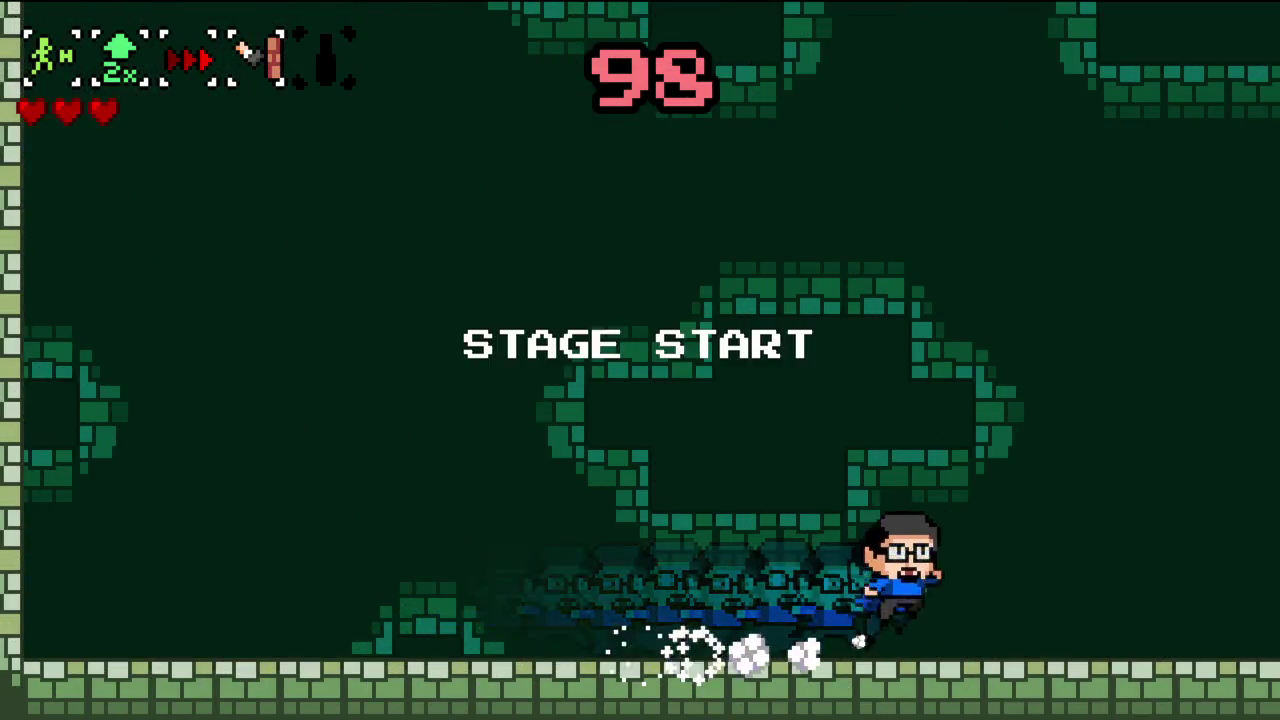
{"action": "key", "text": "space"}
{"action": "key", "text": "space"}
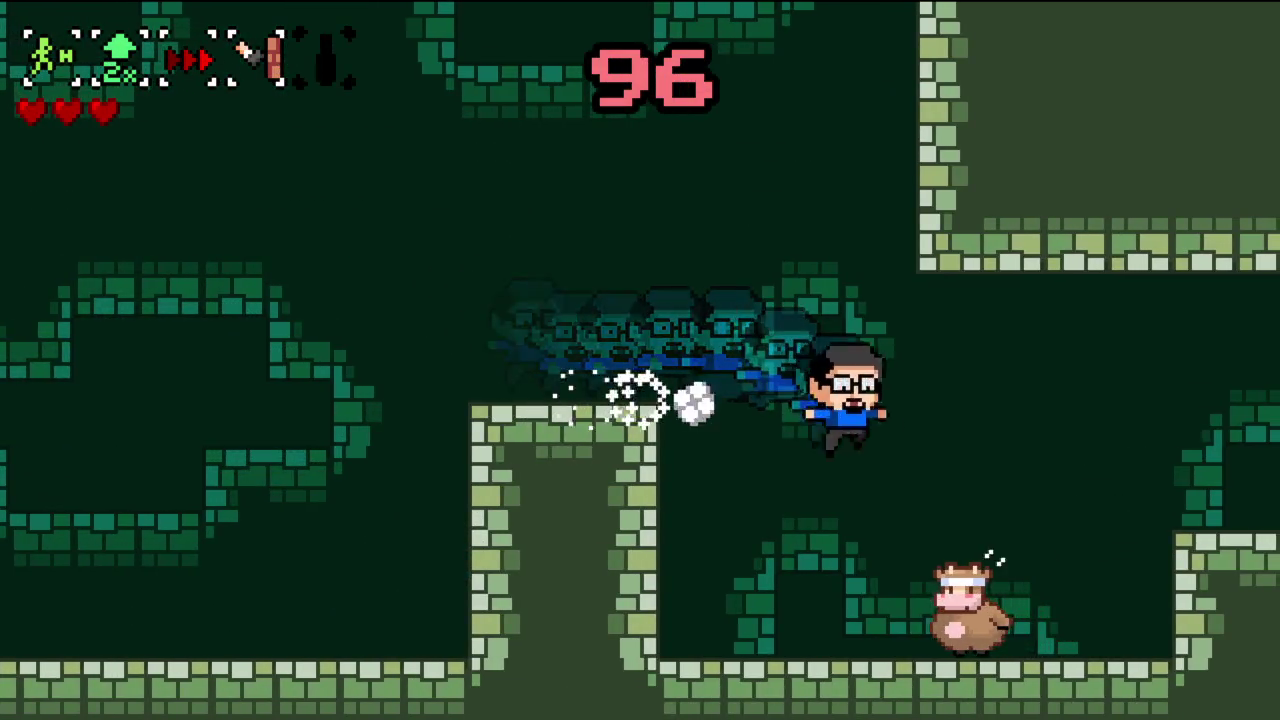
{"action": "key", "text": "space"}
{"action": "key", "text": "space"}
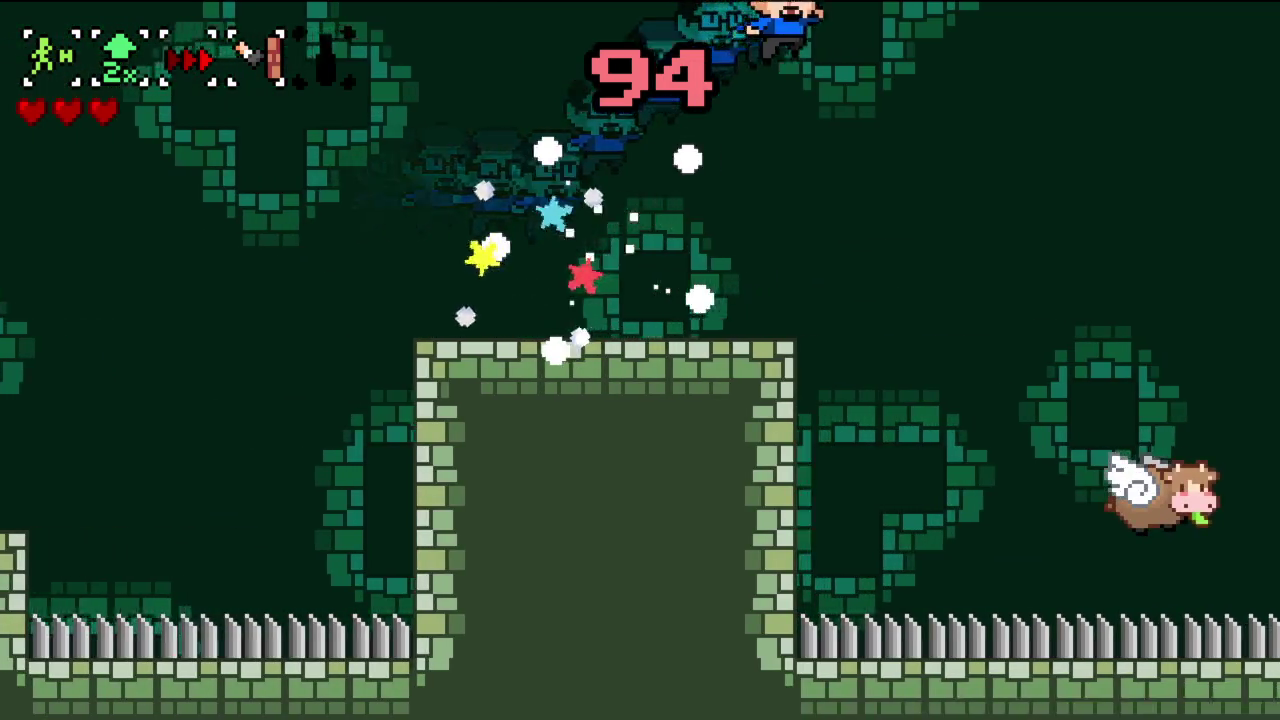
{"action": "key", "text": "space"}
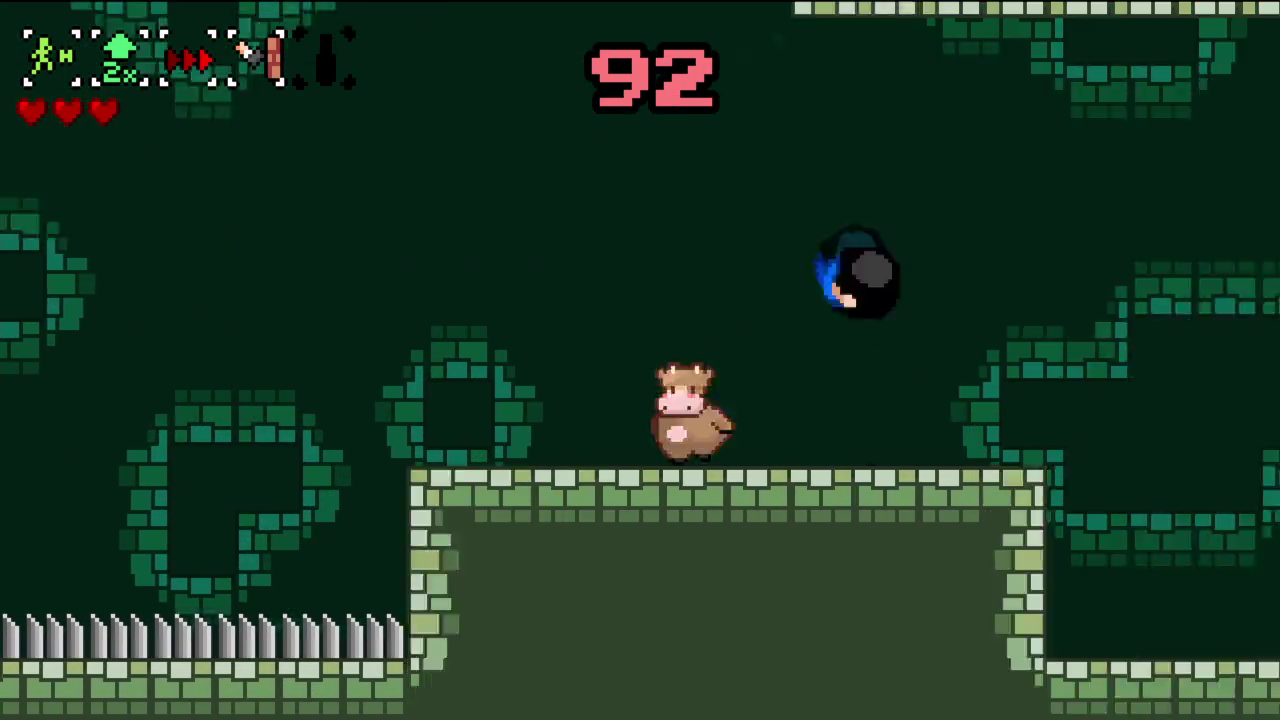
{"action": "key", "text": "space"}
{"action": "key", "text": "Right"}
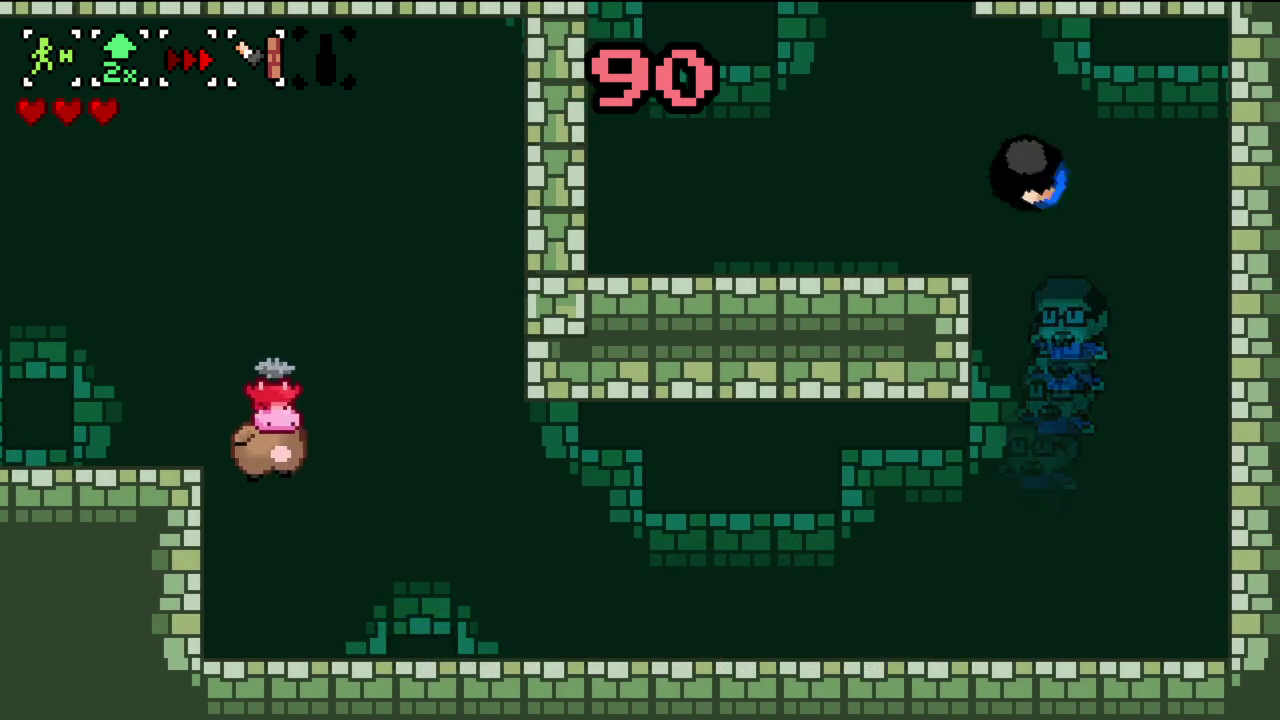
- Rise into the next area, wall-jump up the left wall, and climb the right pillar
{"action": "key", "text": "space"}
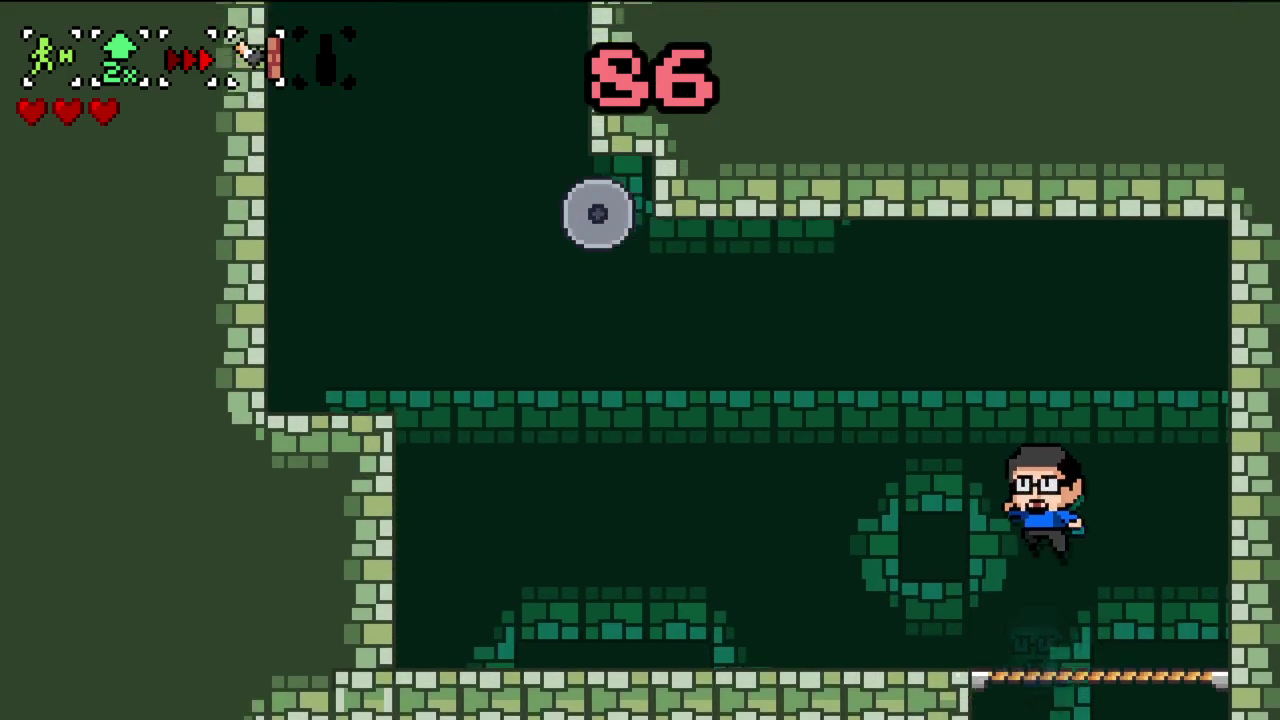
{"action": "key", "text": "space"}
{"action": "key", "text": "space"}
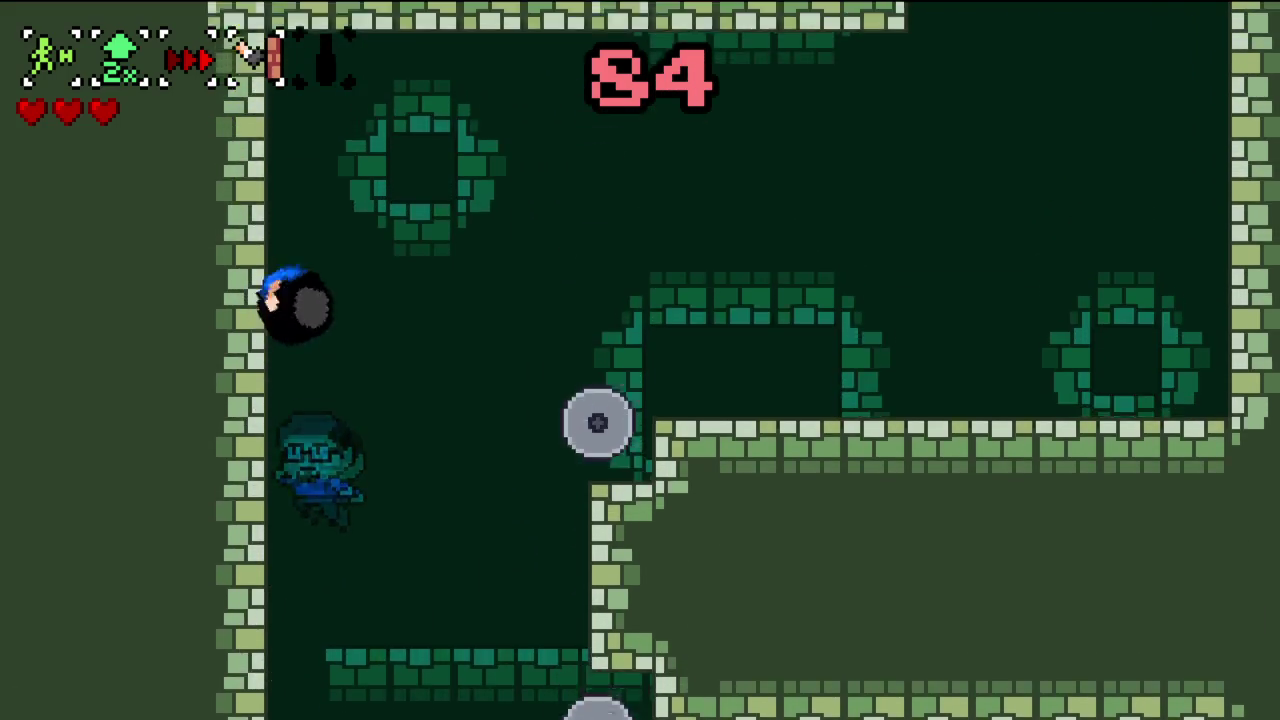
{"action": "key", "text": "space"}
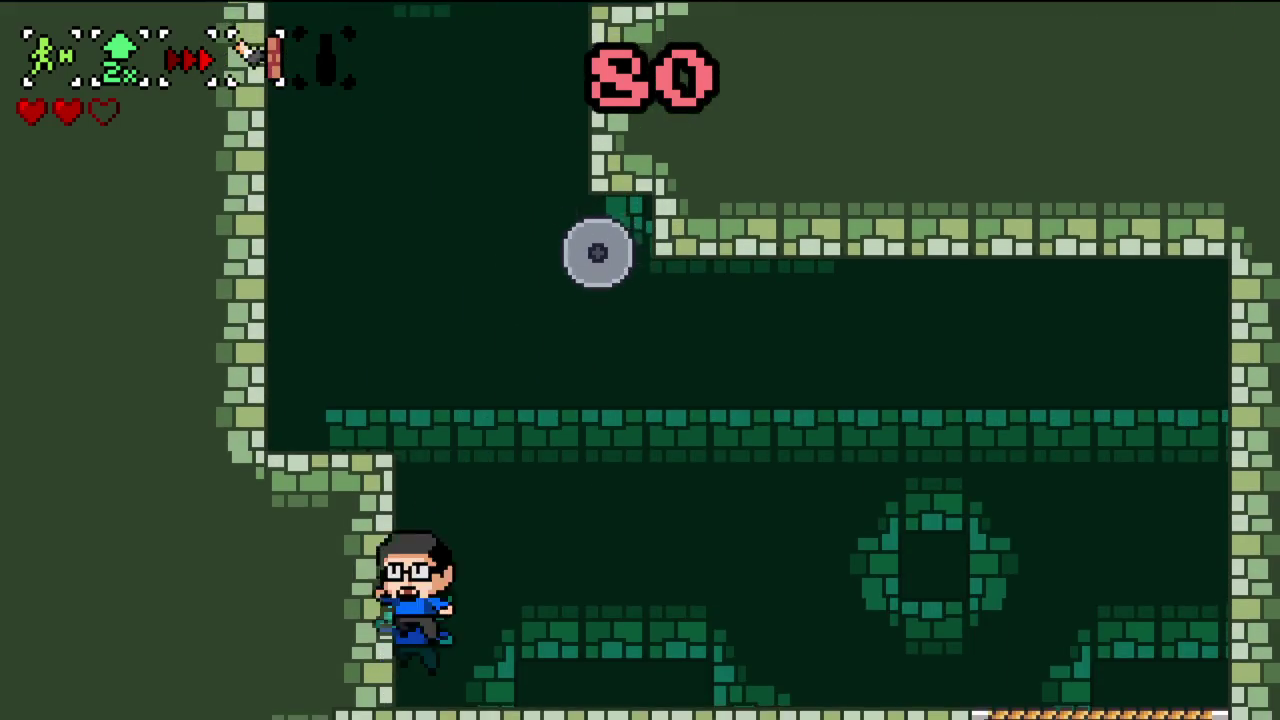
{"action": "key", "text": "space"}
{"action": "key", "text": "space"}
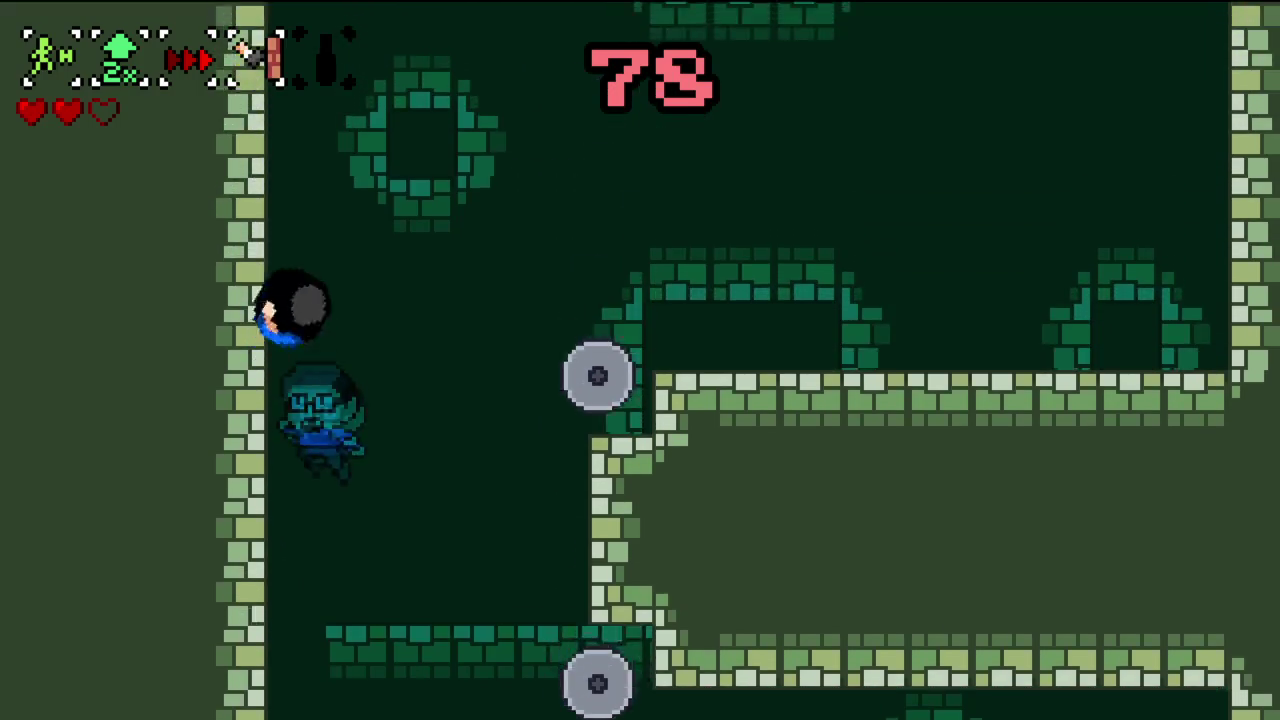
{"action": "key", "text": "space"}
{"action": "key", "text": "space"}
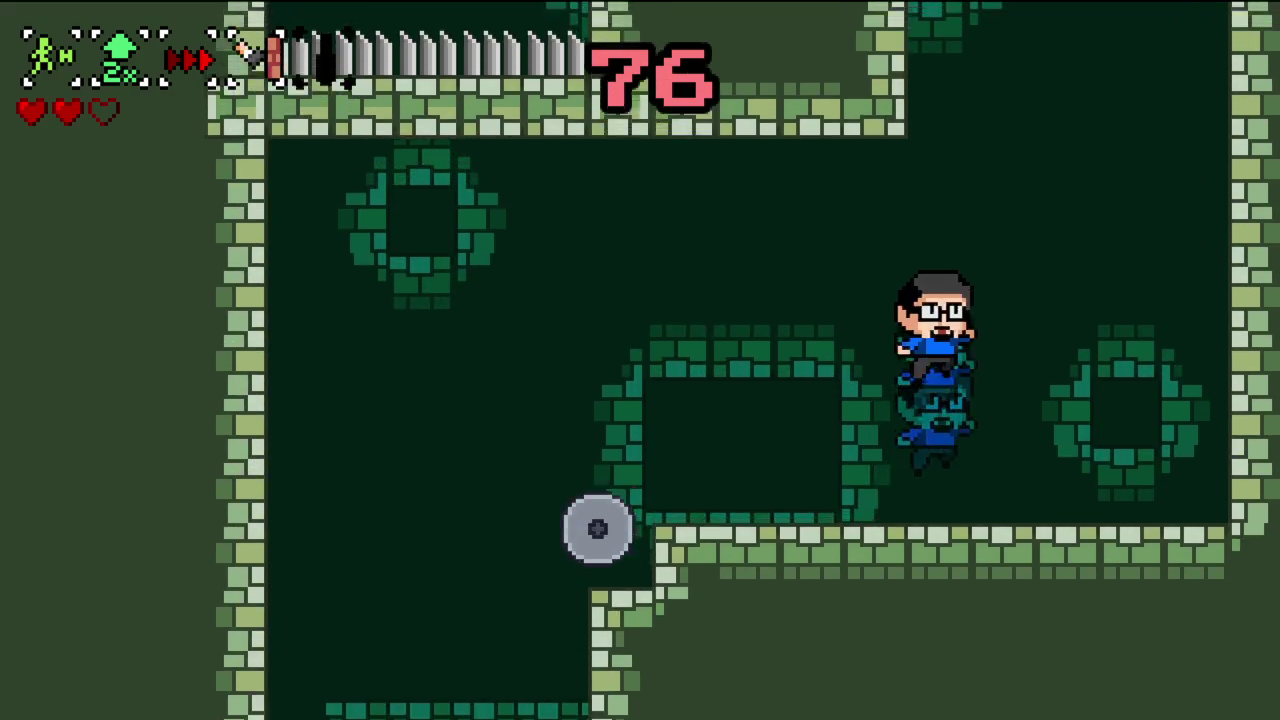
{"action": "key", "text": "space"}
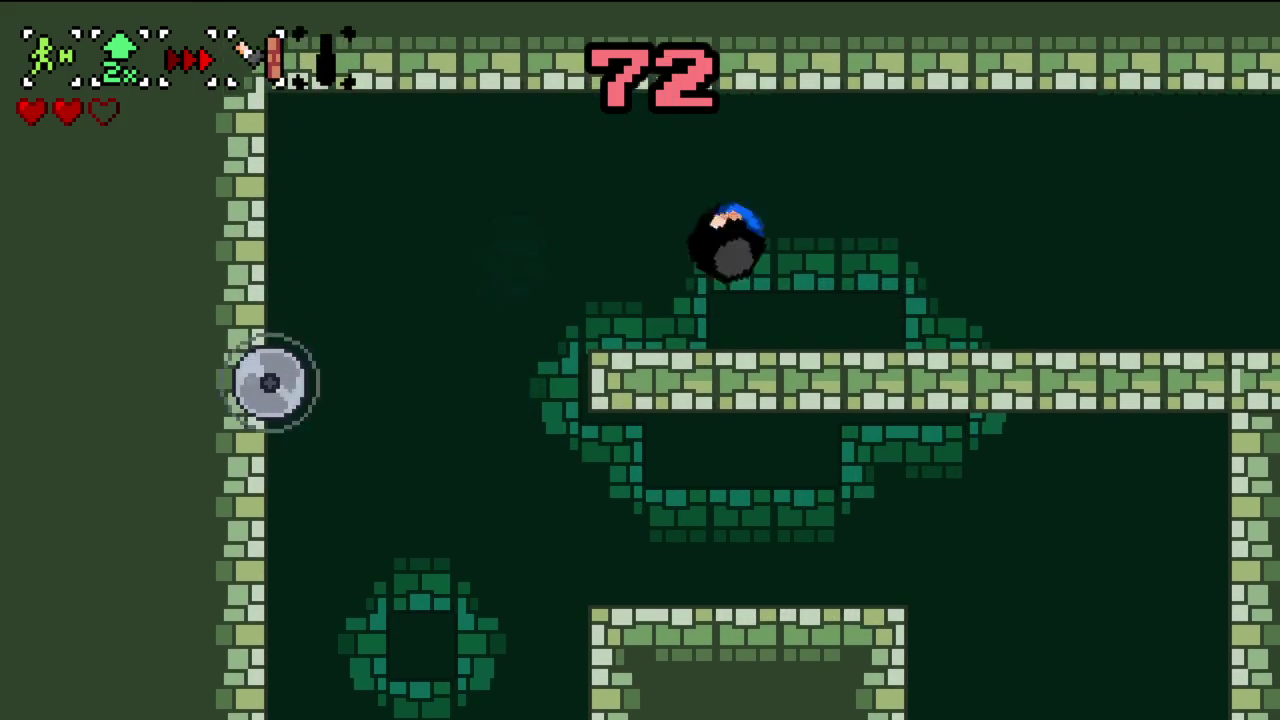
- Drop down, clear the spike pit and saw blades, and climb the right-wall shaft
{"action": "key", "text": "Right"}
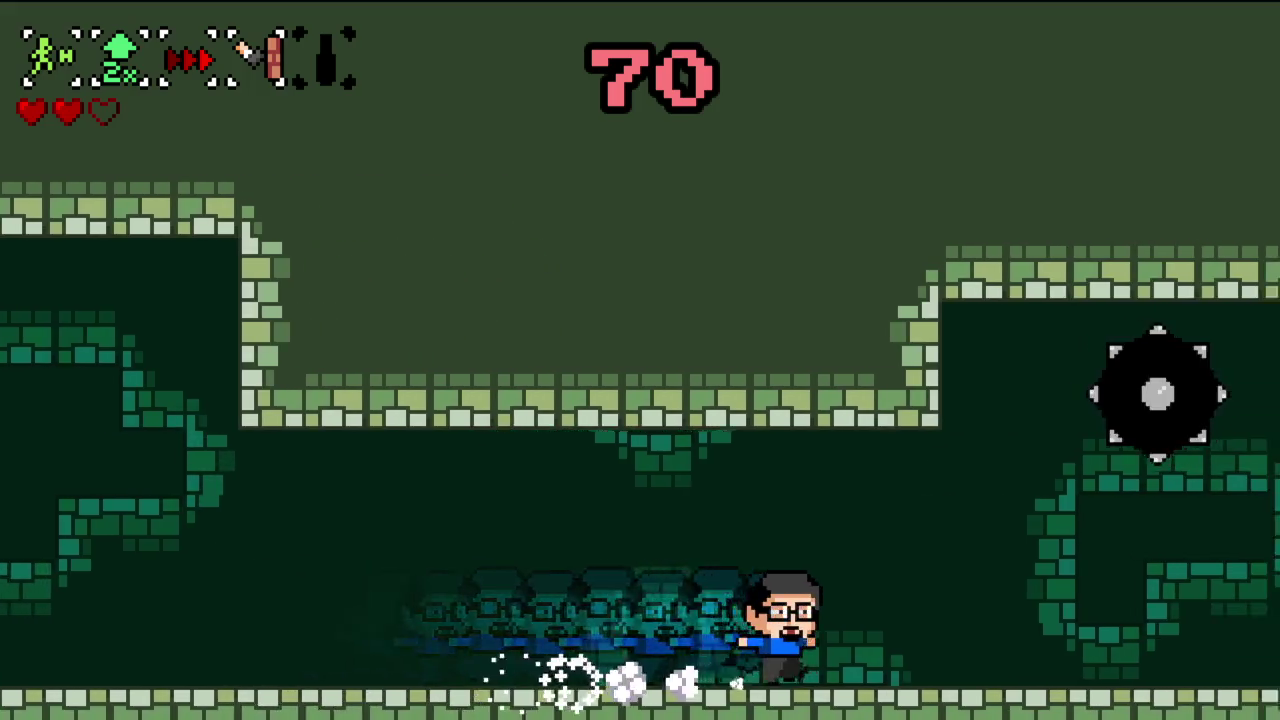
{"action": "key", "text": "space"}
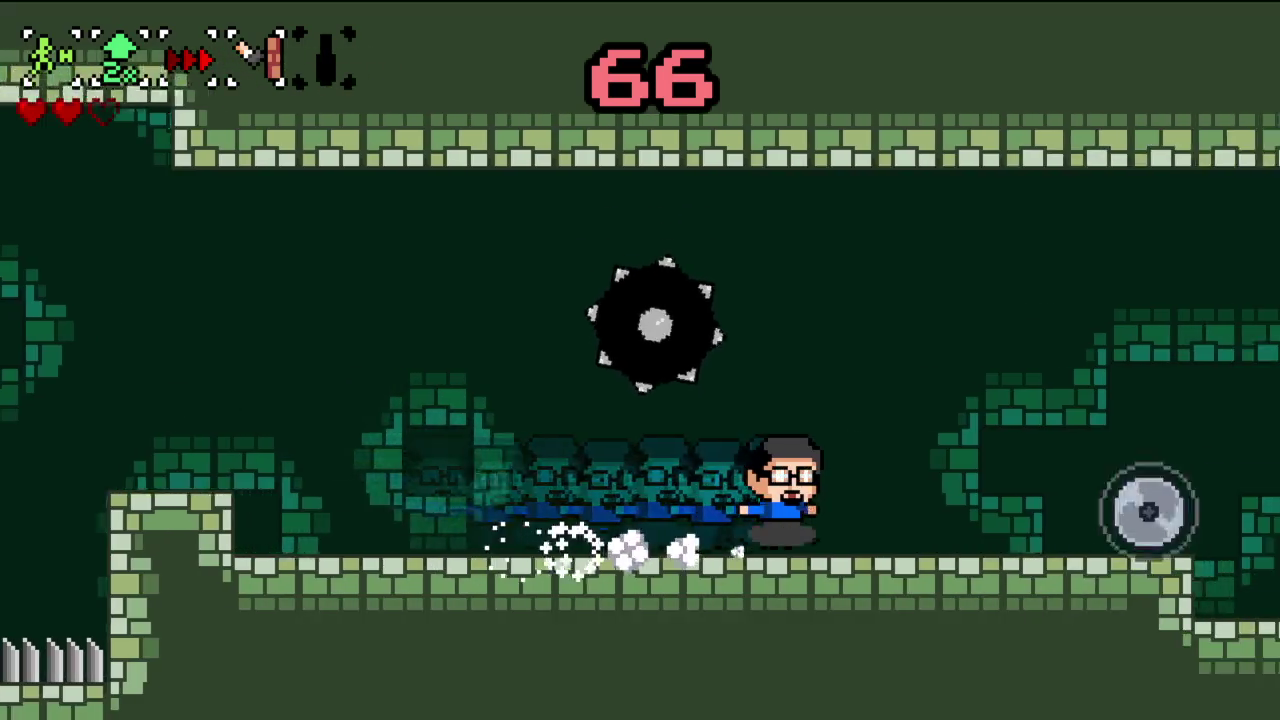
{"action": "key", "text": "space"}
{"action": "key", "text": "space"}
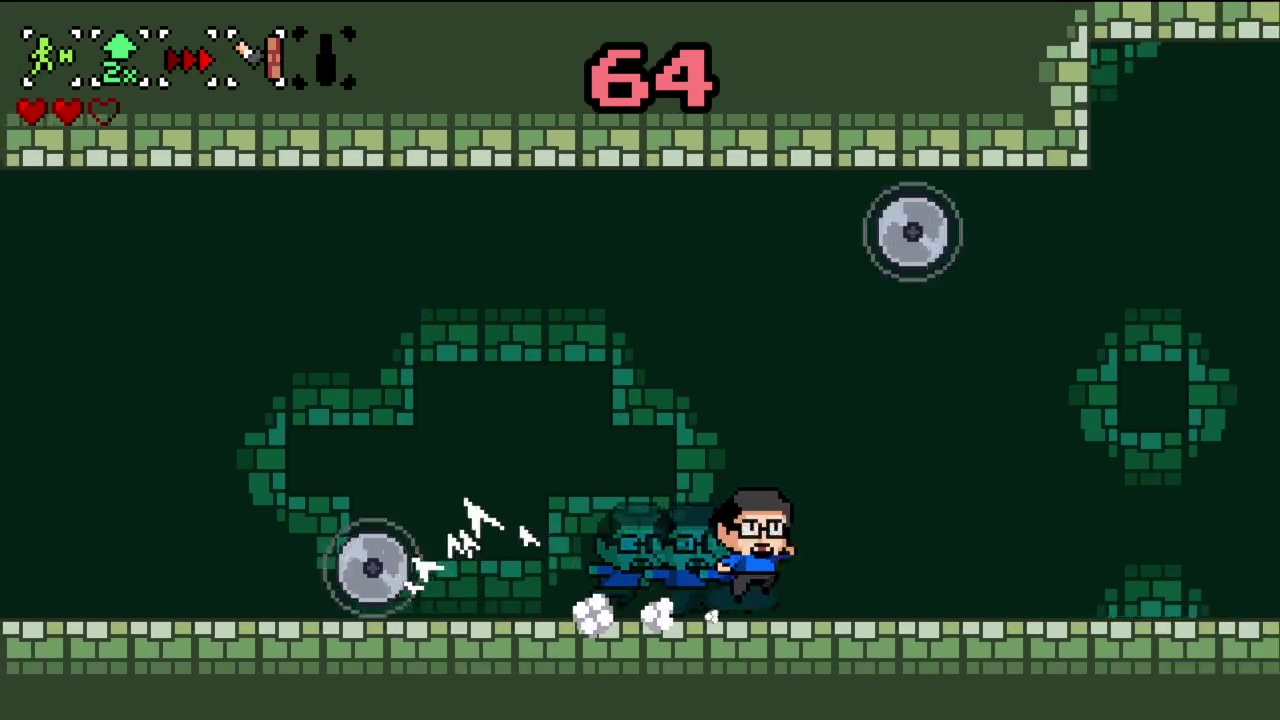
{"action": "key", "text": "space"}
{"action": "key", "text": "space"}
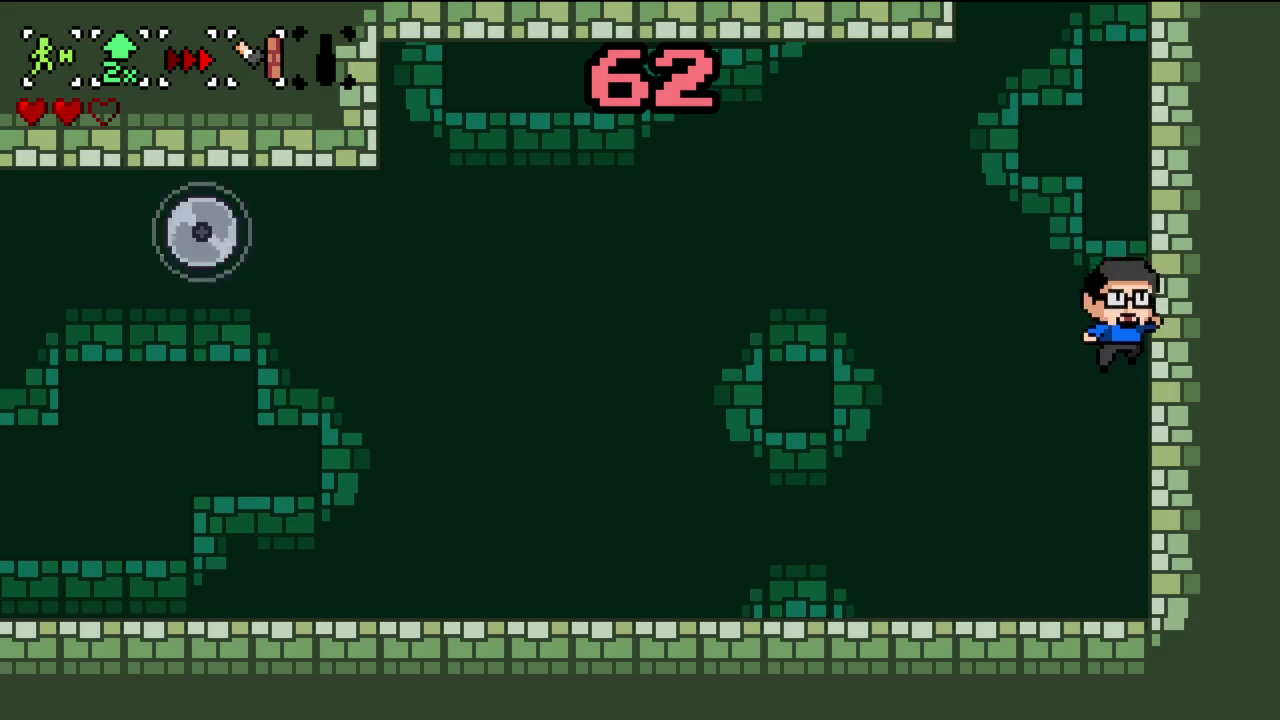
{"action": "key", "text": "space"}
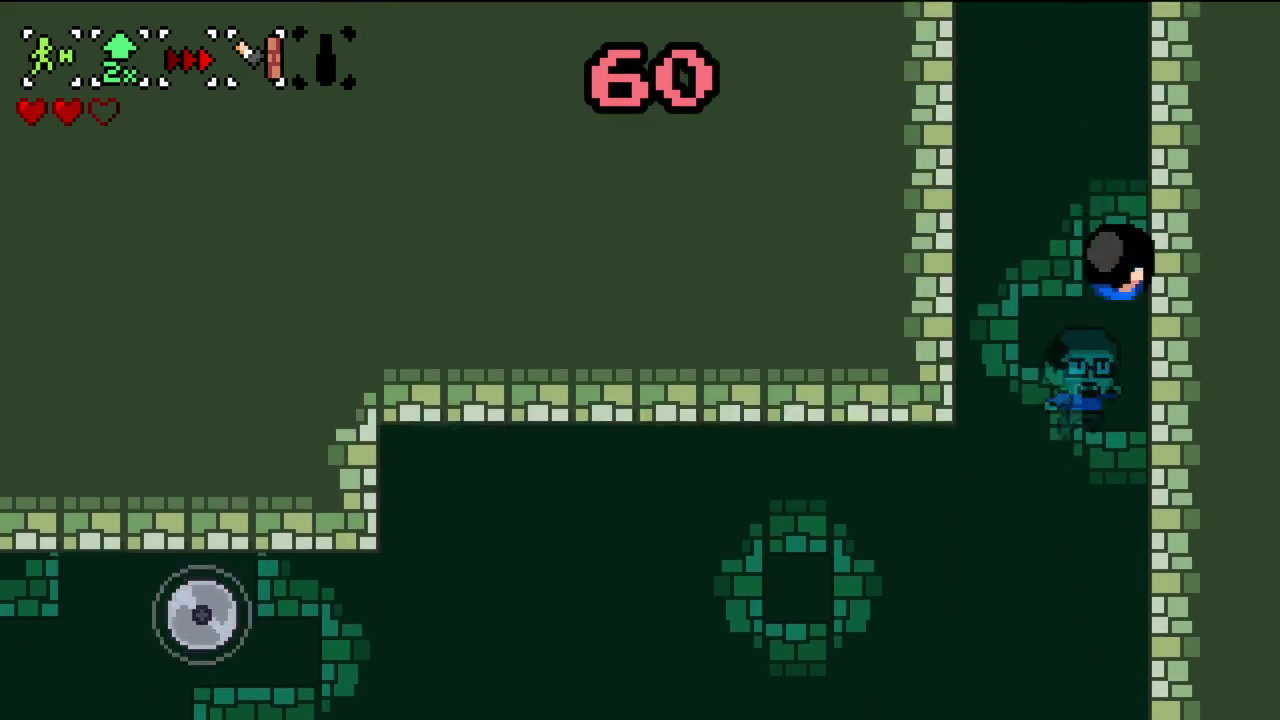
{"action": "key", "text": "space"}
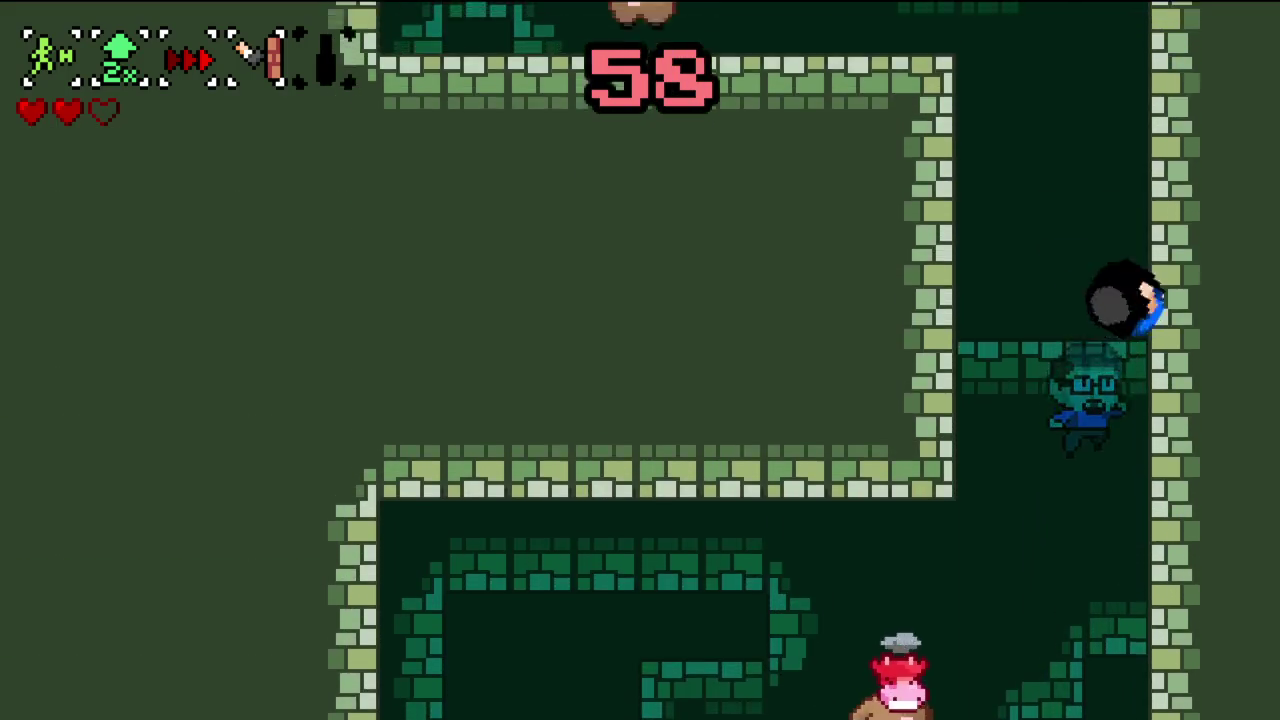
{"action": "key", "text": "space"}
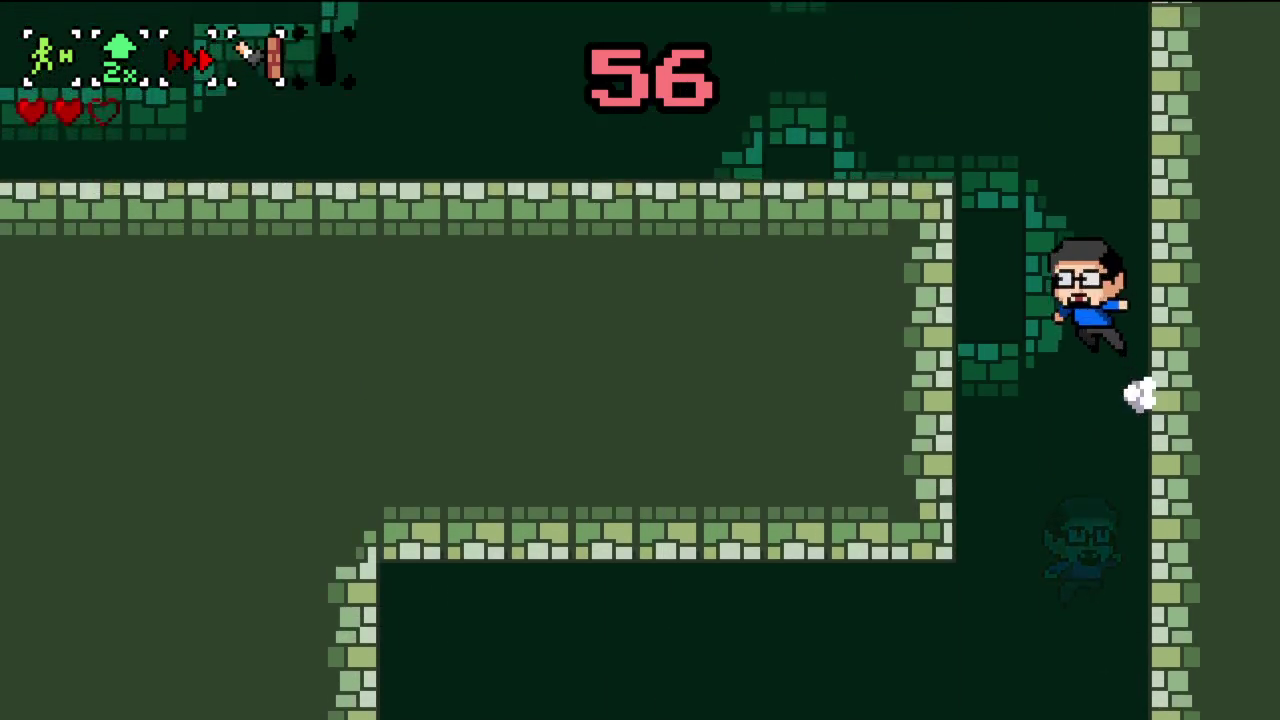
- Head left through the upper corridor, jumping ledges and wall-jumping up the left wall
{"action": "key", "text": "Left"}
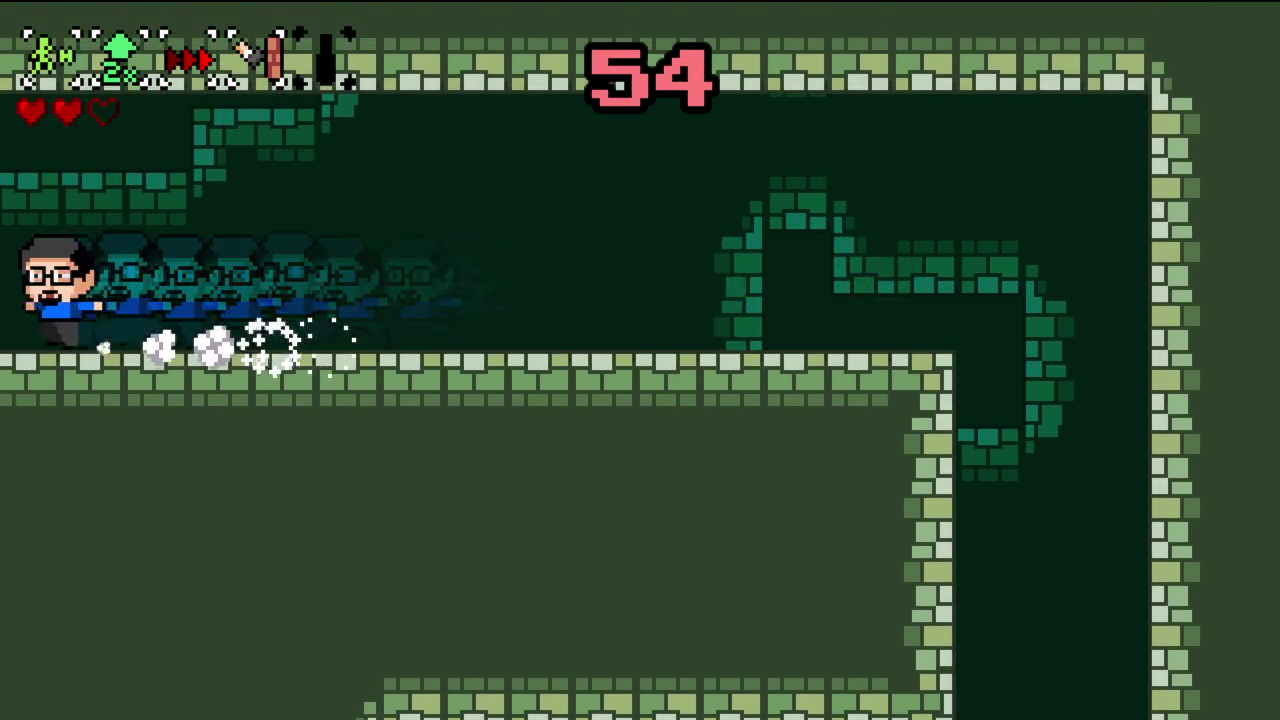
{"action": "key", "text": "space"}
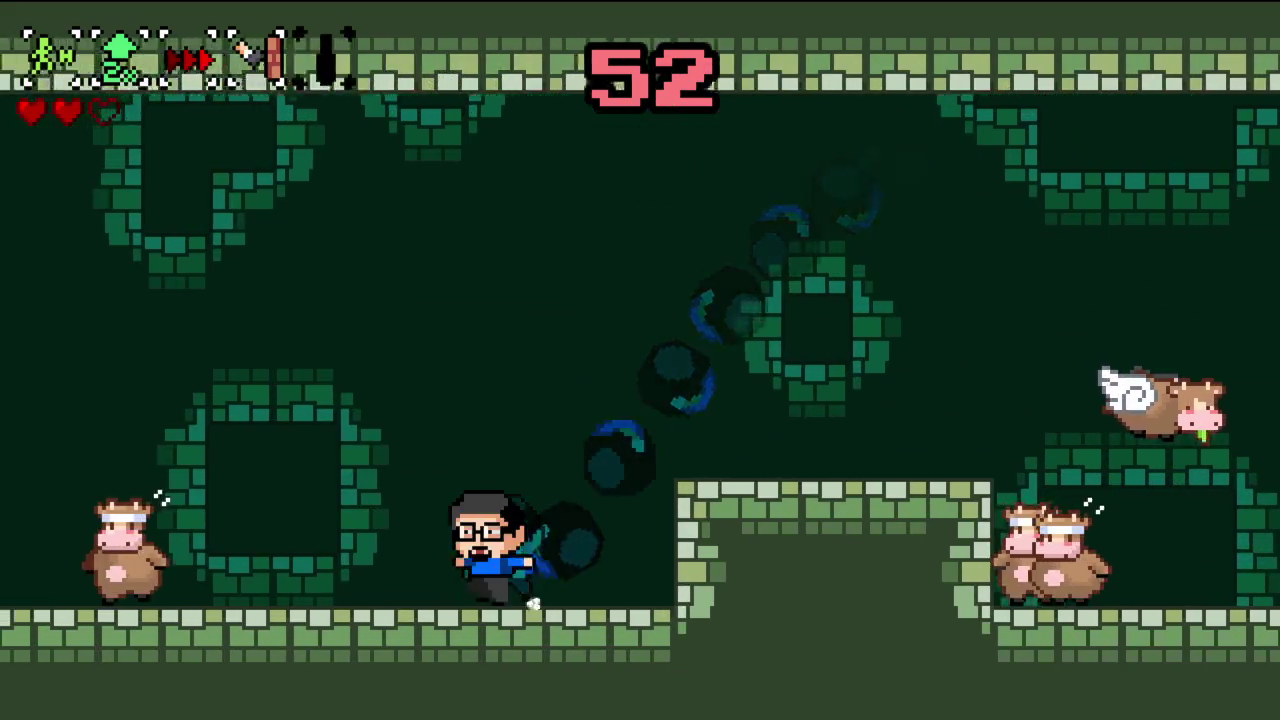
{"action": "key", "text": "space"}
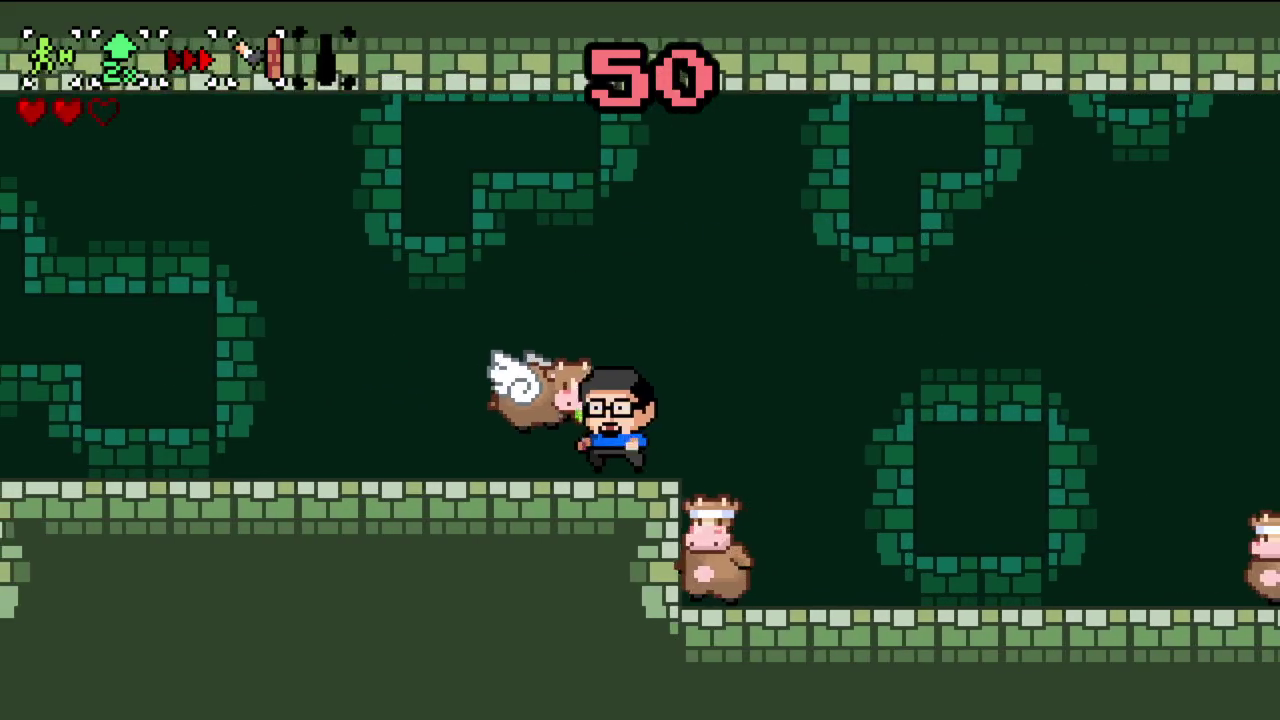
{"action": "key", "text": "space"}
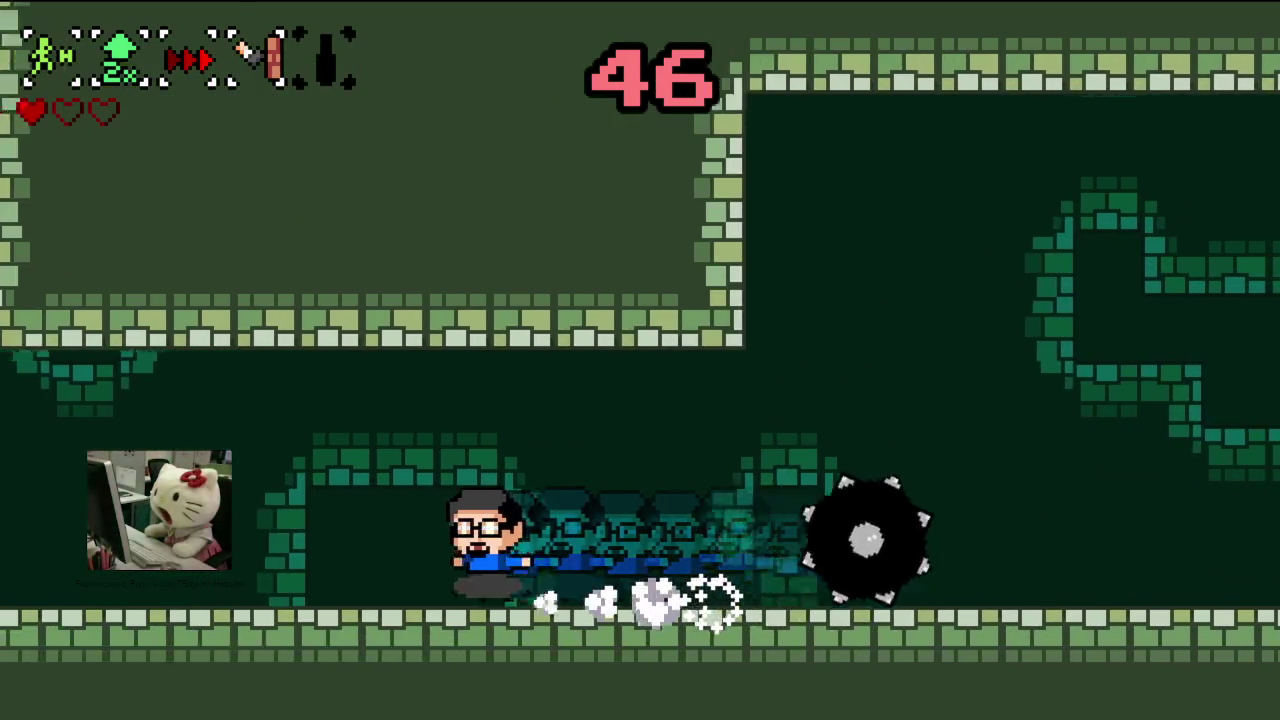
{"action": "key", "text": "space"}
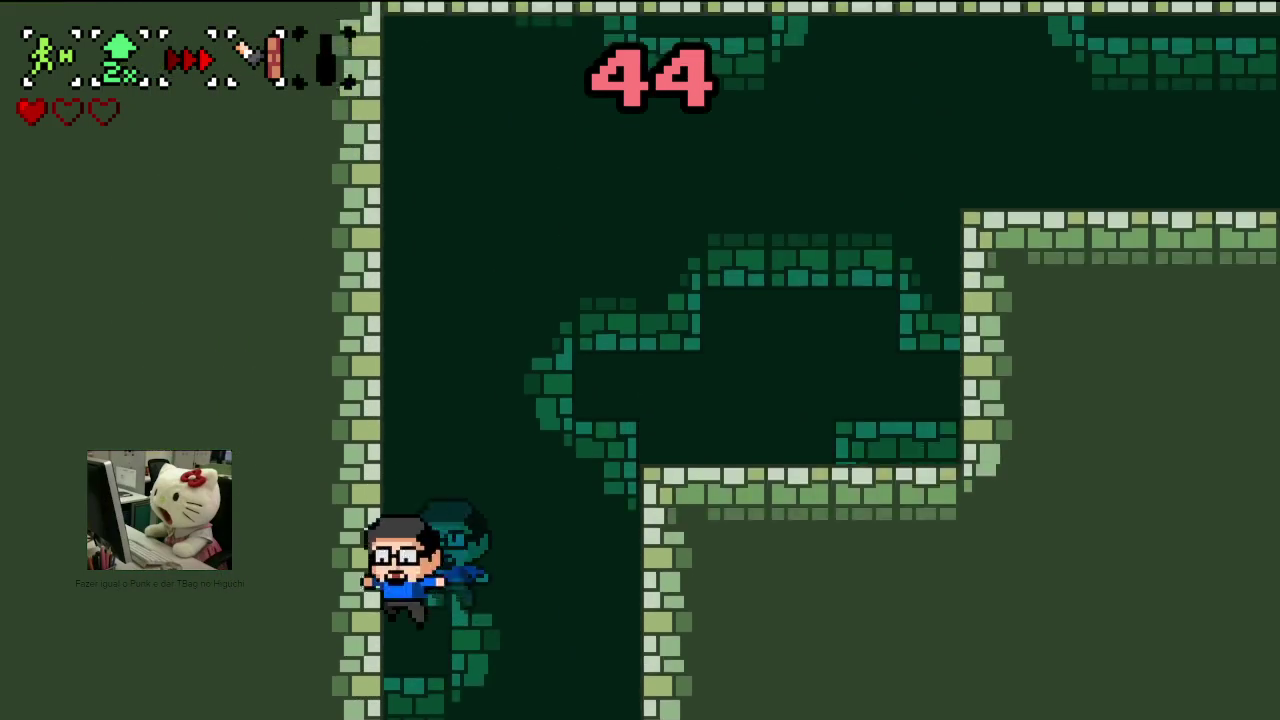
{"action": "key", "text": "space"}
{"action": "key", "text": "space"}
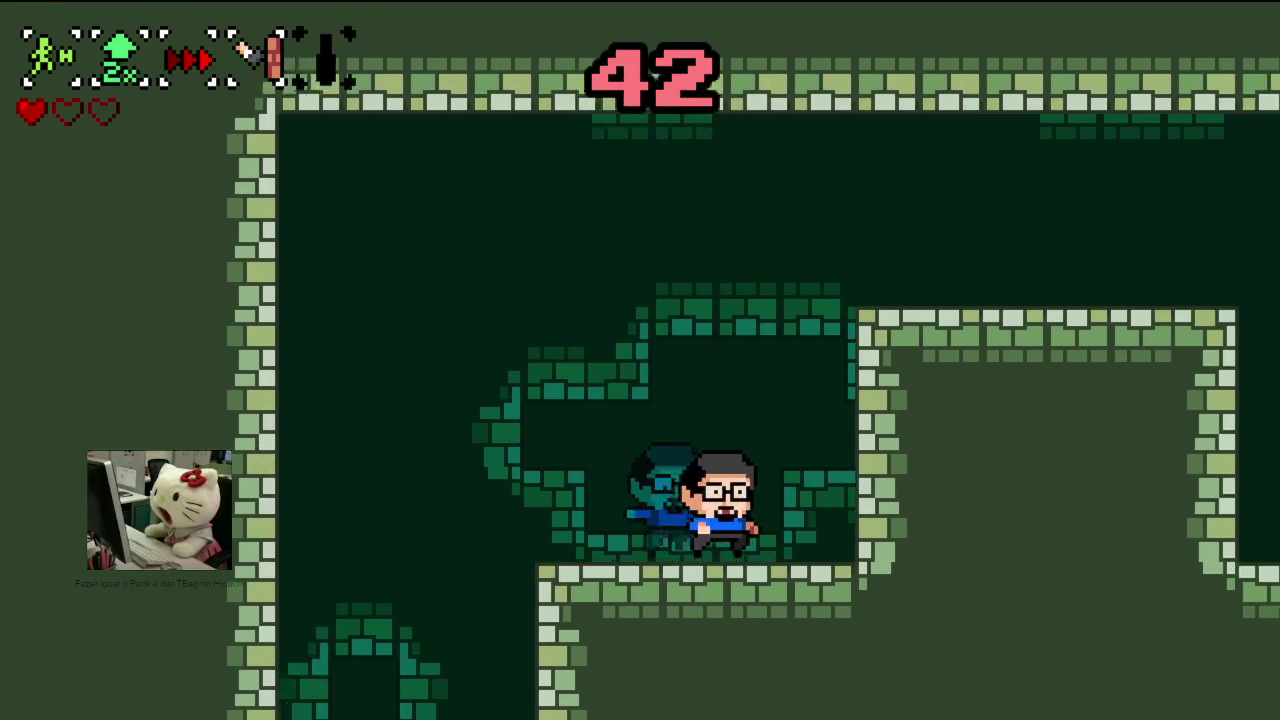
{"action": "key", "text": "space"}
- Jump and dash right to the lower floor, then dash past the swinging spiked ball
{"action": "key", "text": "x"}
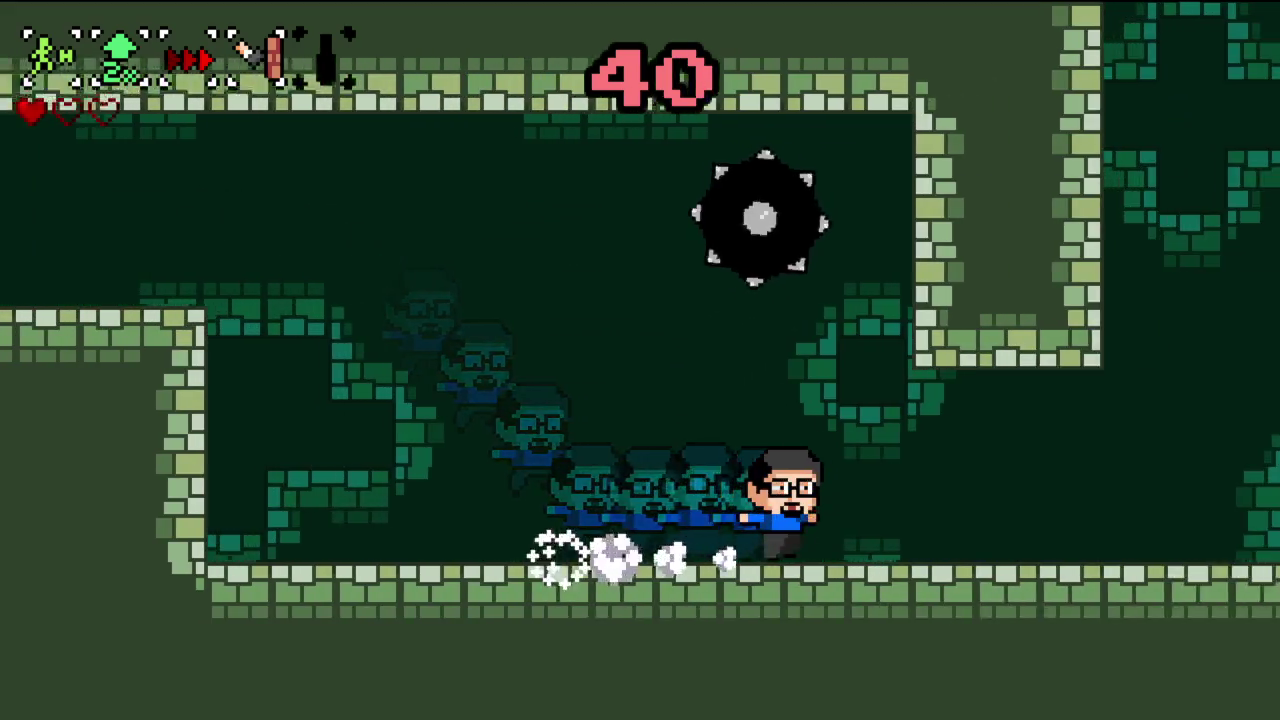
{"action": "key", "text": "space"}
{"action": "key", "text": "space"}
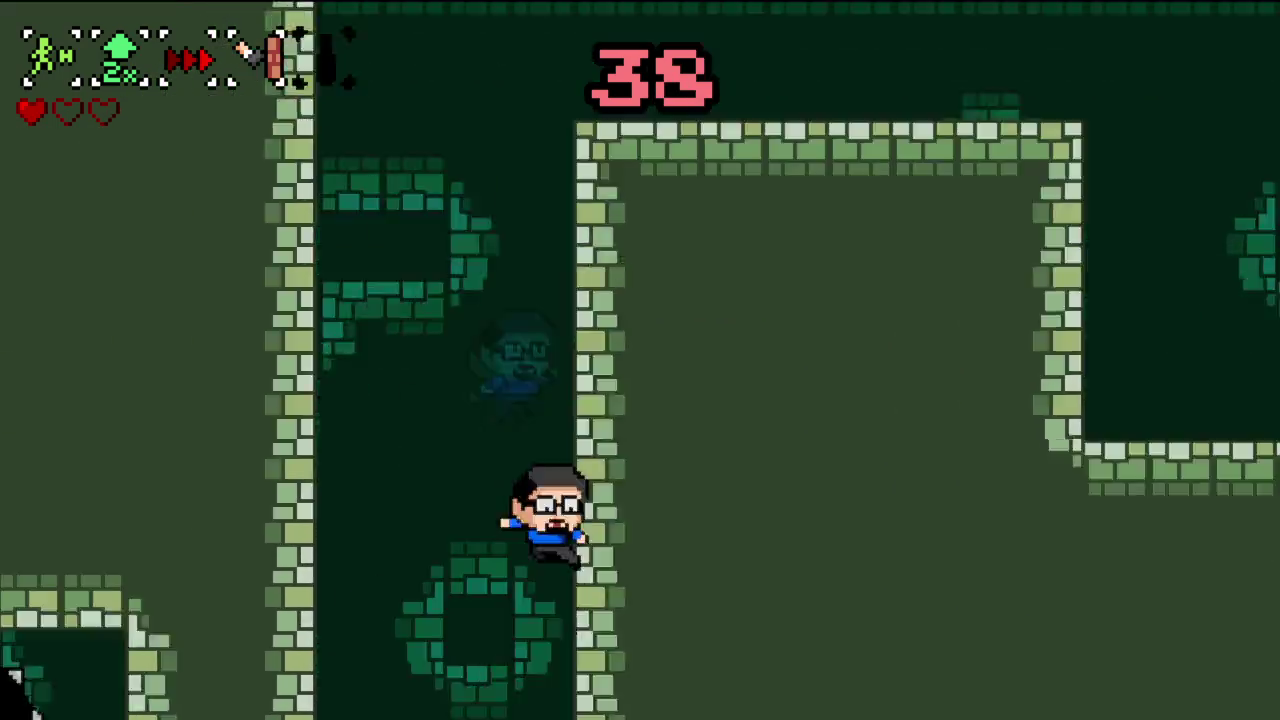
{"action": "key", "text": "space"}
{"action": "key", "text": "Right"}
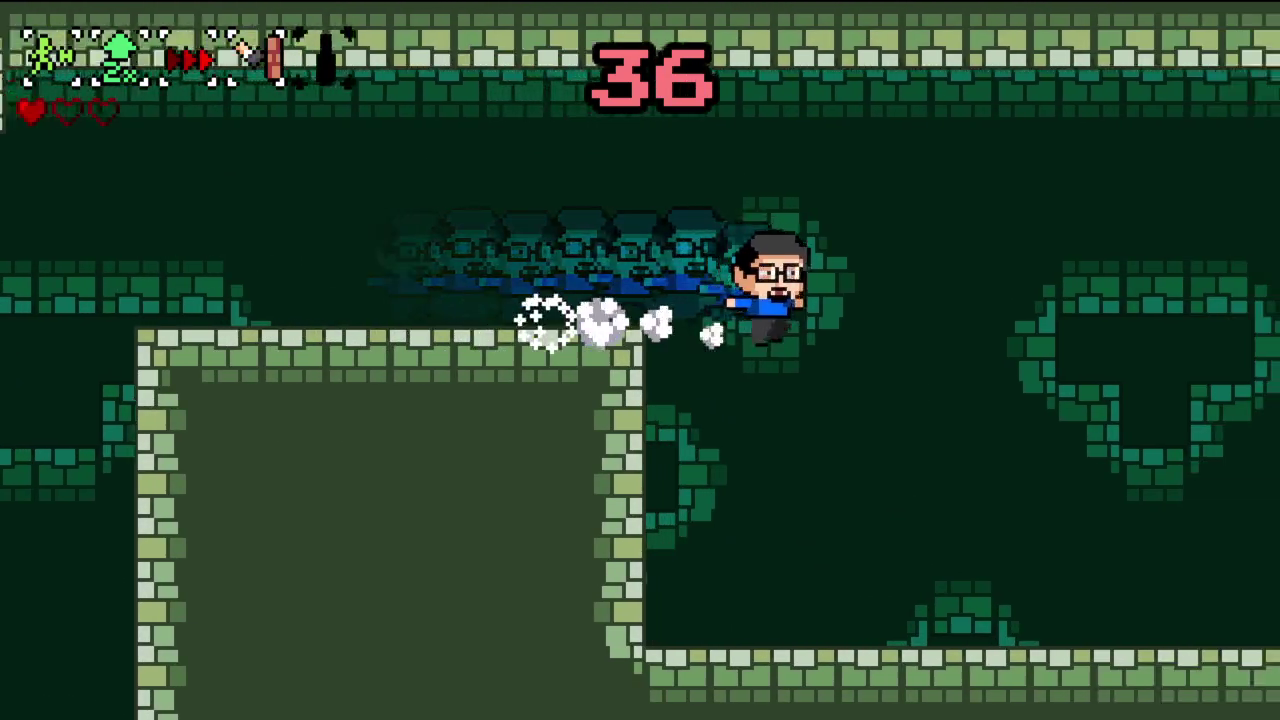
{"action": "key", "text": "space"}
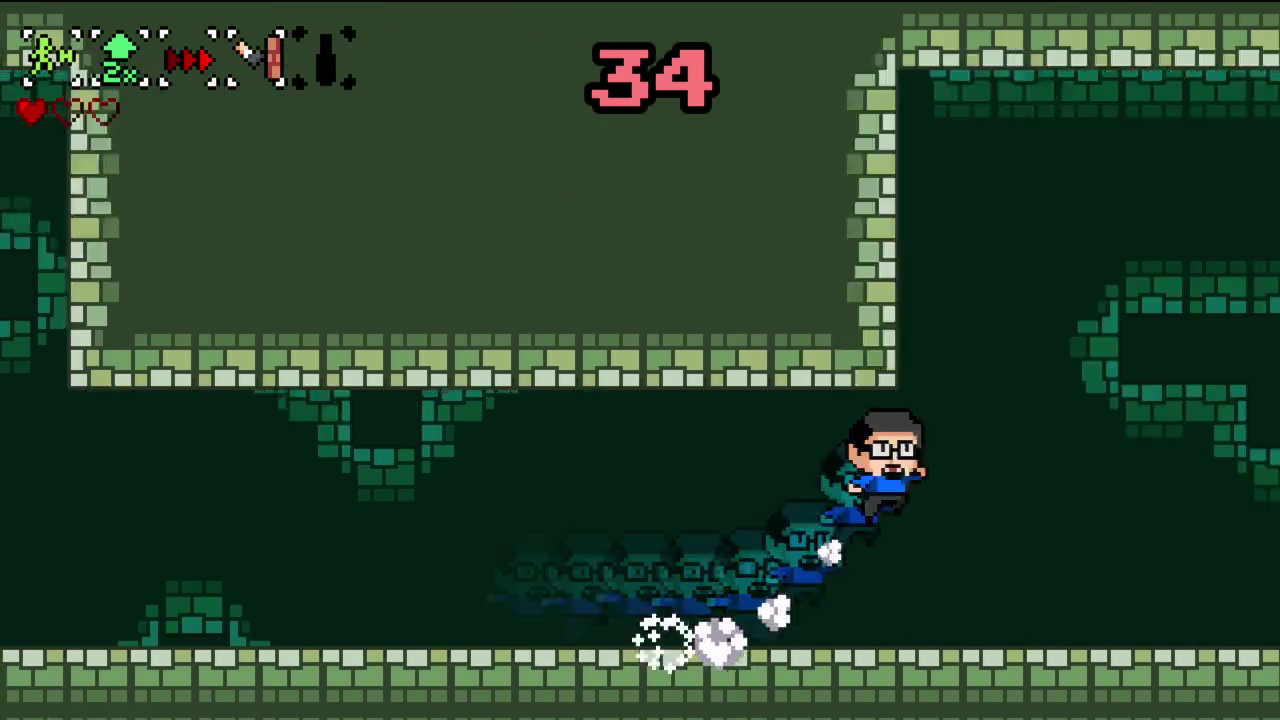
{"action": "key", "text": "space"}
{"action": "key", "text": "shift"}
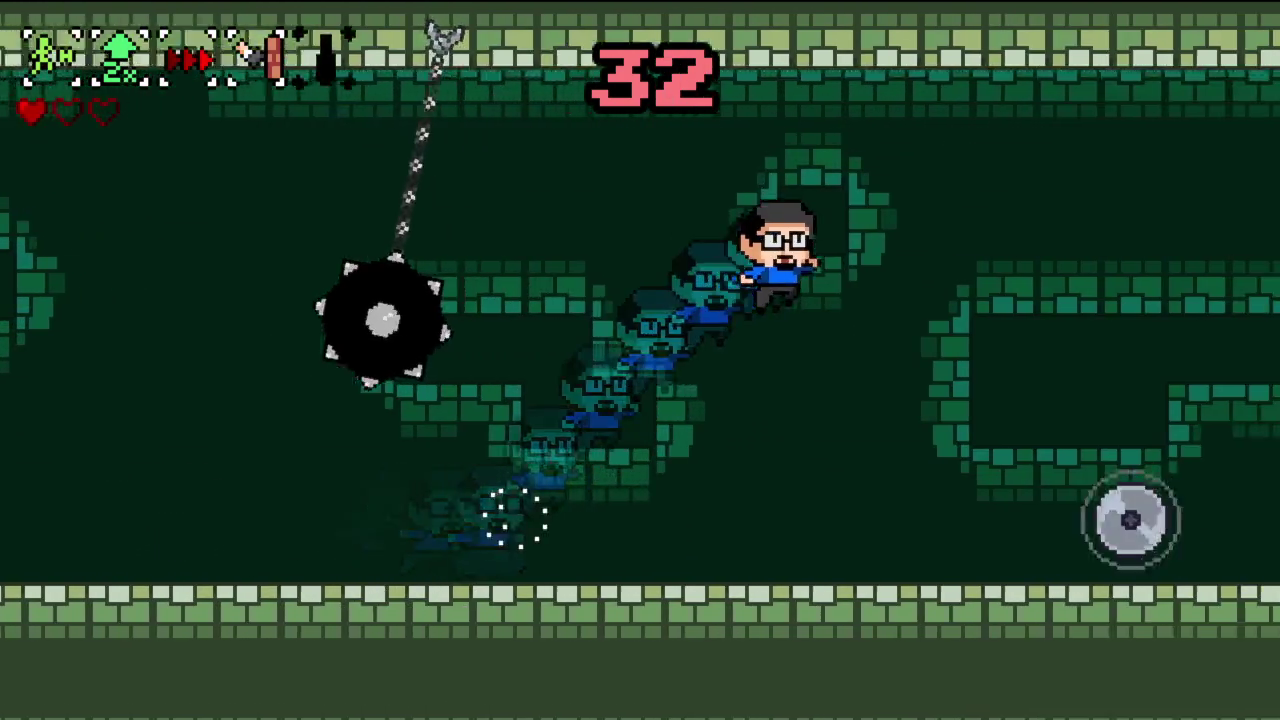
{"action": "key", "text": "shift"}
{"action": "key", "text": "shift"}
{"action": "key", "text": "shift"}
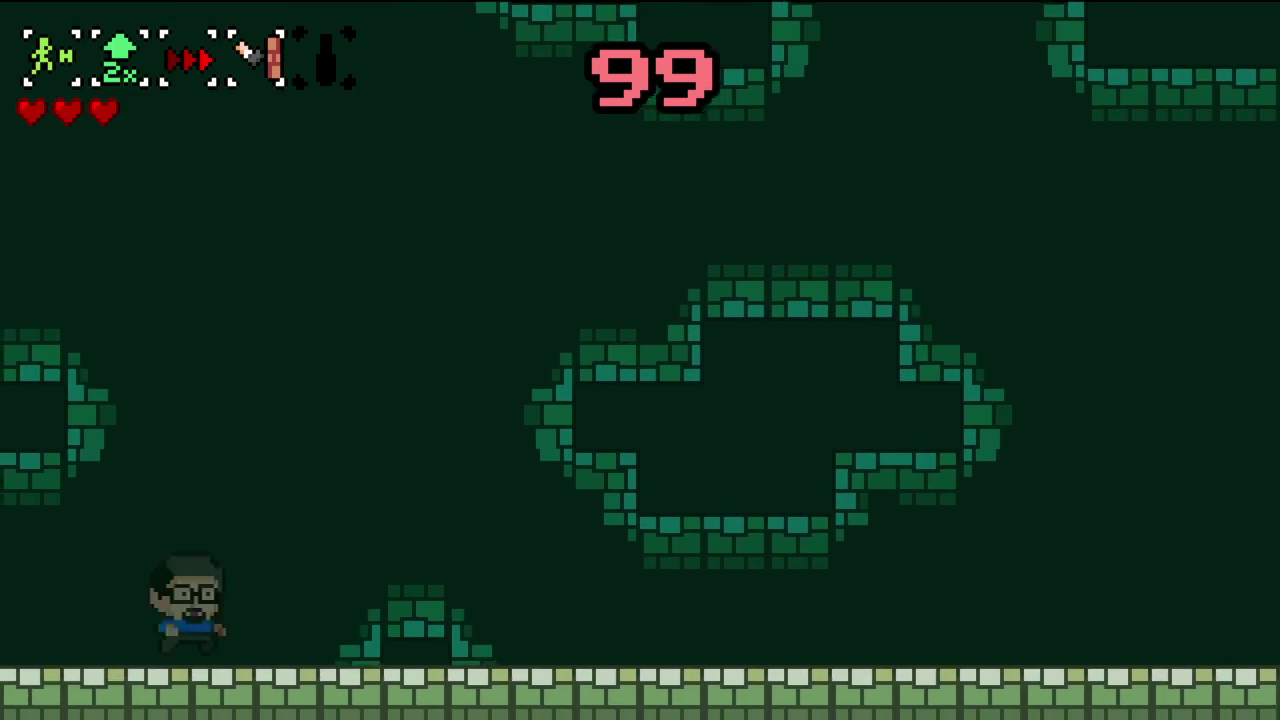
- Dash right along the floors, then dash up-left through the saw room
{"action": "key", "text": "shift"}
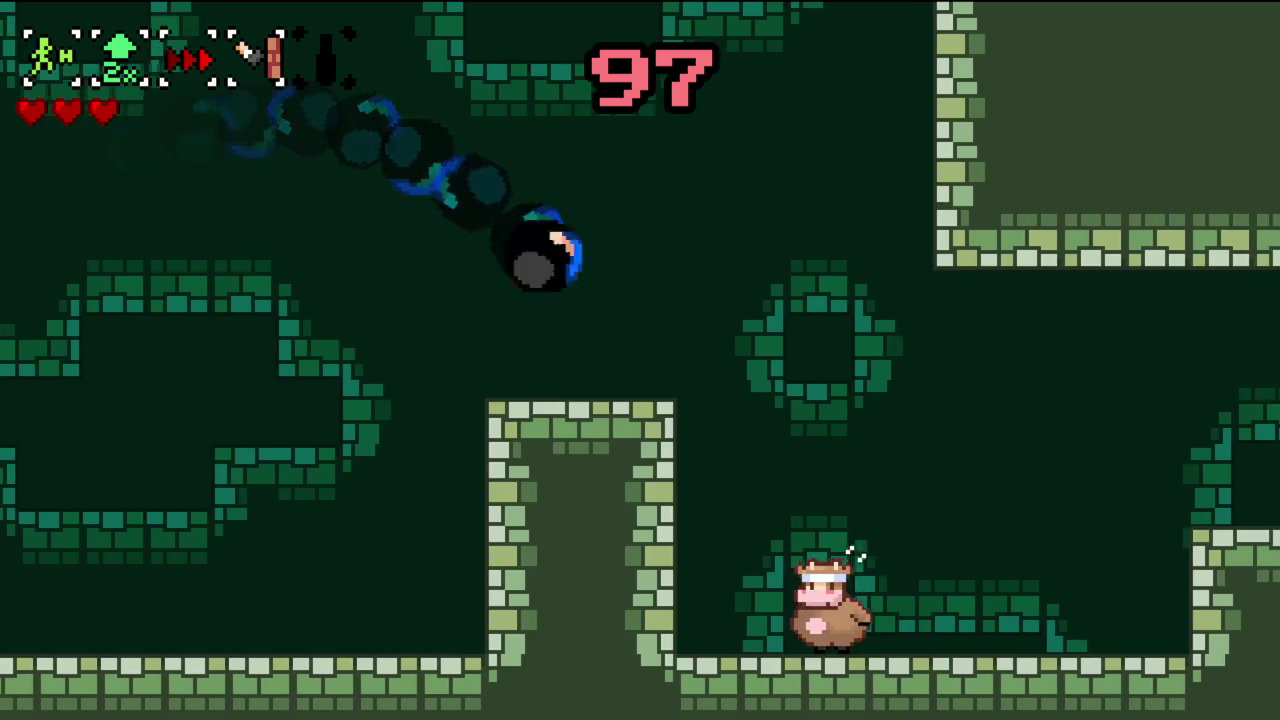
{"action": "key", "text": "shift"}
{"action": "key", "text": "shift"}
{"action": "key", "text": "shift"}
{"action": "key", "text": "shift"}
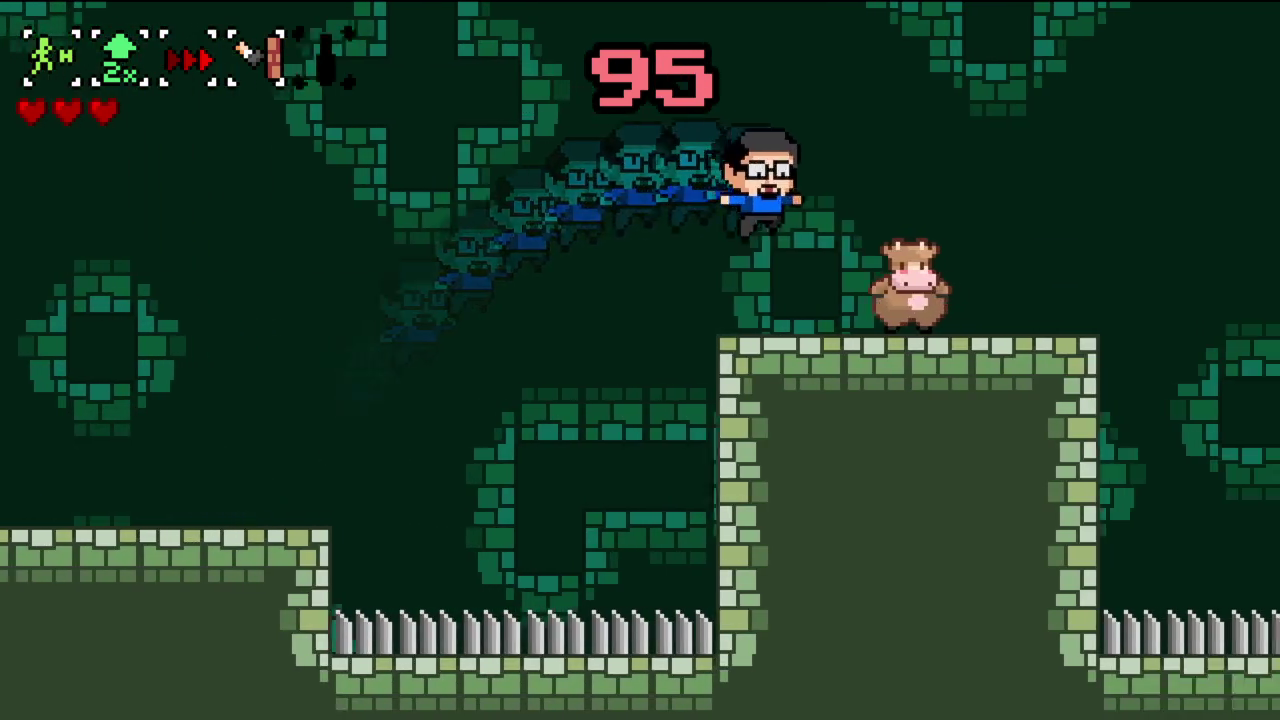
{"action": "key", "text": "shift"}
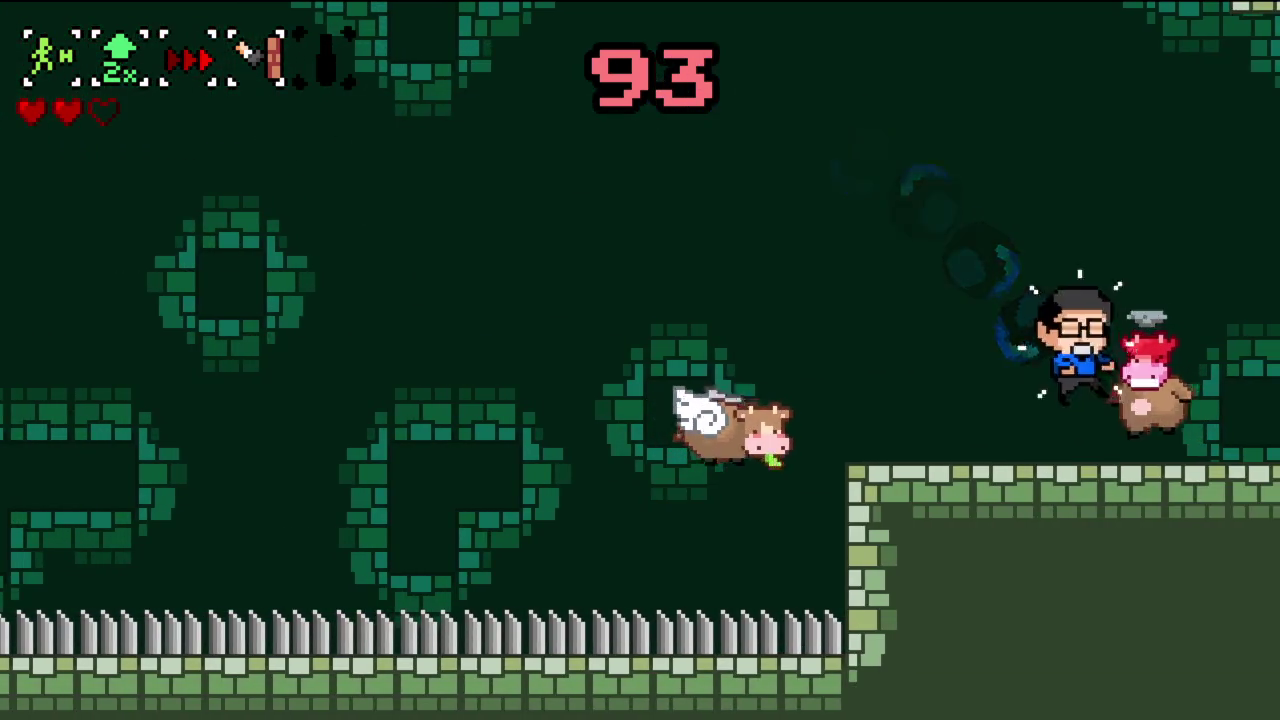
{"action": "key", "text": "shift"}
{"action": "key", "text": "shift"}
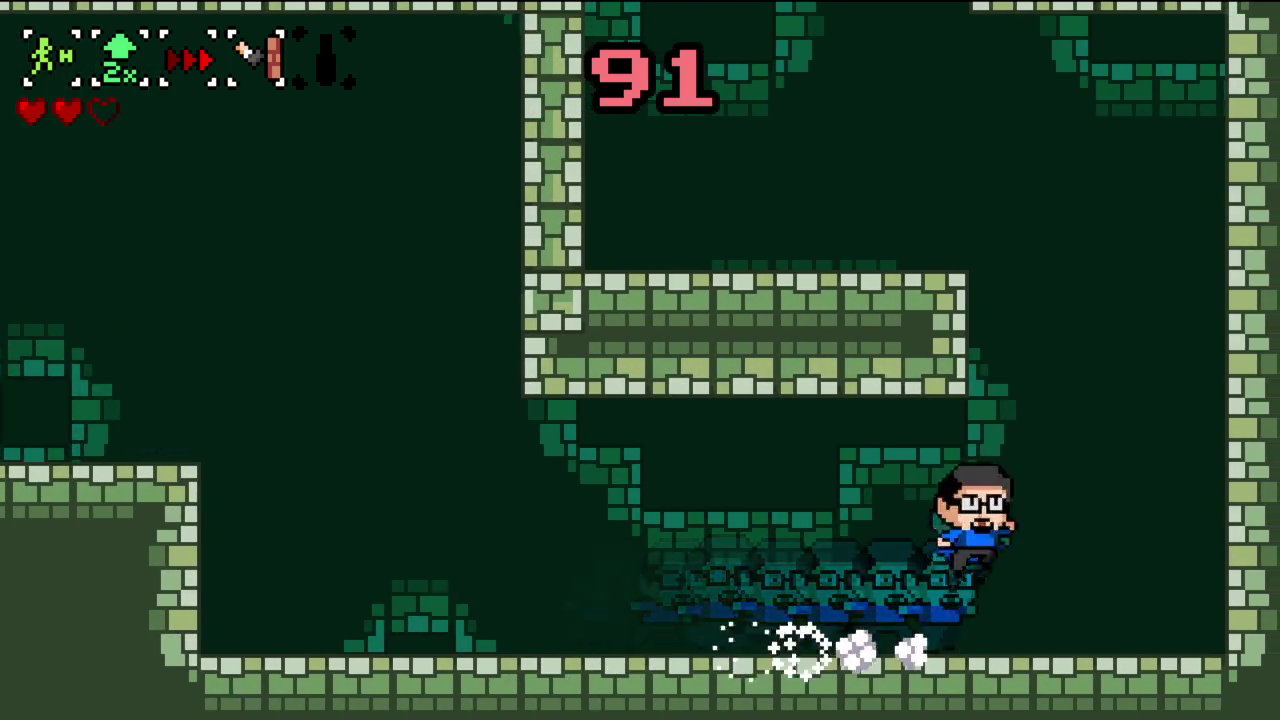
{"action": "key", "text": "Right"}
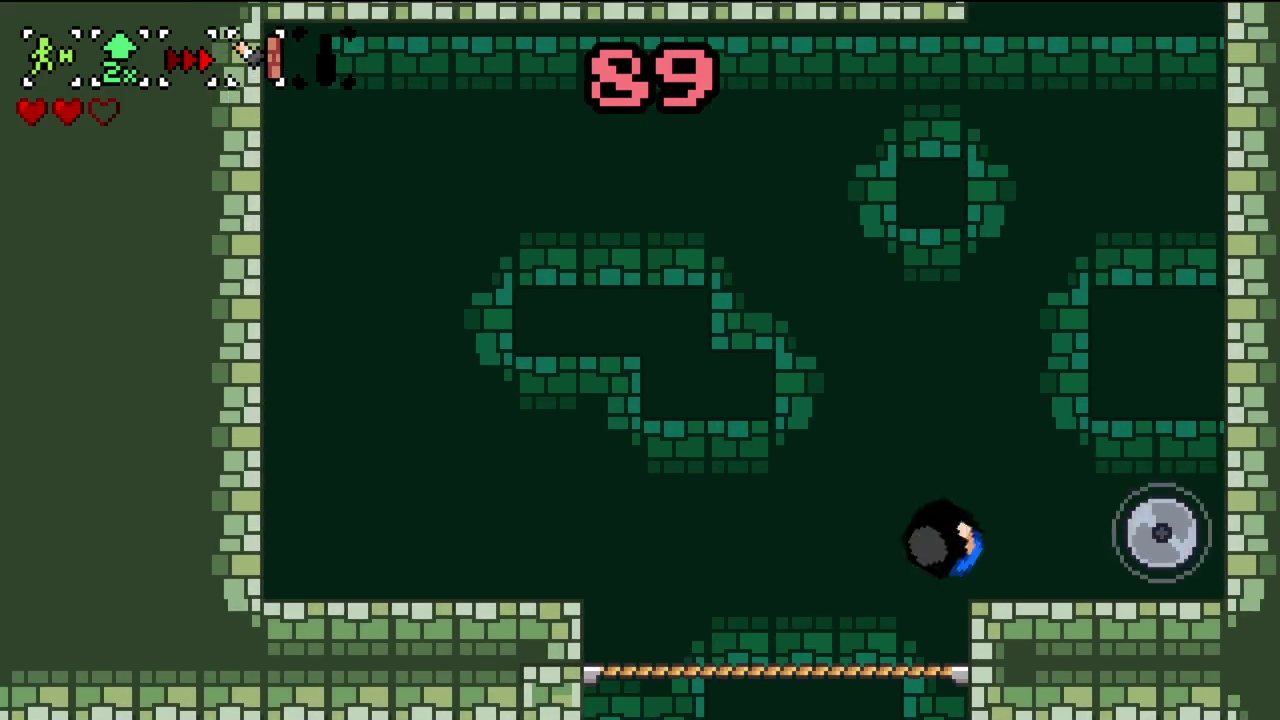
{"action": "key", "text": "Left"}
{"action": "key", "text": "Up"}
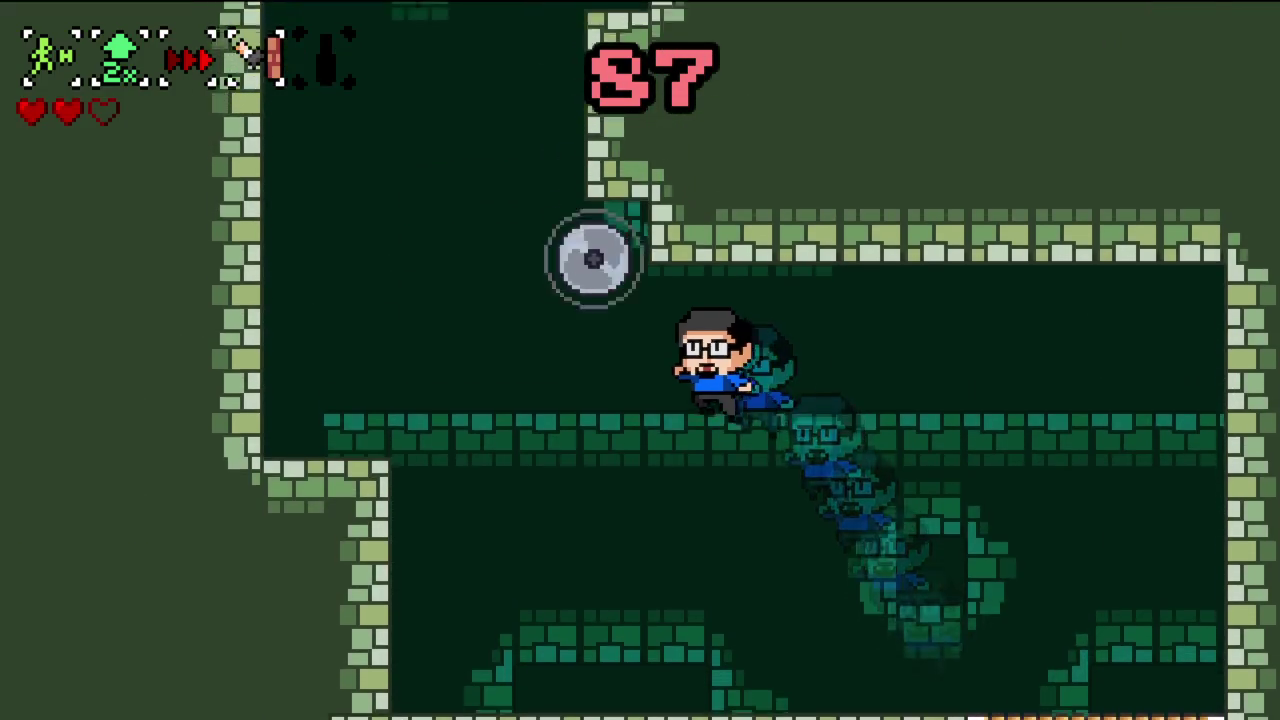
- Climb the left wall near the saws, lose the last heart, and restart the level
{"action": "key", "text": "Up"}
{"action": "key", "text": "Left"}
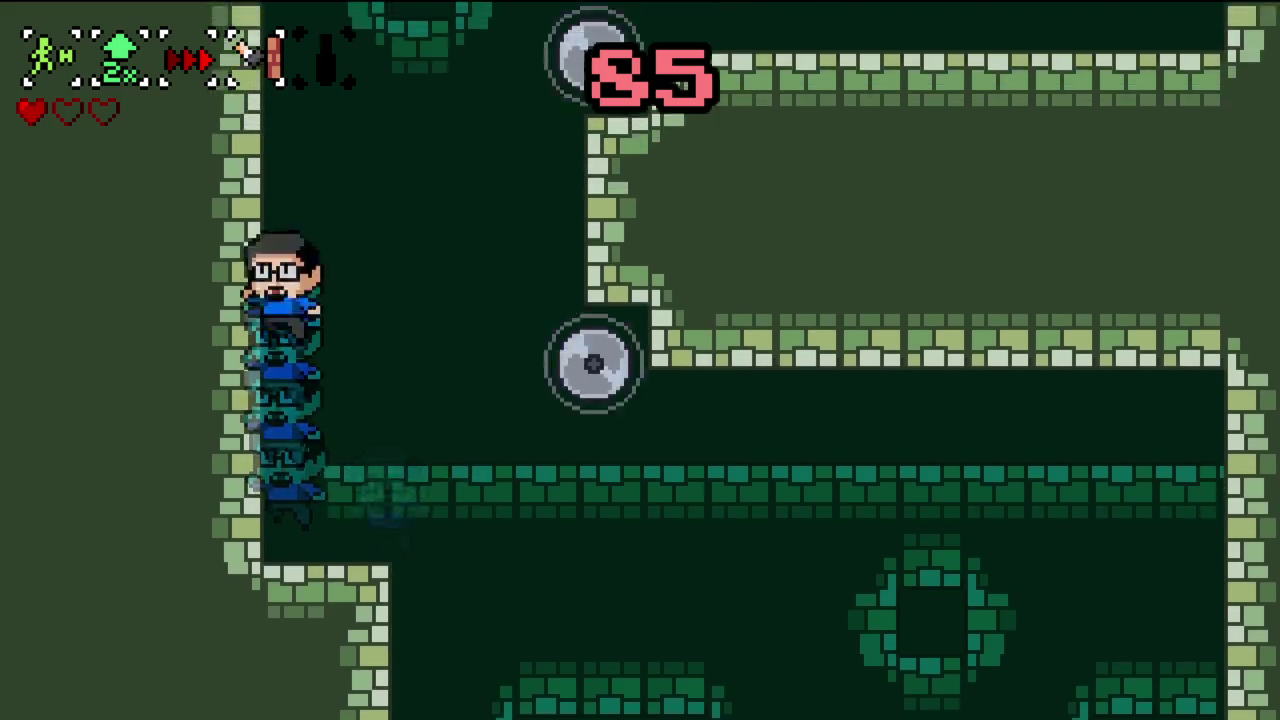
{"action": "key", "text": "Up"}
{"action": "key", "text": "Escape"}
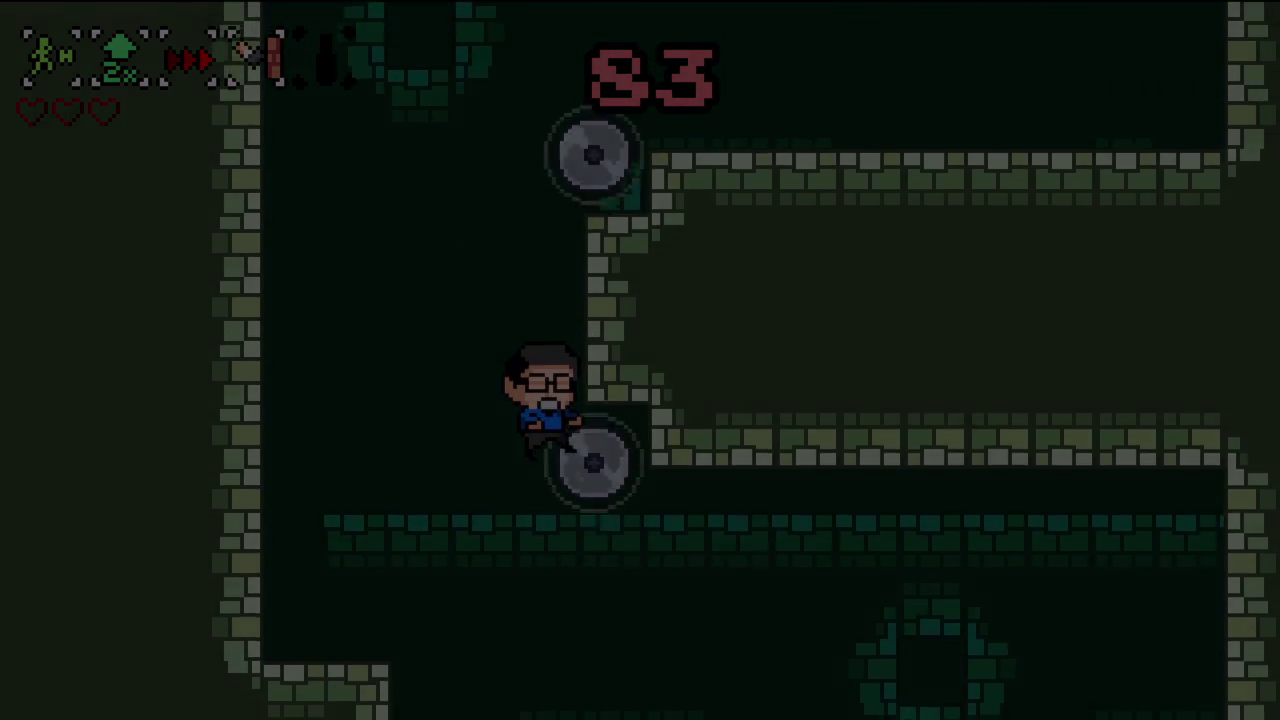
{"action": "key", "text": "Down"}
{"action": "key", "text": "Return"}
{"action": "key", "text": "Right"}
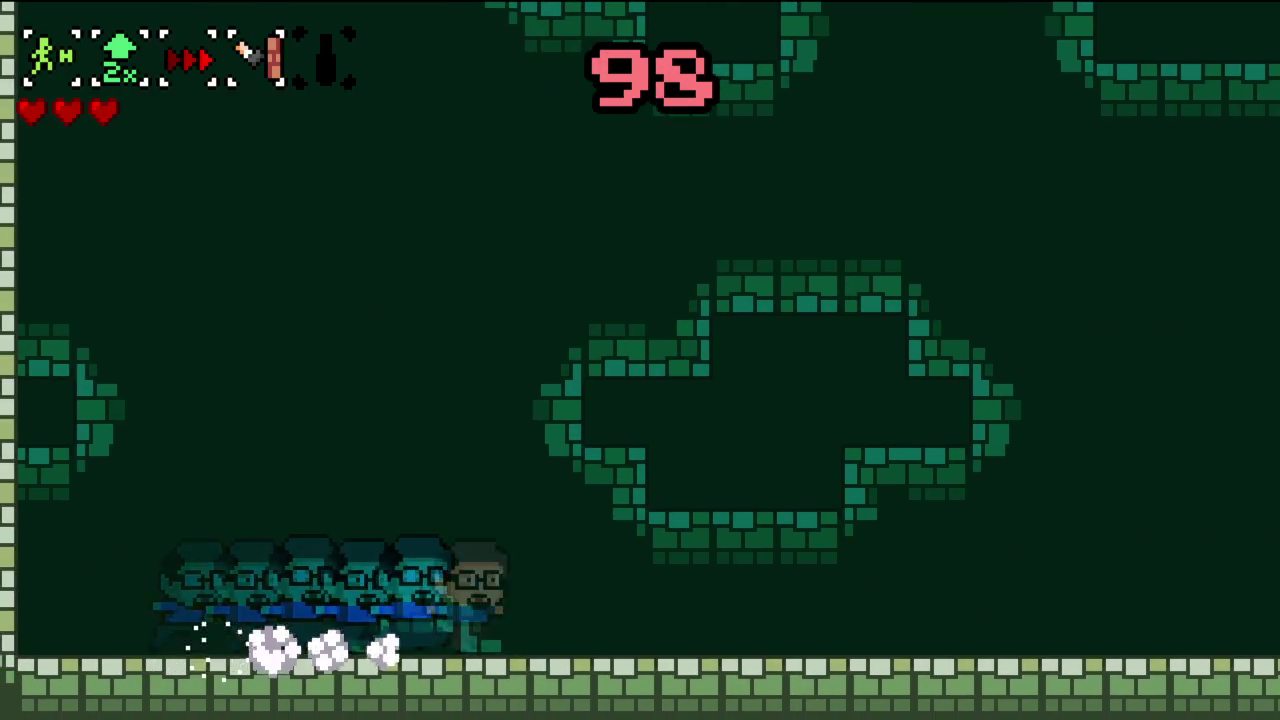
- Jump past the cow and over the spike pit, then wall-jump up the next room
{"action": "key", "text": "Up"}
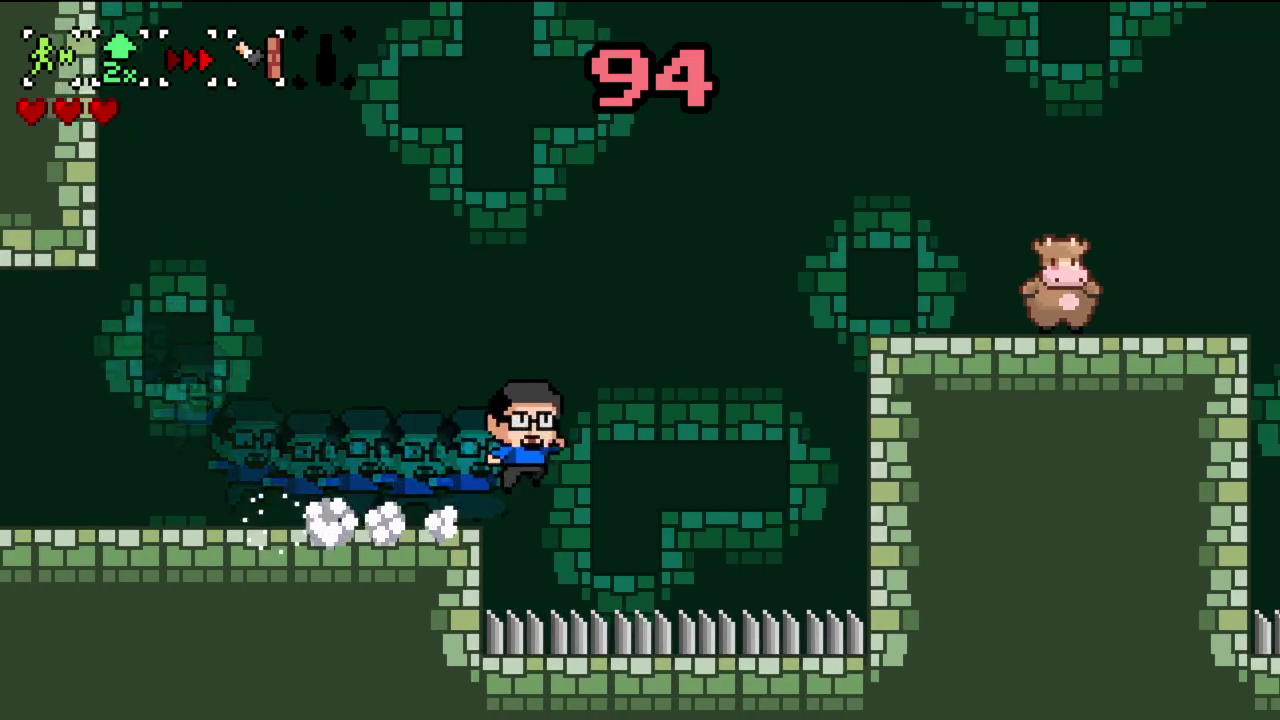
{"action": "key", "text": "Up"}
{"action": "key", "text": "Up"}
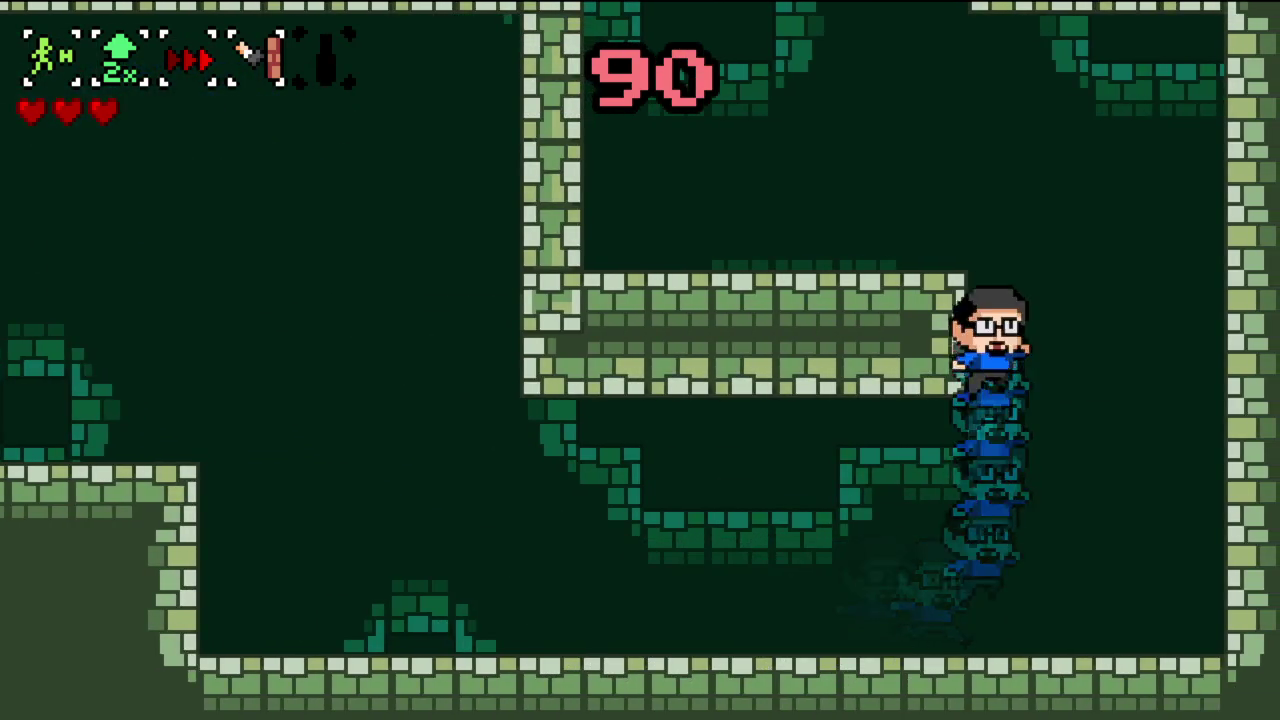
{"action": "key", "text": "Up"}
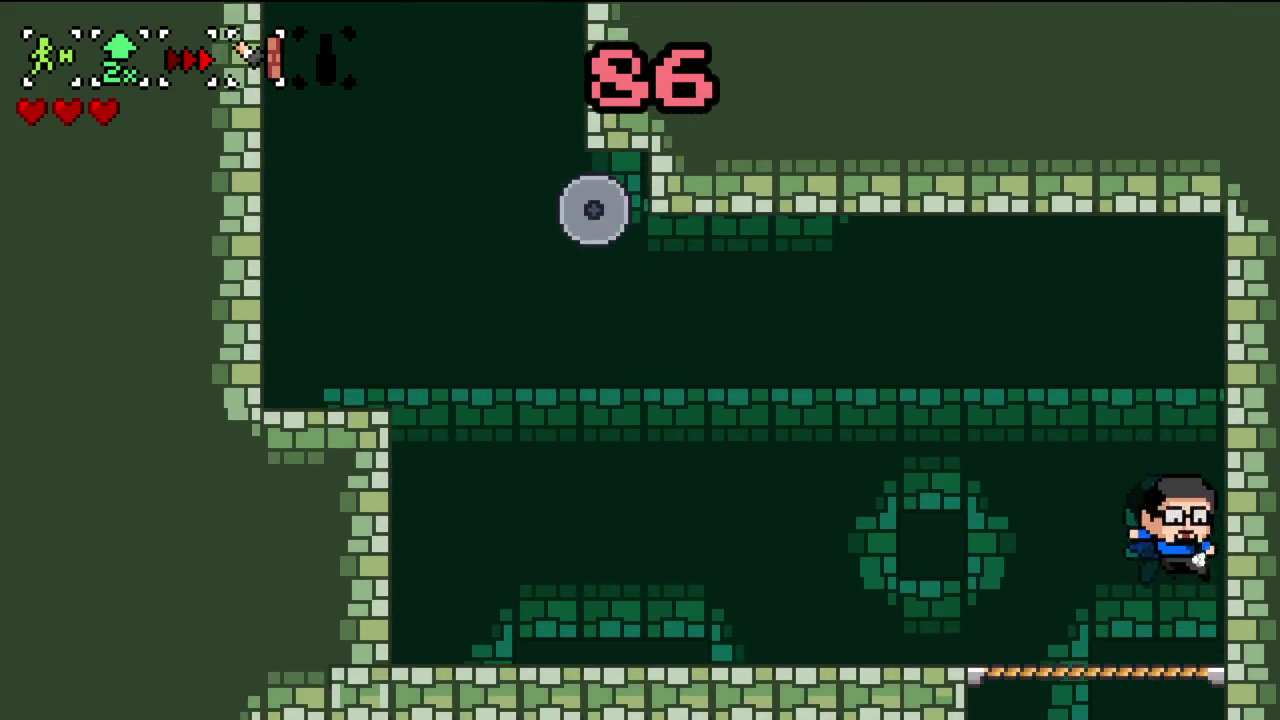
{"action": "key", "text": "Left"}
{"action": "key", "text": "Up"}
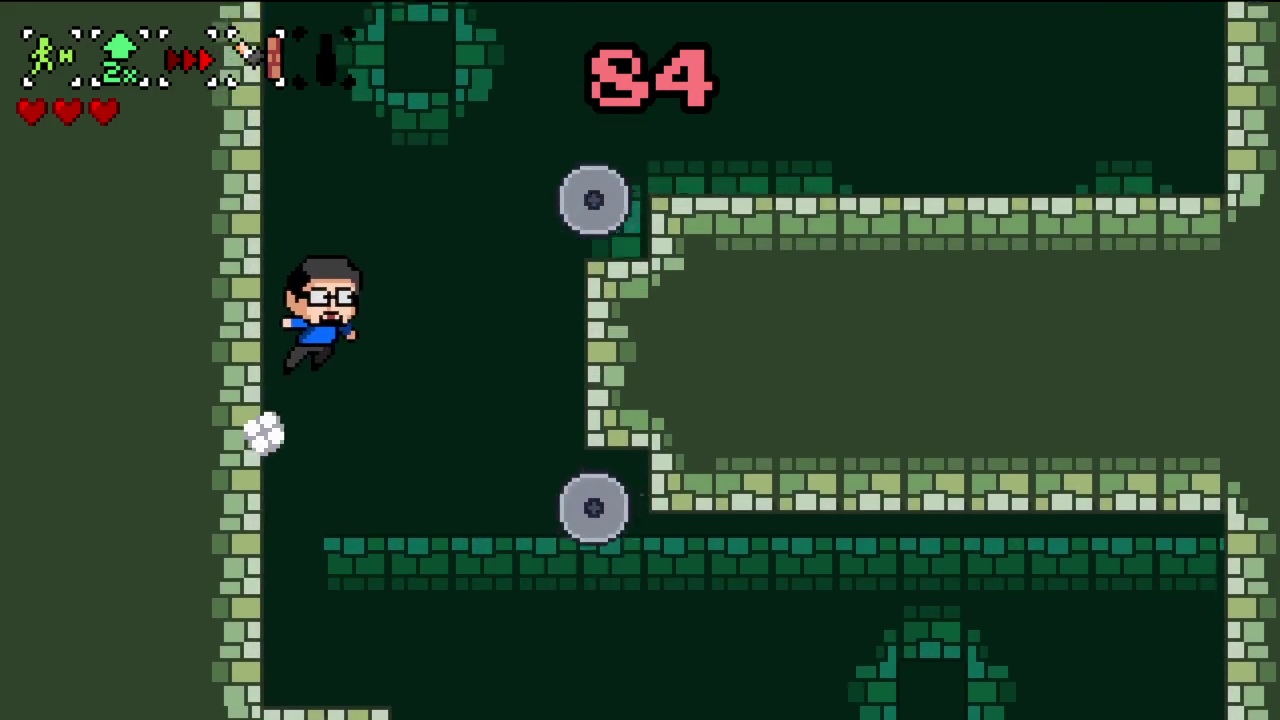
{"action": "key", "text": "Up"}
- Climb into the room above, land on the right platform, and drop past the spiked ball
{"action": "key", "text": "Right"}
{"action": "key", "text": "Up"}
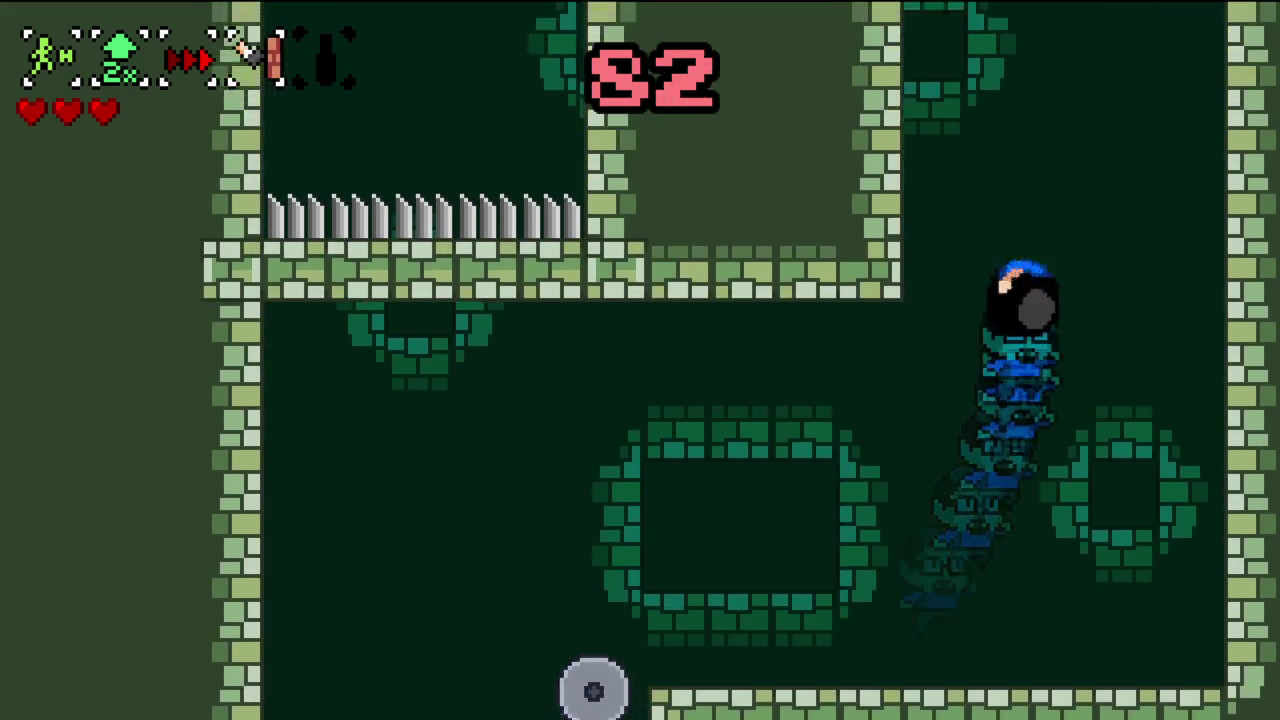
{"action": "key", "text": "Left"}
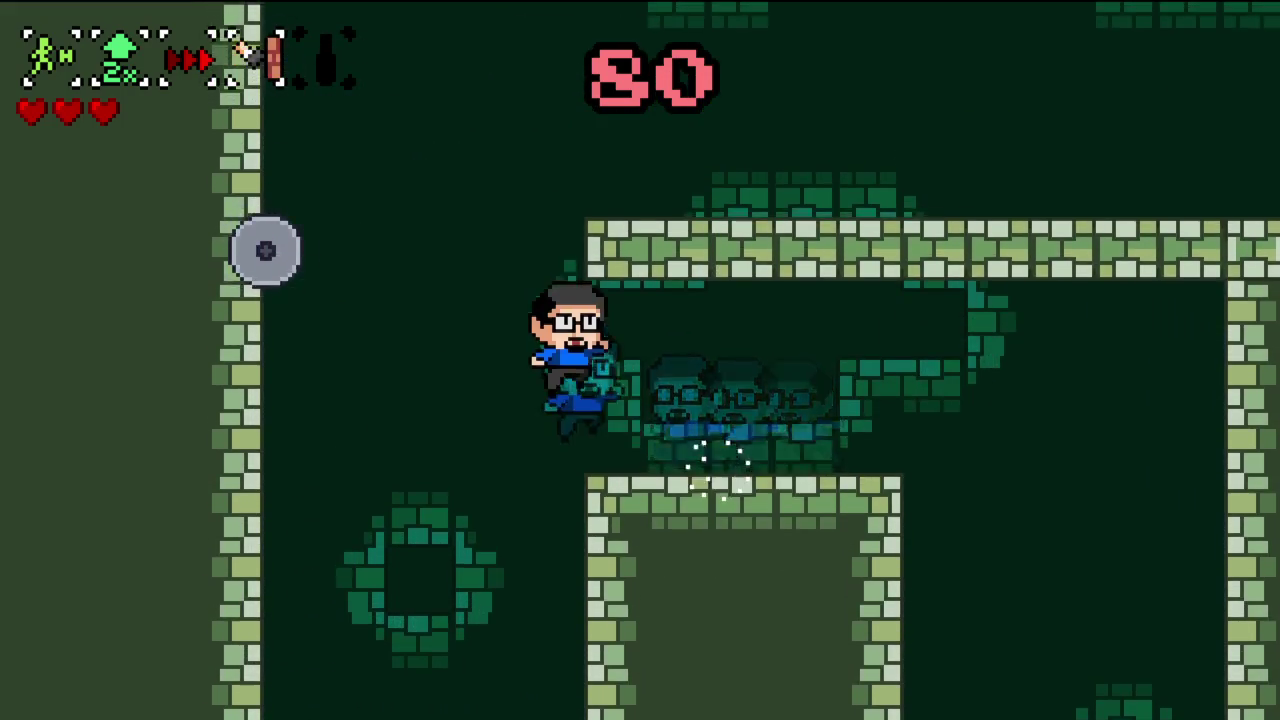
{"action": "key", "text": "Right"}
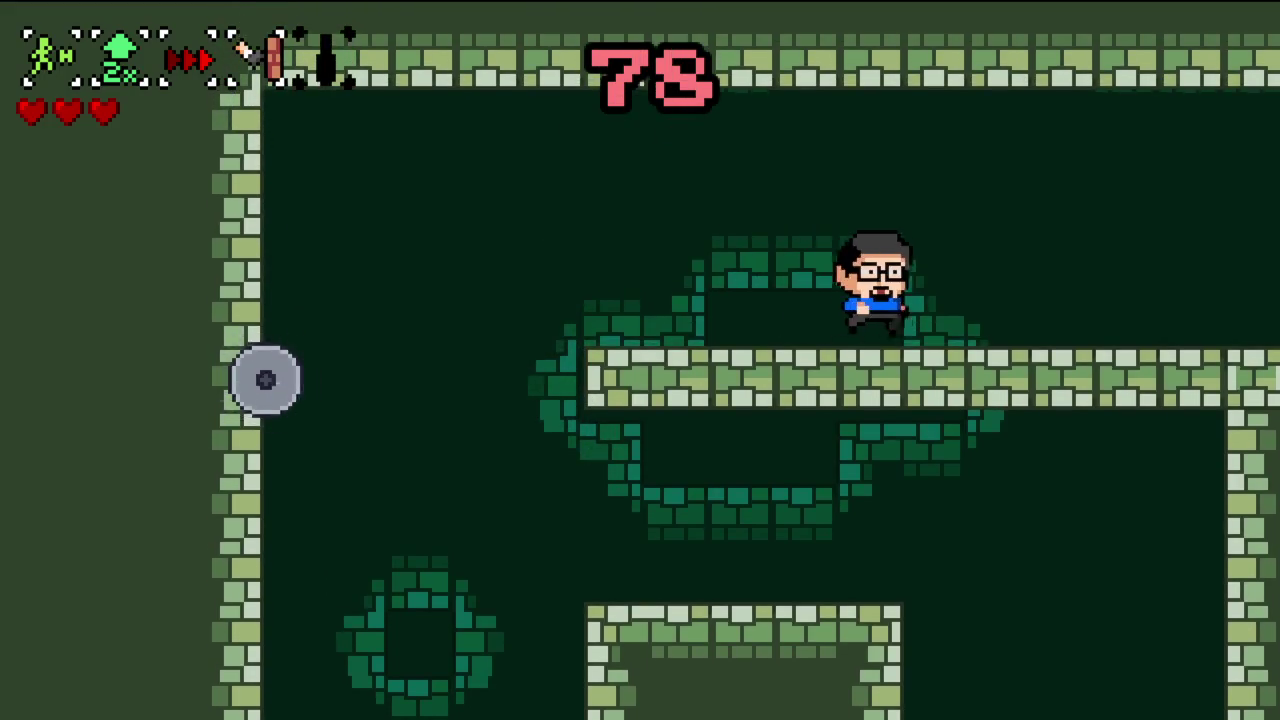
{"action": "key", "text": "Right"}
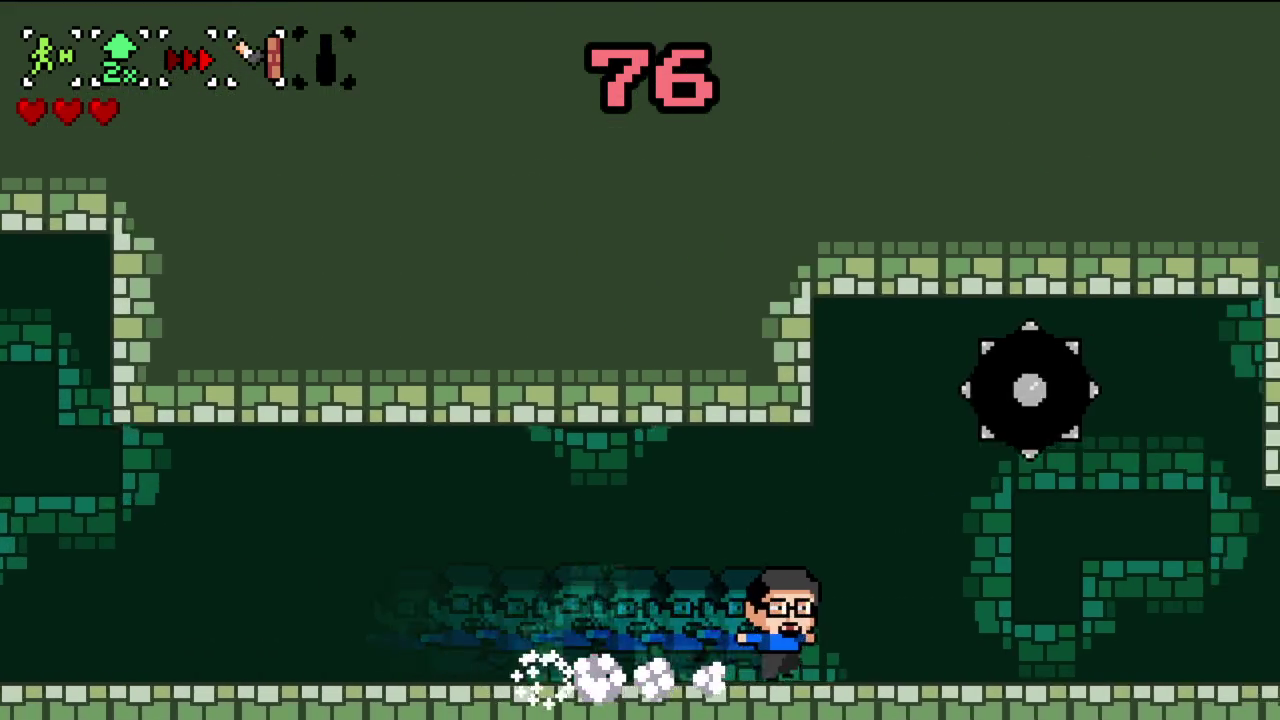
{"action": "key", "text": "space"}
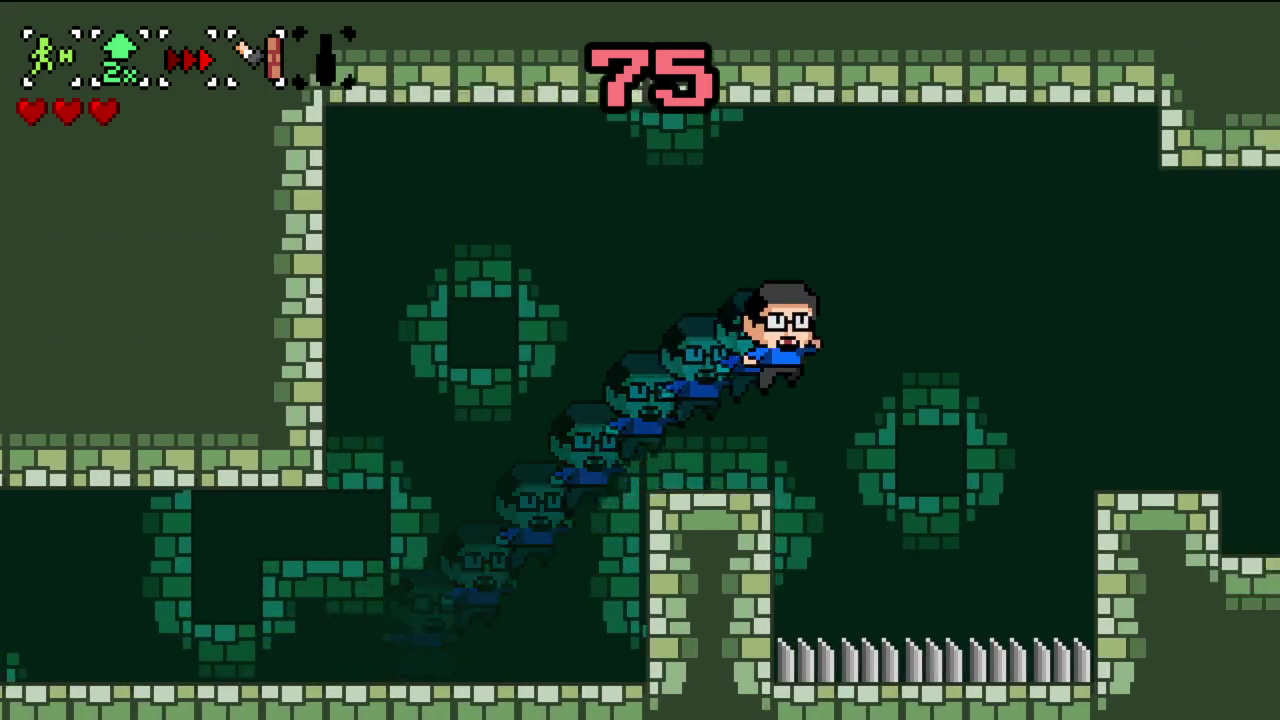
{"action": "key", "text": "space"}
- Leap past the saw, climb the right wall, and roll left through the cow room
{"action": "key", "text": "Right"}
{"action": "key", "text": "space"}
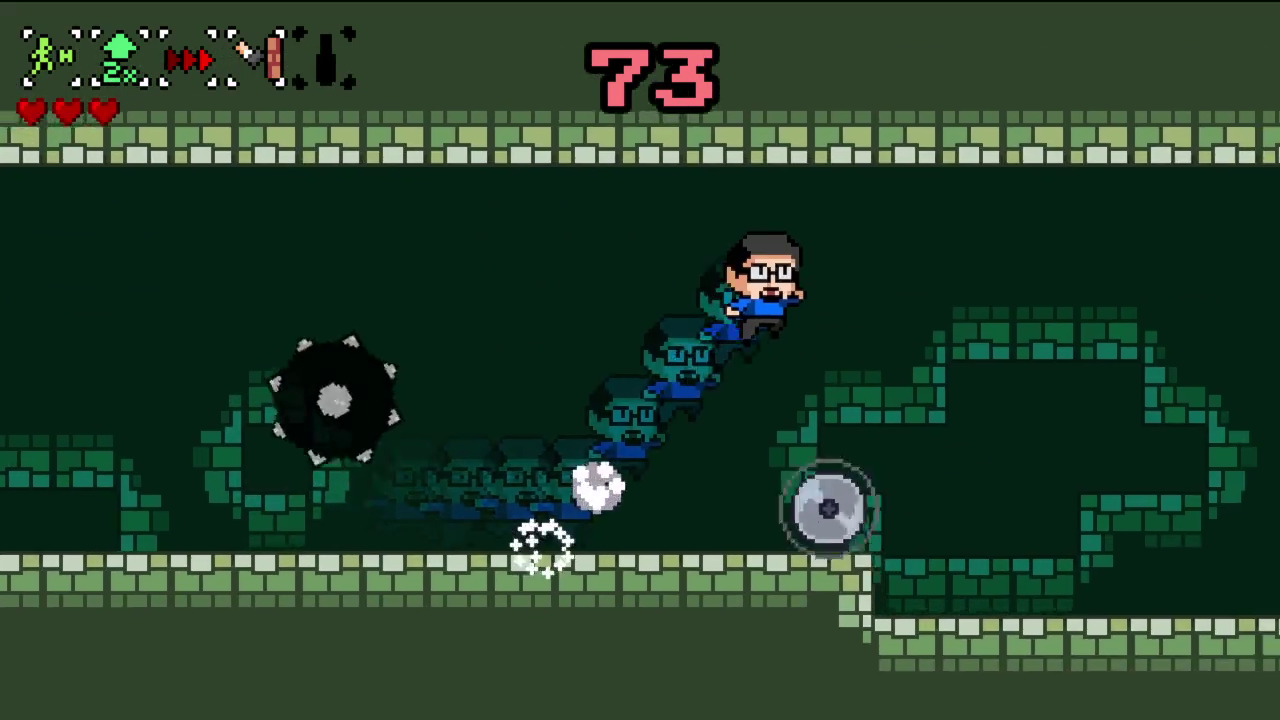
{"action": "key", "text": "space"}
{"action": "key", "text": "space"}
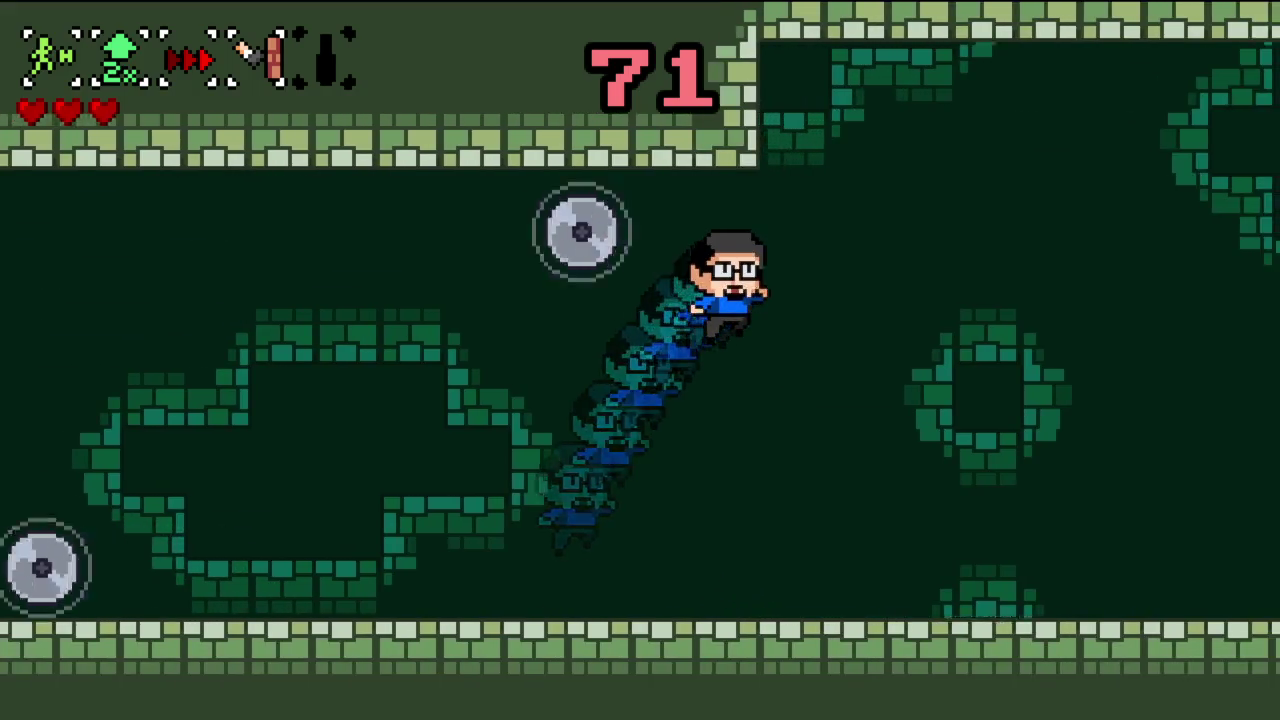
{"action": "key", "text": "space"}
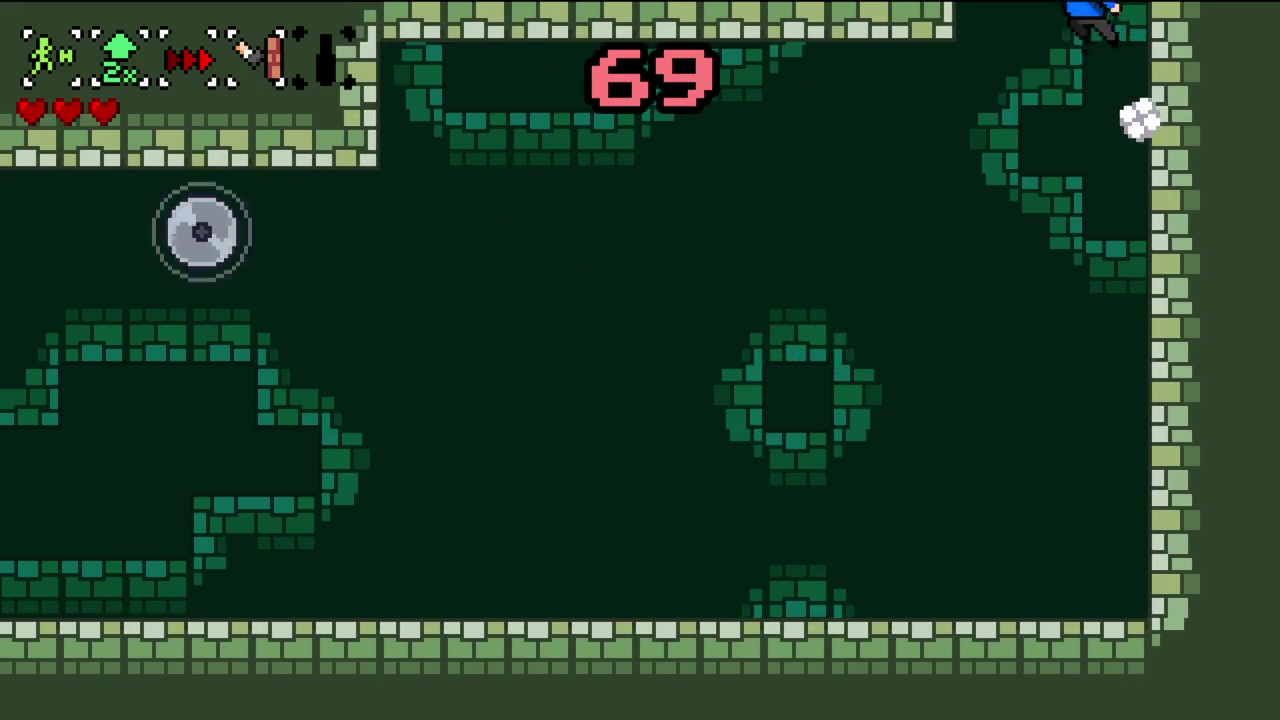
{"action": "key", "text": "space"}
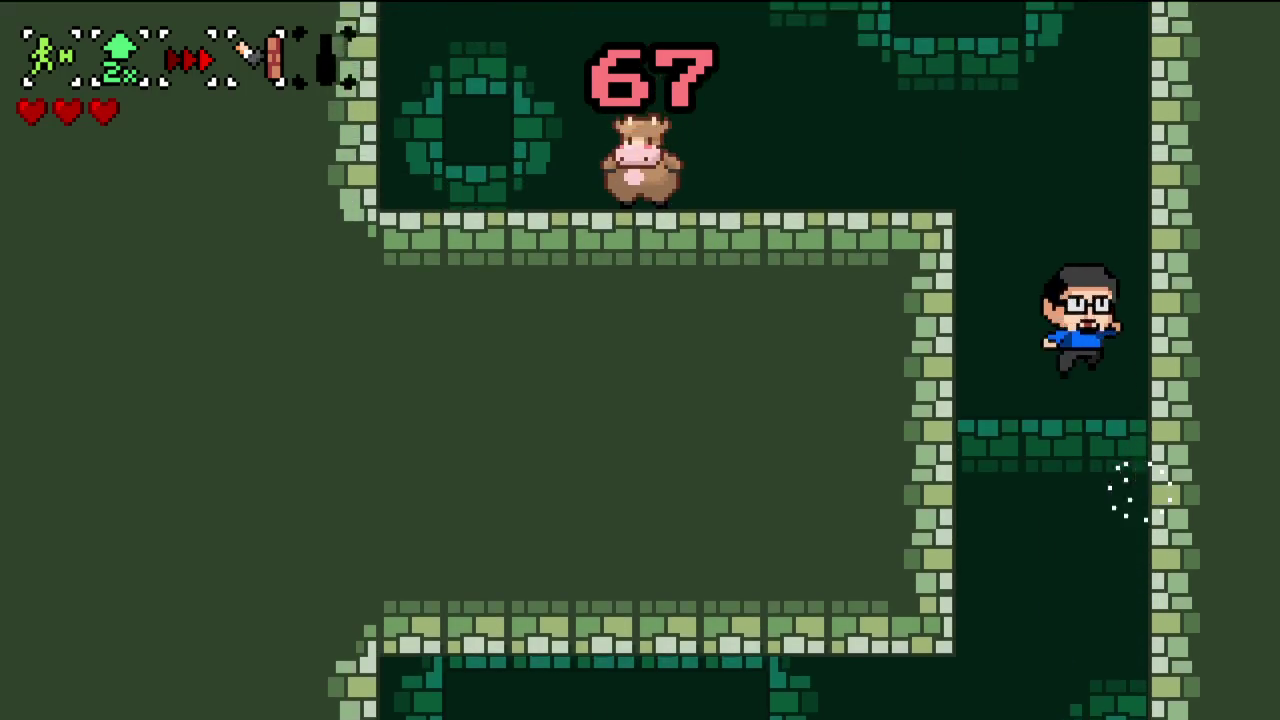
{"action": "key", "text": "space"}
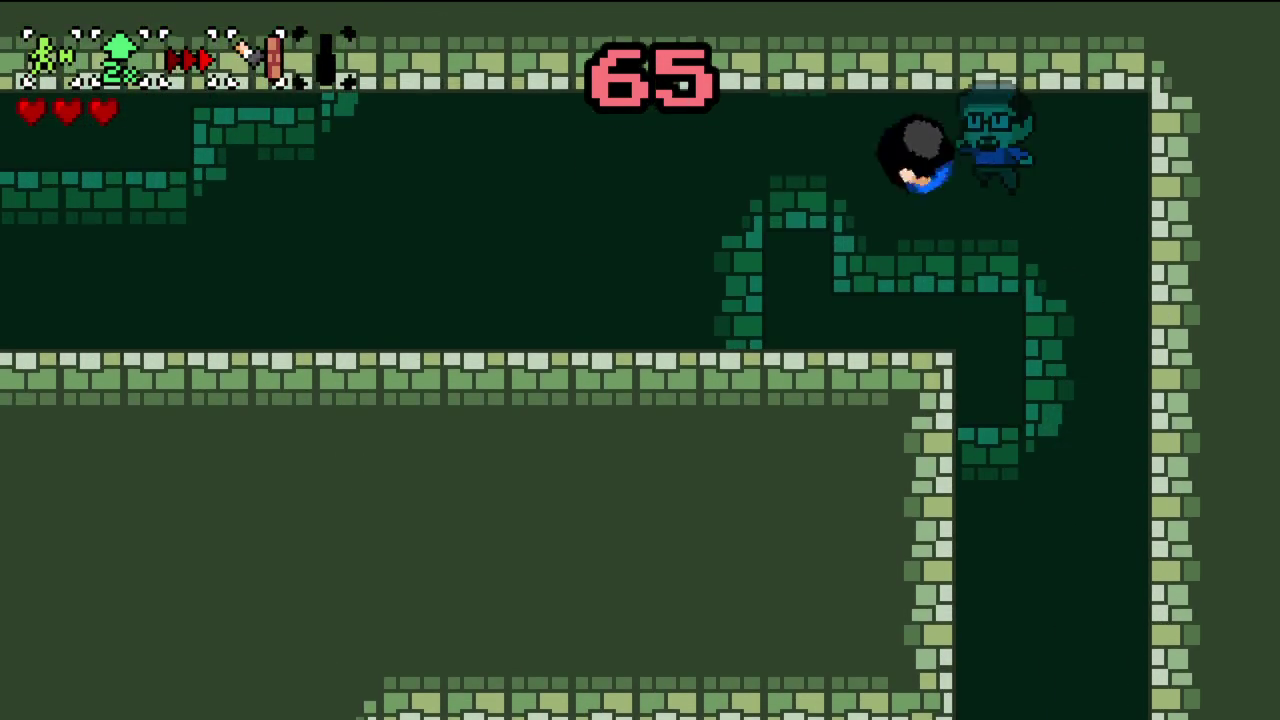
{"action": "key", "text": "space"}
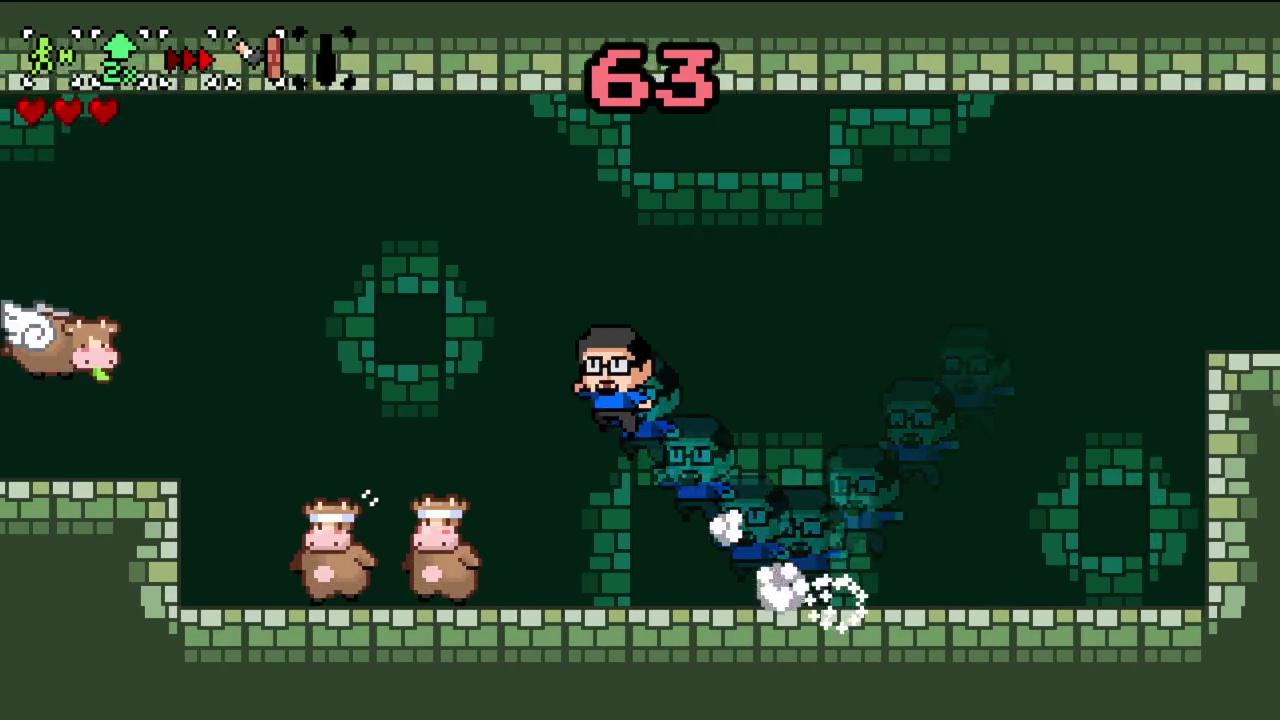
{"action": "key", "text": "space"}
{"action": "key", "text": "space"}
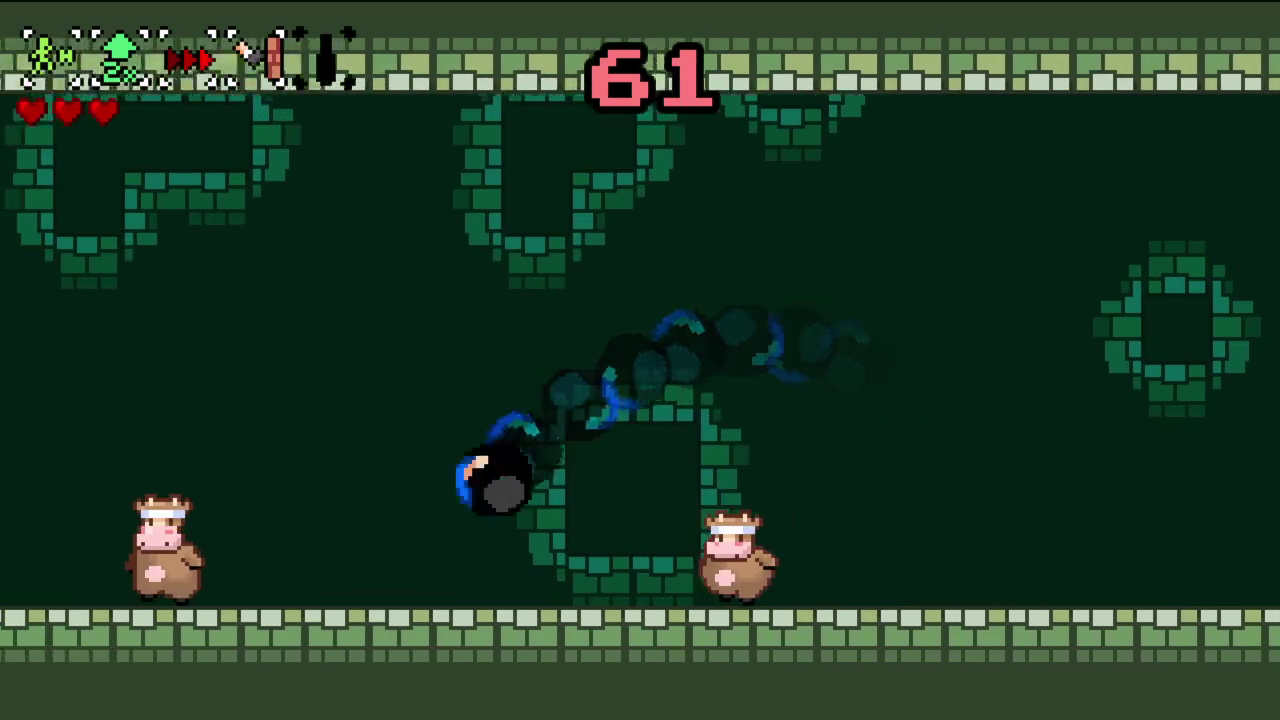
{"action": "key", "text": "space"}
{"action": "key", "text": "space"}
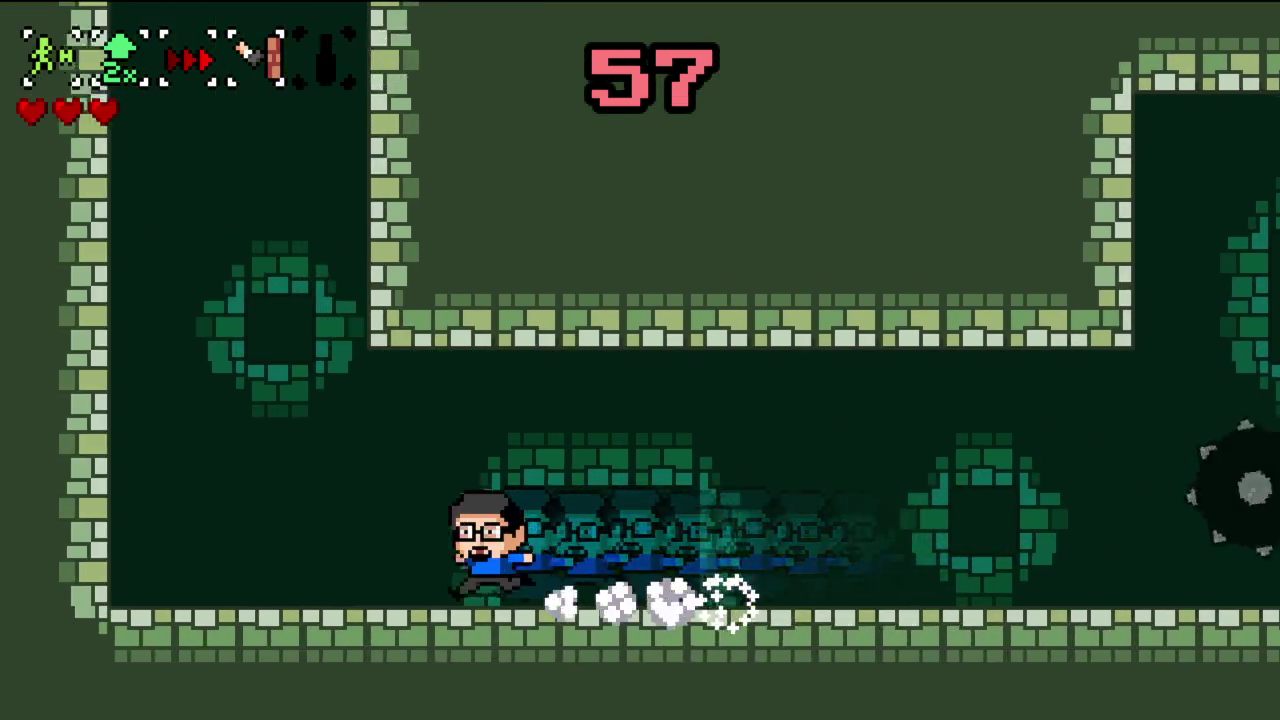
- Climb the wall as a spinning ball into the room above and dash right
{"action": "key", "text": "space"}
{"action": "key", "text": "space"}
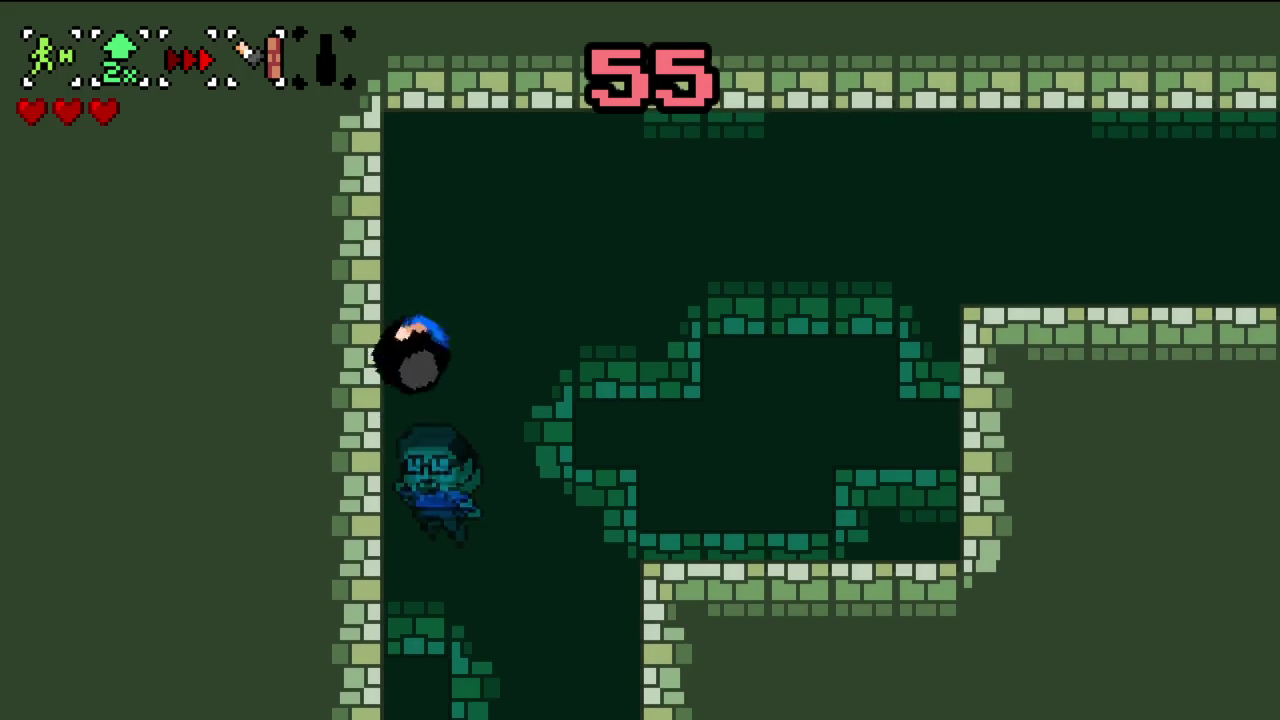
{"action": "key", "text": "space"}
{"action": "key", "text": "space"}
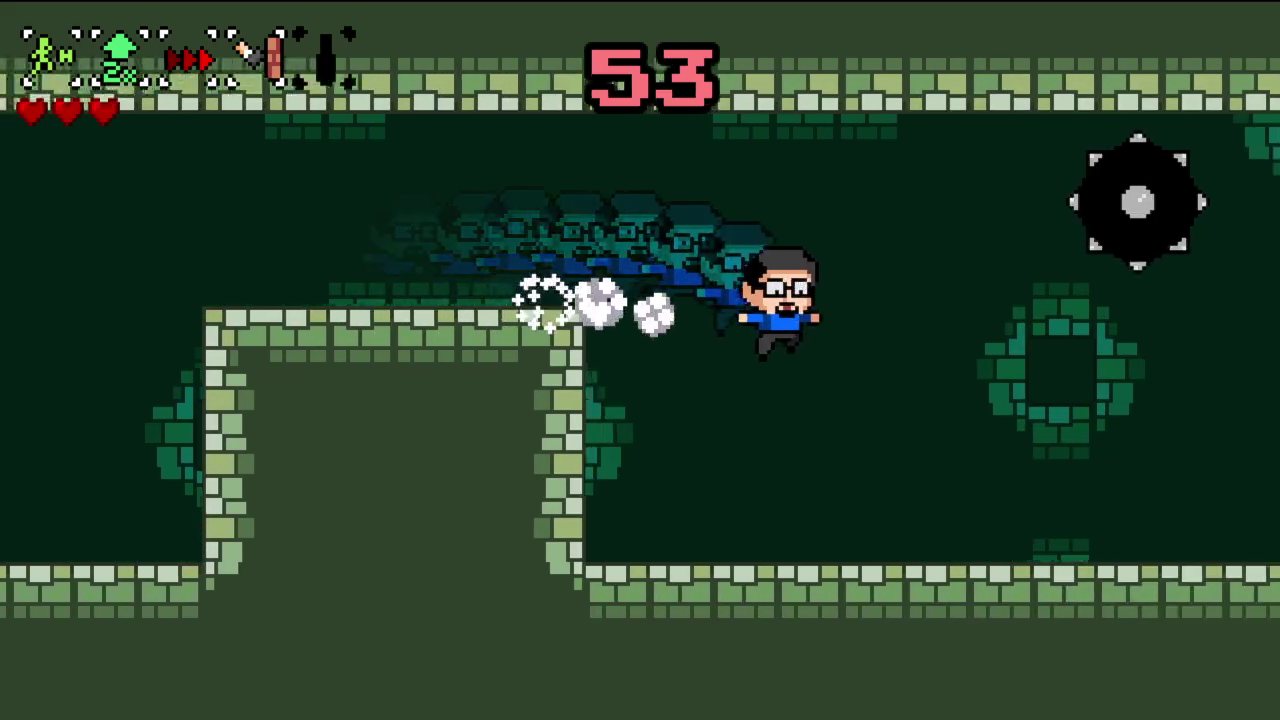
{"action": "key", "text": "space"}
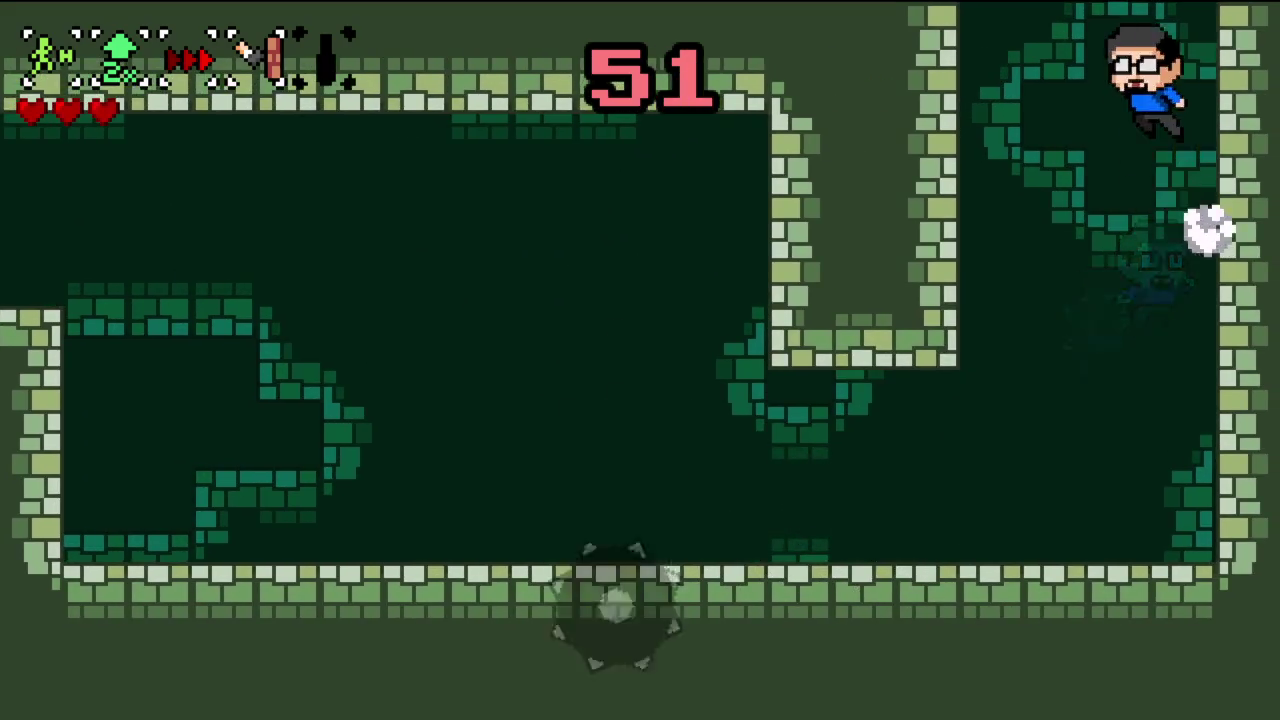
{"action": "key", "text": "space"}
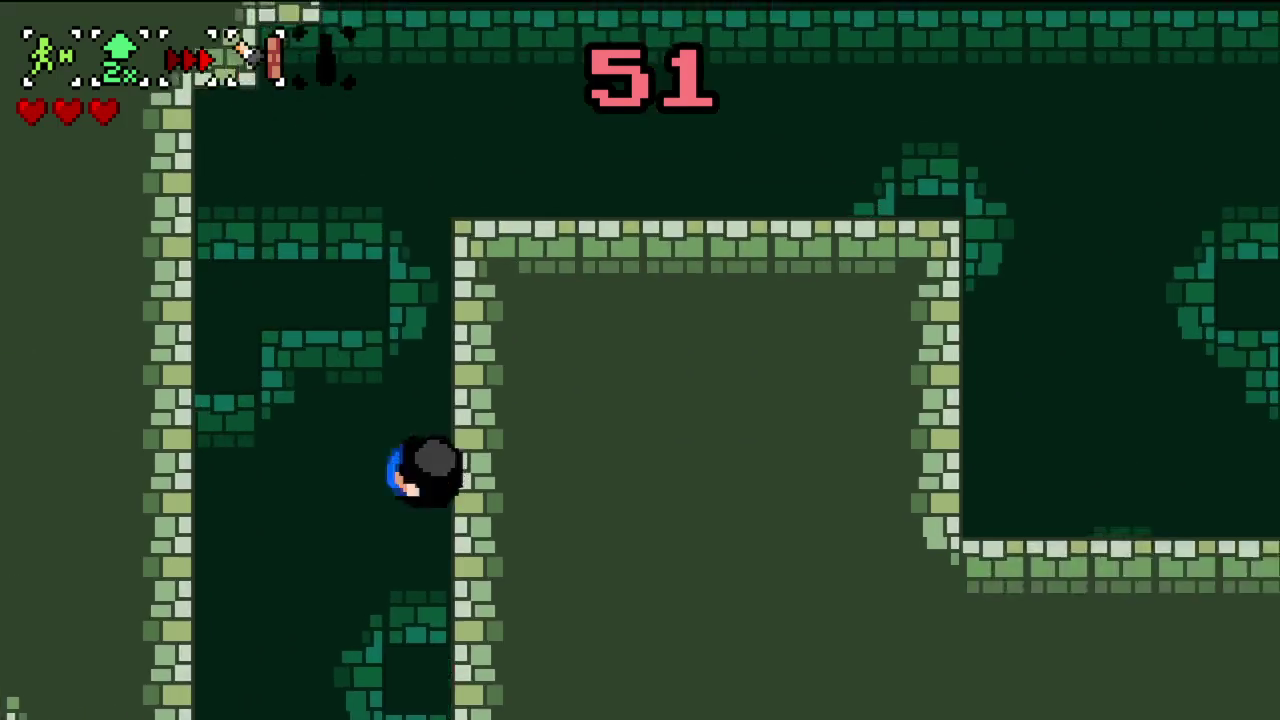
{"action": "key", "text": "space"}
{"action": "key", "text": "space"}
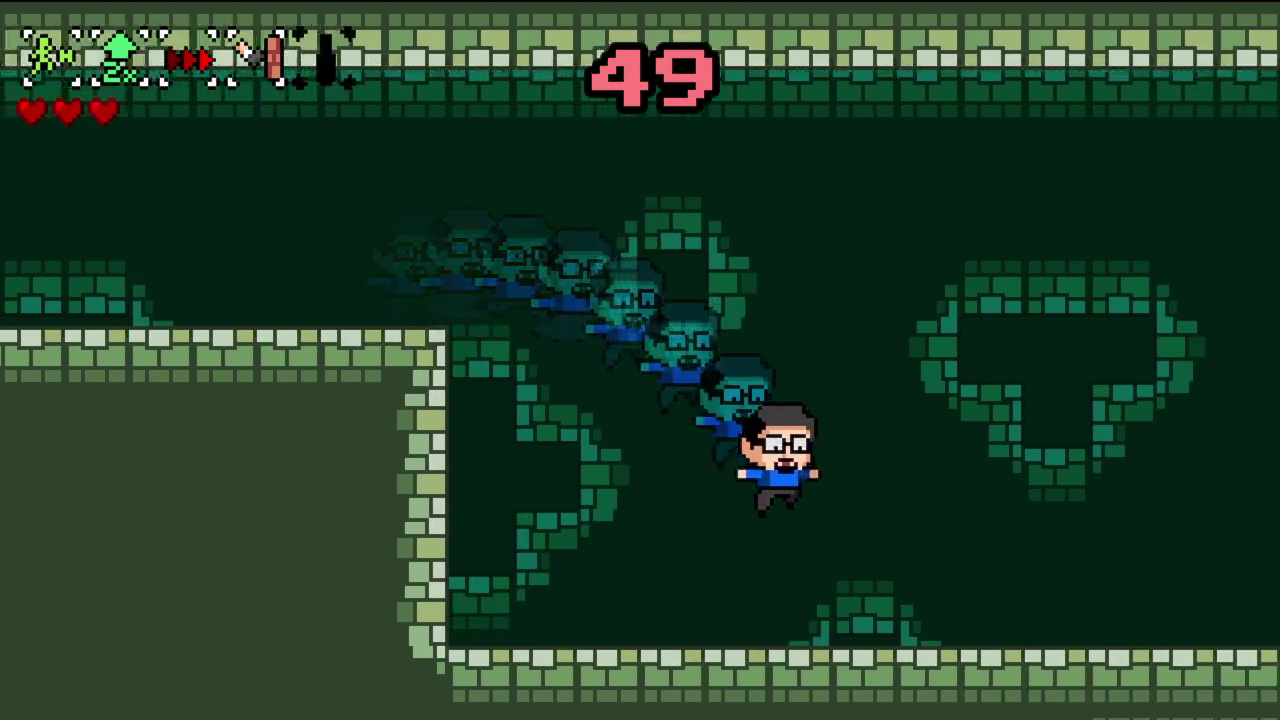
{"action": "key", "text": "space"}
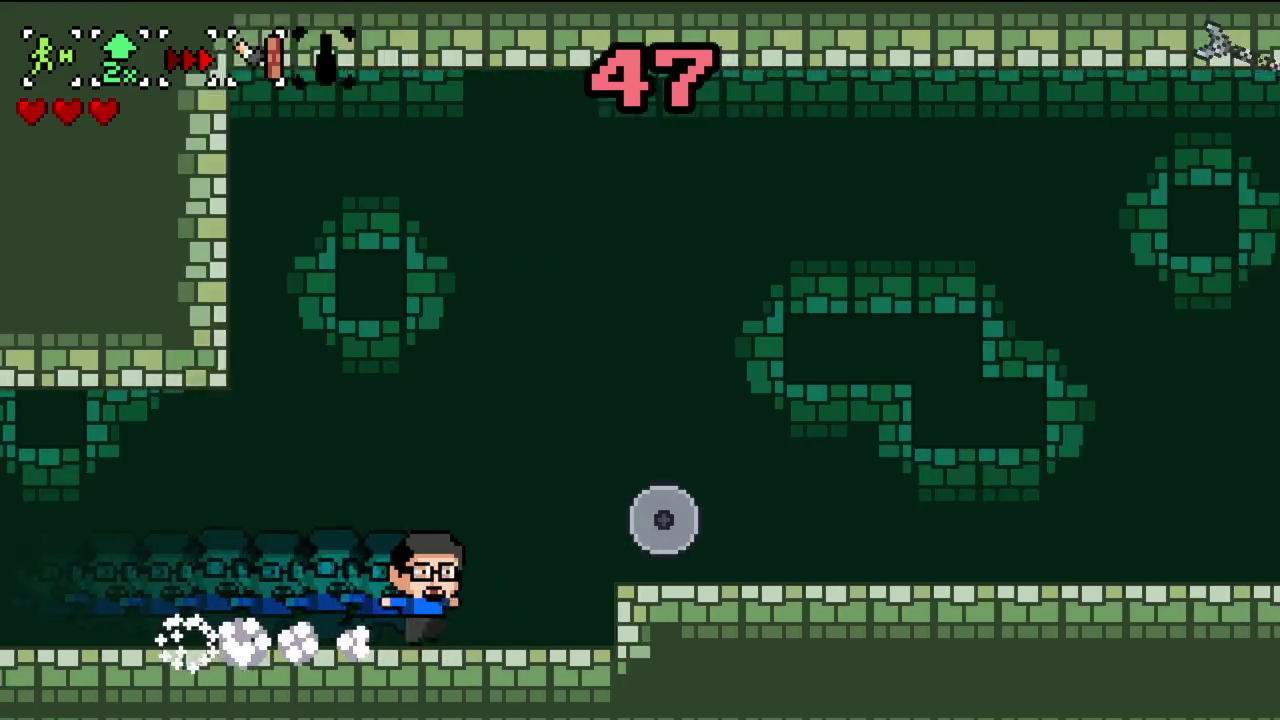
{"action": "key", "text": "space"}
{"action": "key", "text": "space"}
- Dash past the swinging spiked ball and spike pit to the upper-right ledge, then back left
{"action": "key", "text": "space"}
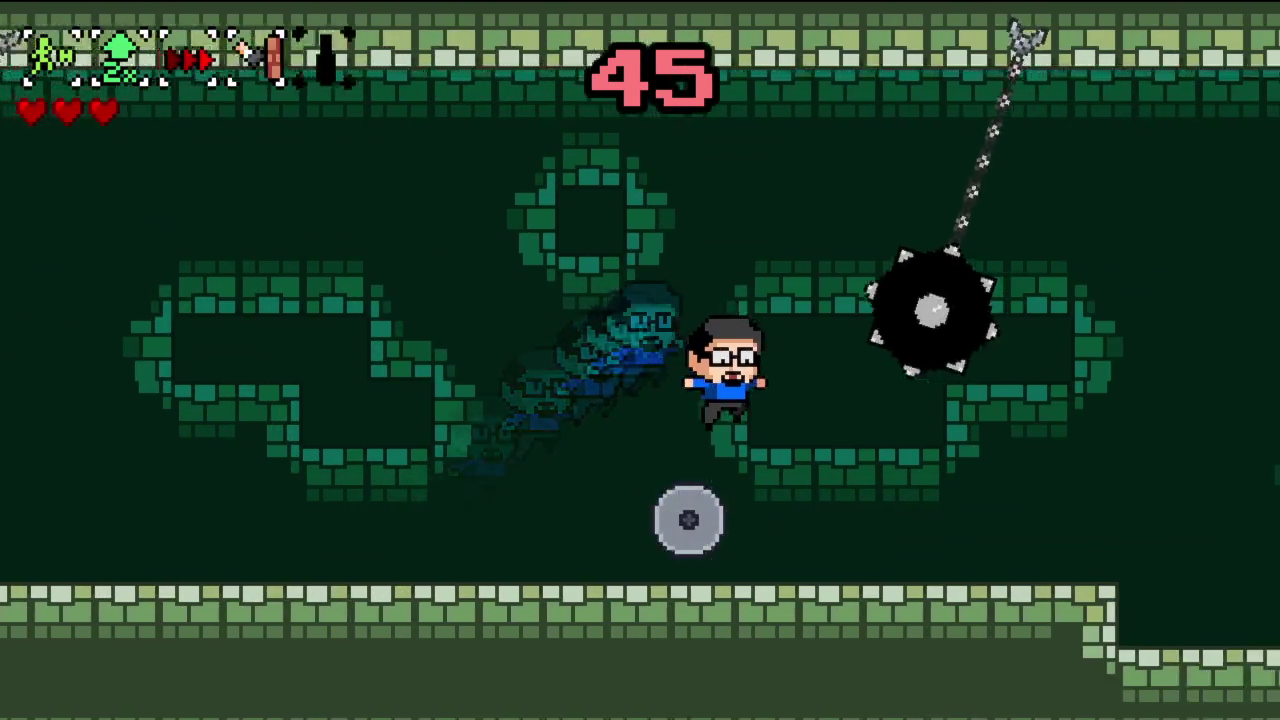
{"action": "key", "text": "space"}
{"action": "key", "text": "space"}
{"action": "key", "text": "space"}
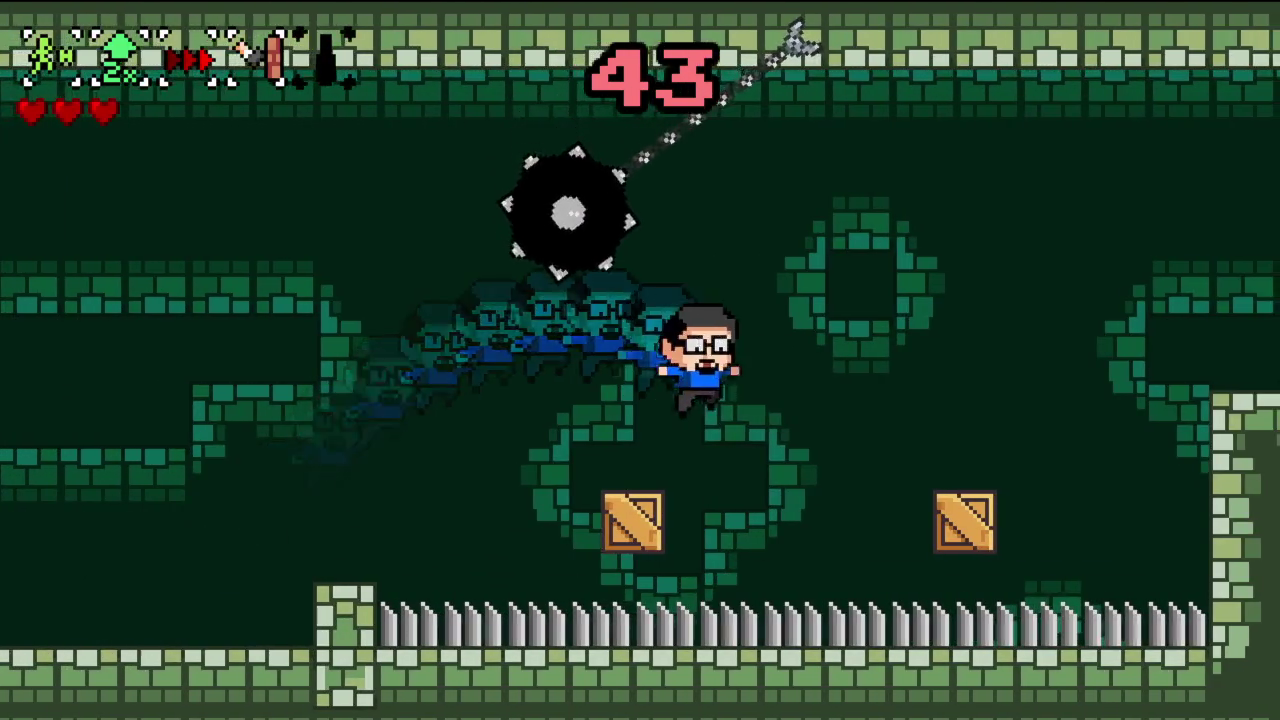
{"action": "key", "text": "space"}
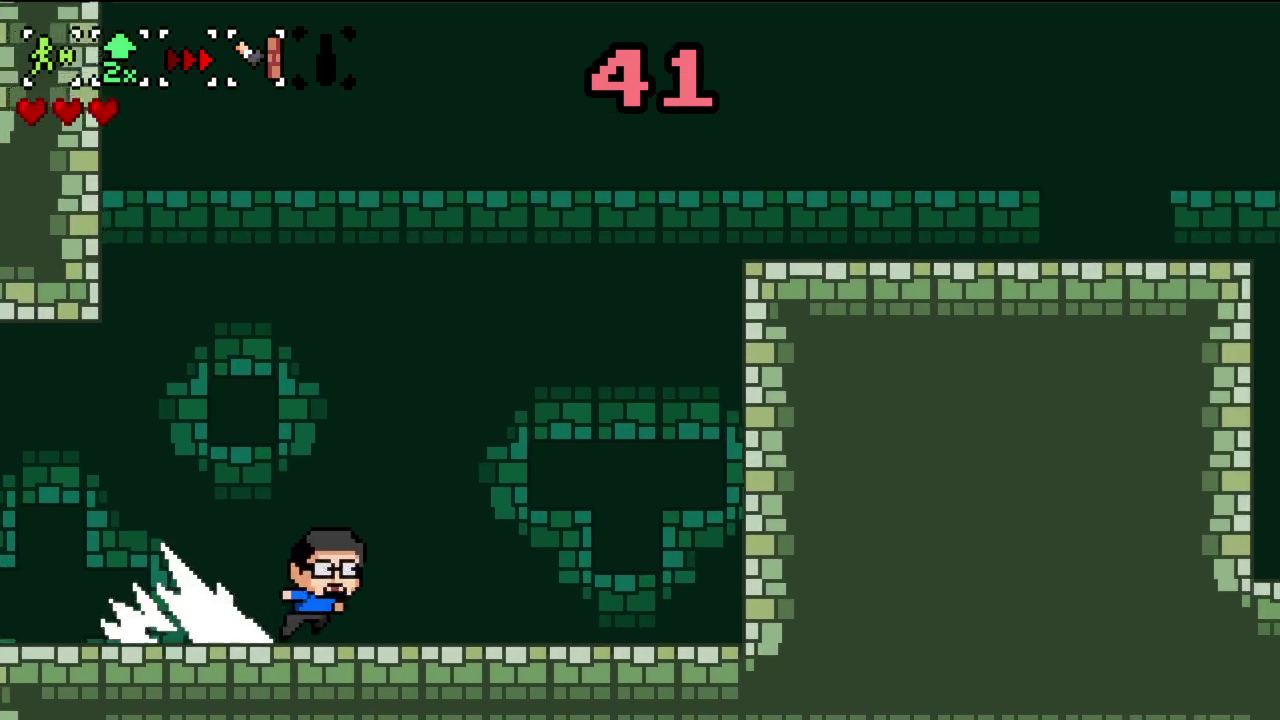
{"action": "key", "text": "space"}
{"action": "key", "text": "space"}
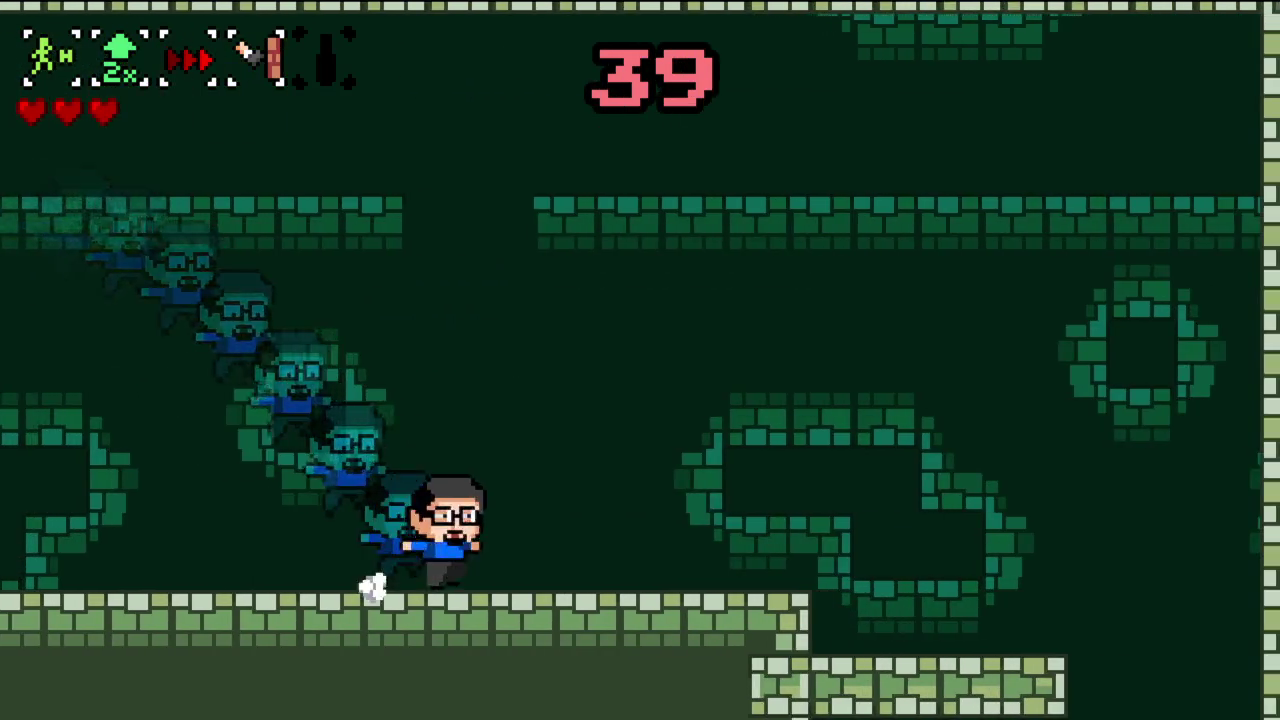
{"action": "key", "text": "space"}
{"action": "key", "text": "space"}
{"action": "key", "text": "space"}
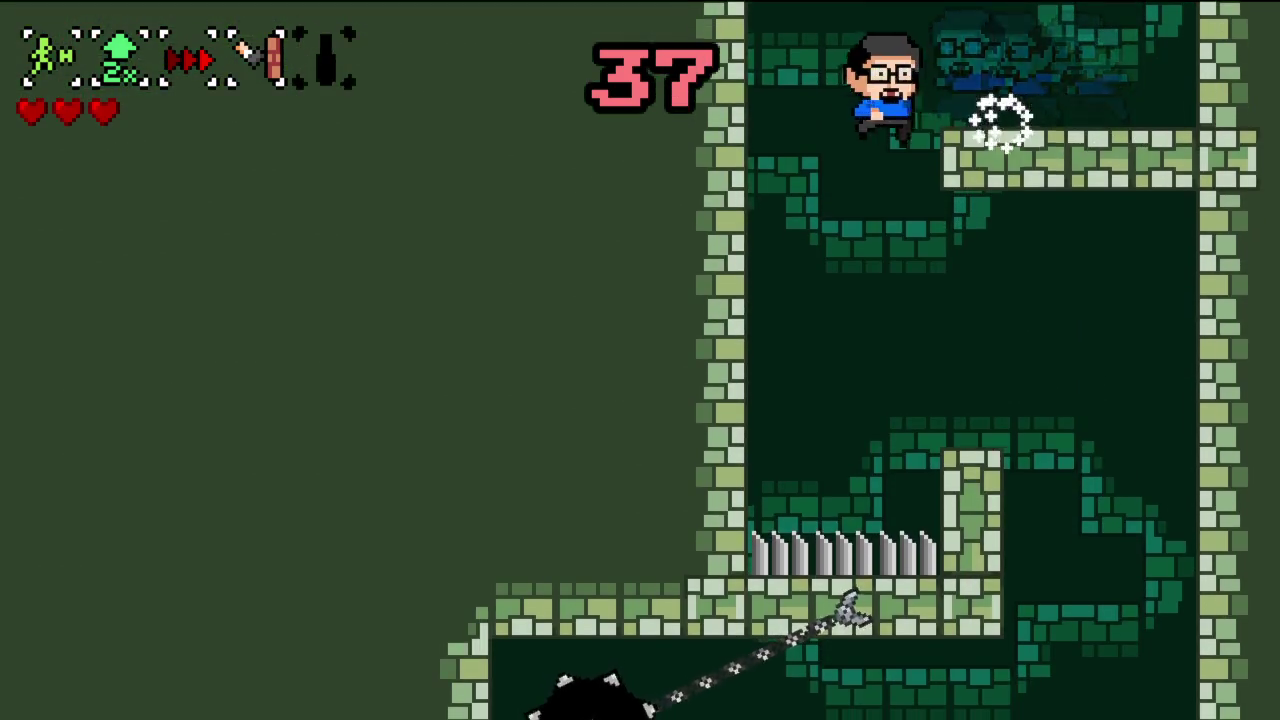
{"action": "key", "text": "space"}
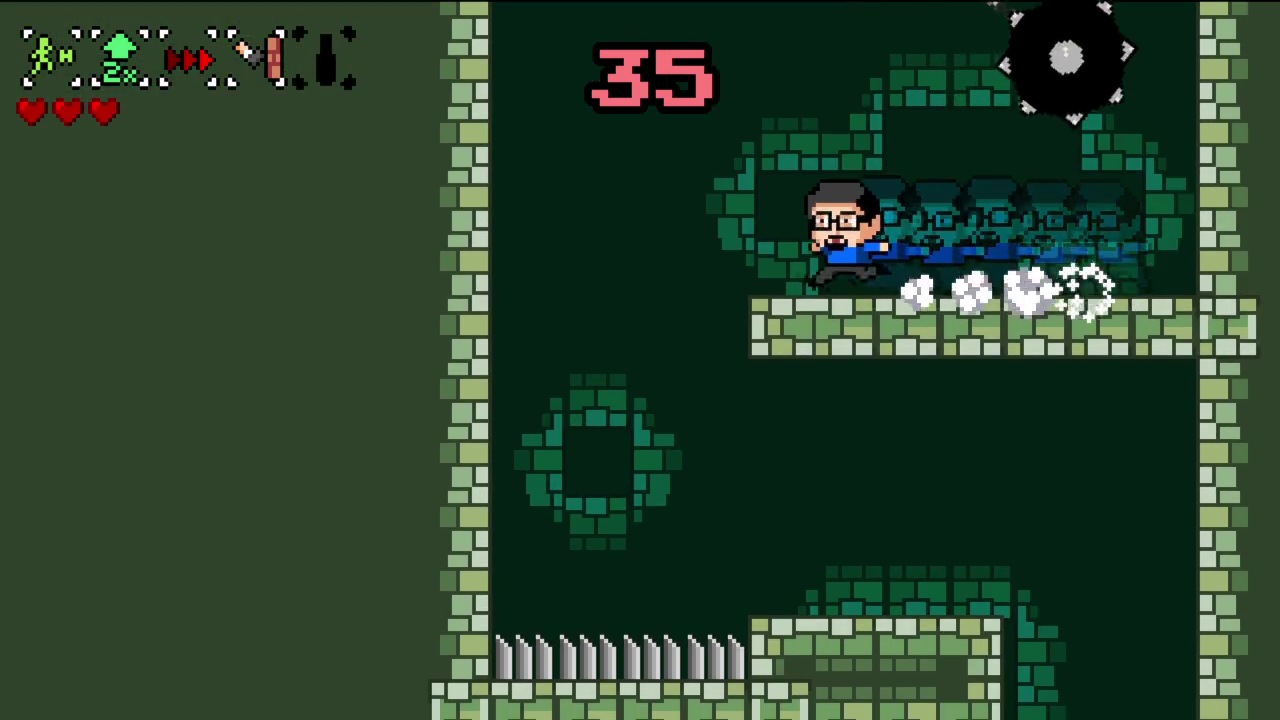
{"action": "key", "text": "space"}
{"action": "key", "text": "space"}
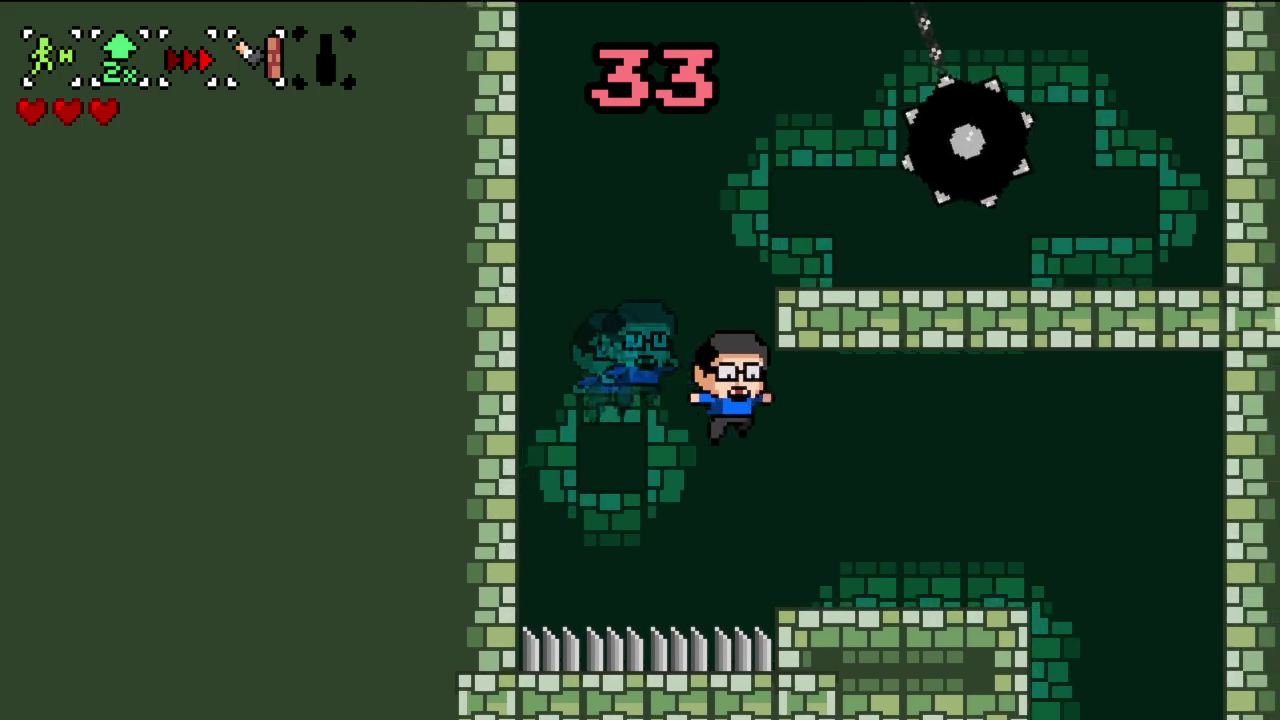
{"action": "key", "text": "space"}
{"action": "key", "text": "space"}
- Roll down the left shaft and dash back and forth through the lower corridors
{"action": "key", "text": "Left"}
{"action": "key", "text": "Down"}
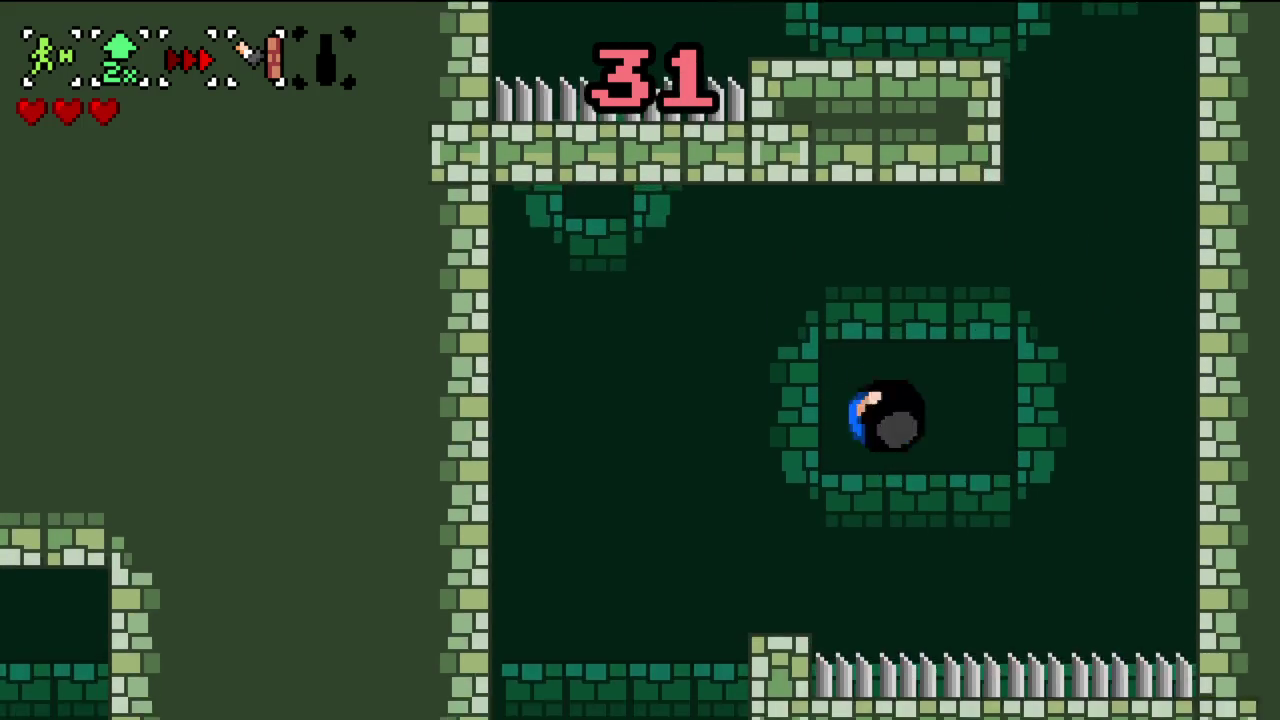
{"action": "key", "text": "space"}
{"action": "key", "text": "Left"}
{"action": "key", "text": "space"}
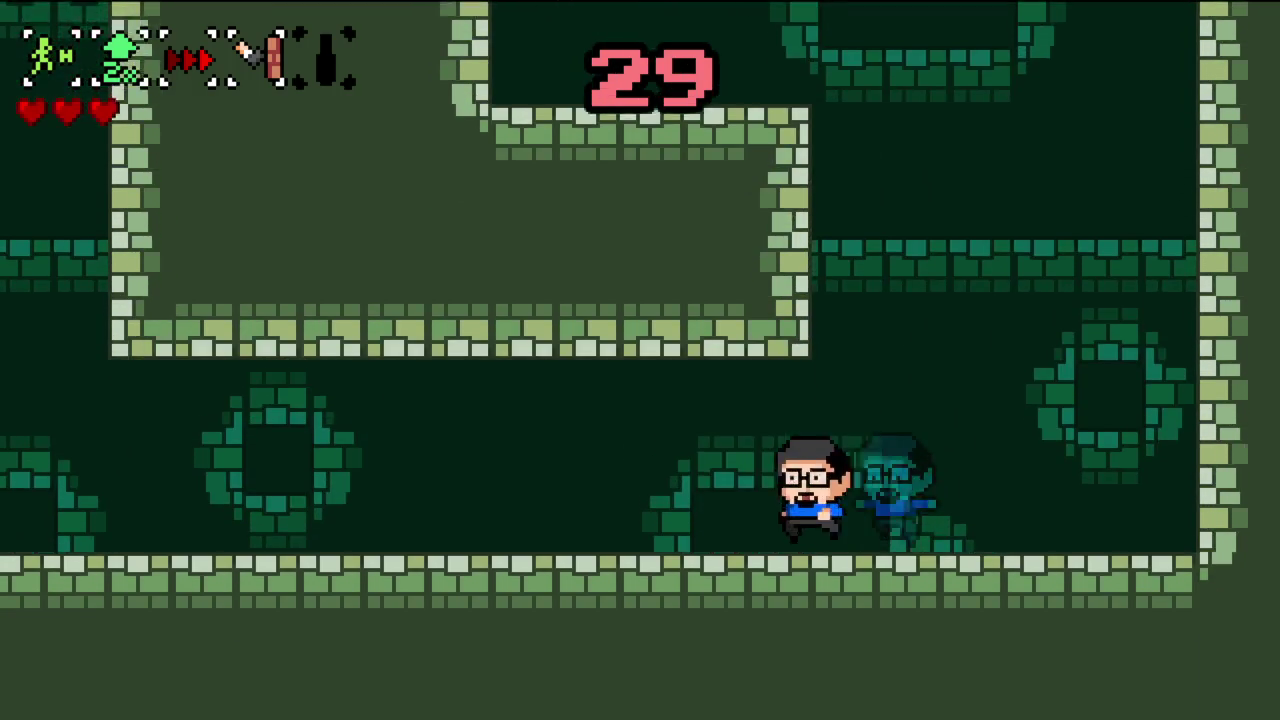
{"action": "key", "text": "space"}
{"action": "key", "text": "space"}
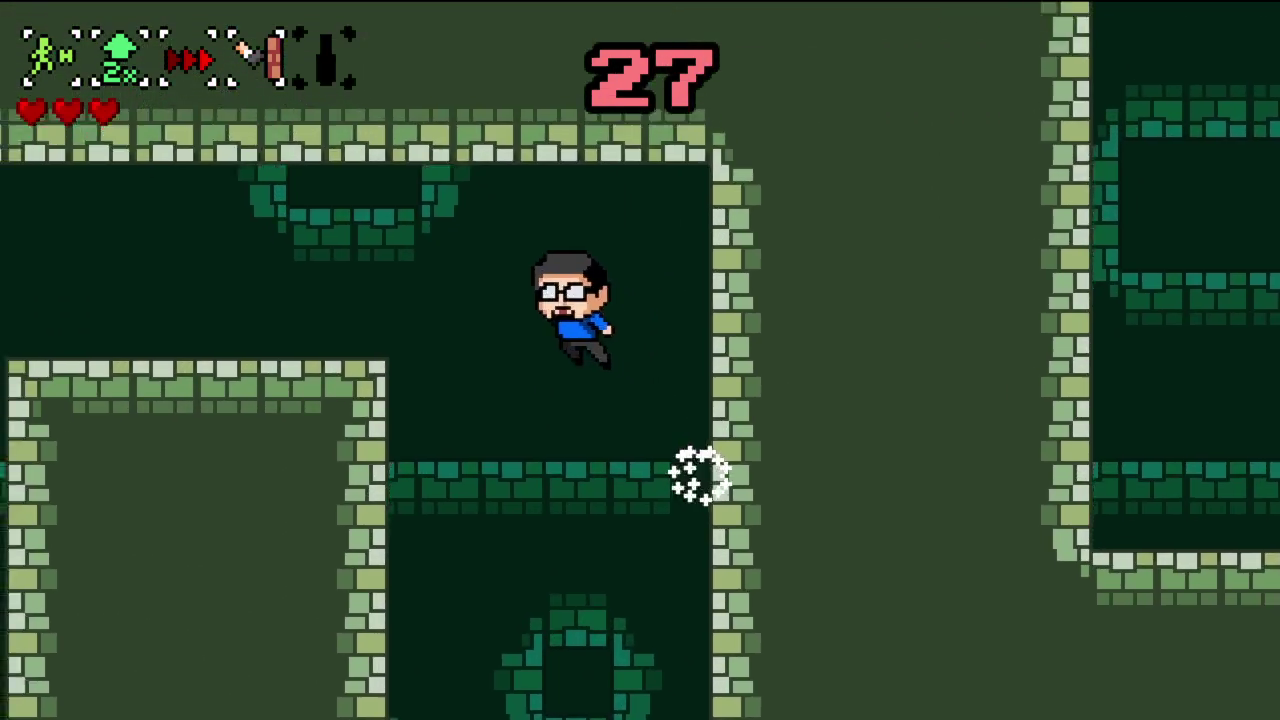
{"action": "key", "text": "space"}
{"action": "key", "text": "Right"}
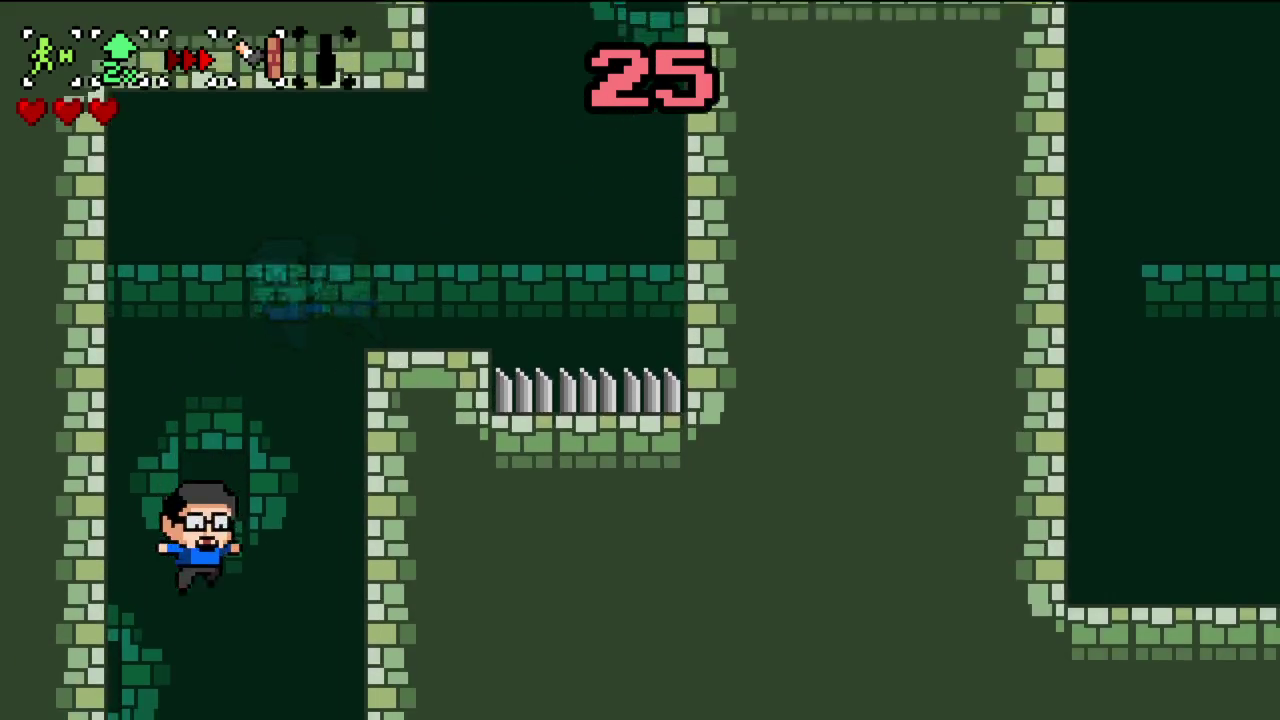
{"action": "key", "text": "space"}
{"action": "key", "text": "space"}
{"action": "key", "text": "space"}
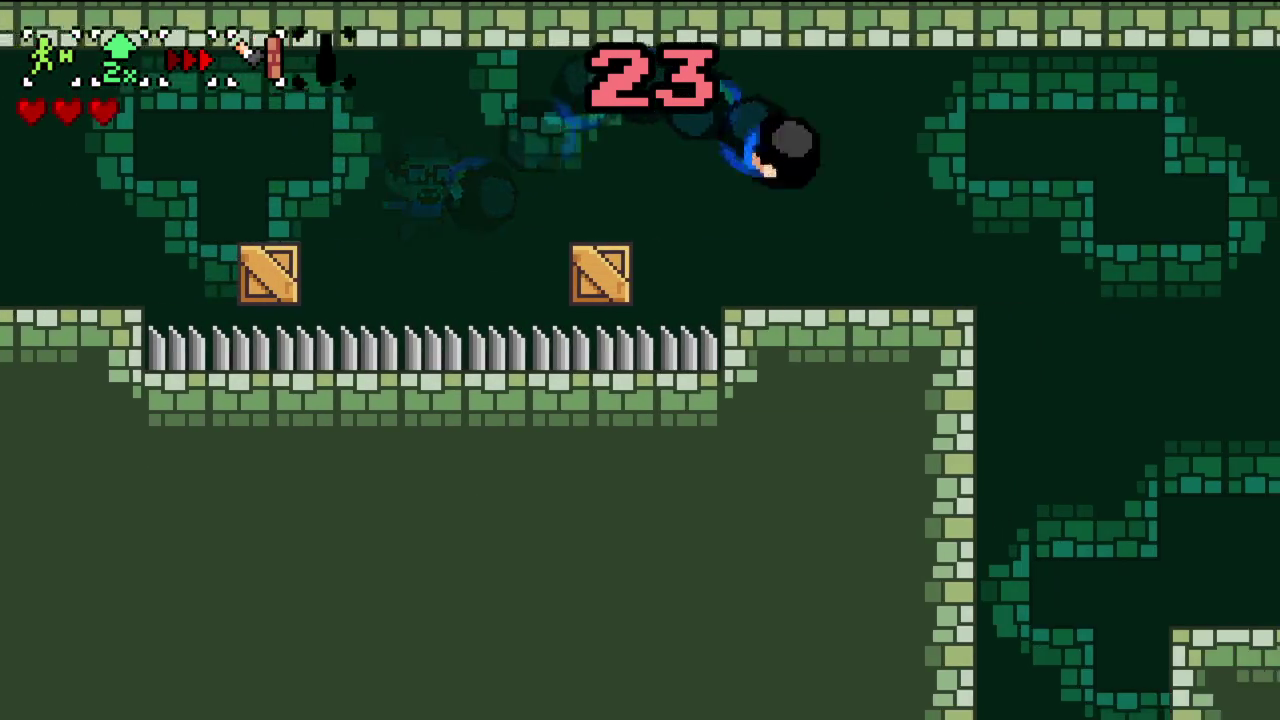
- Drop down the narrow shaft, dash up-left off the ledges, and smash a crate
{"action": "key", "text": "Left"}
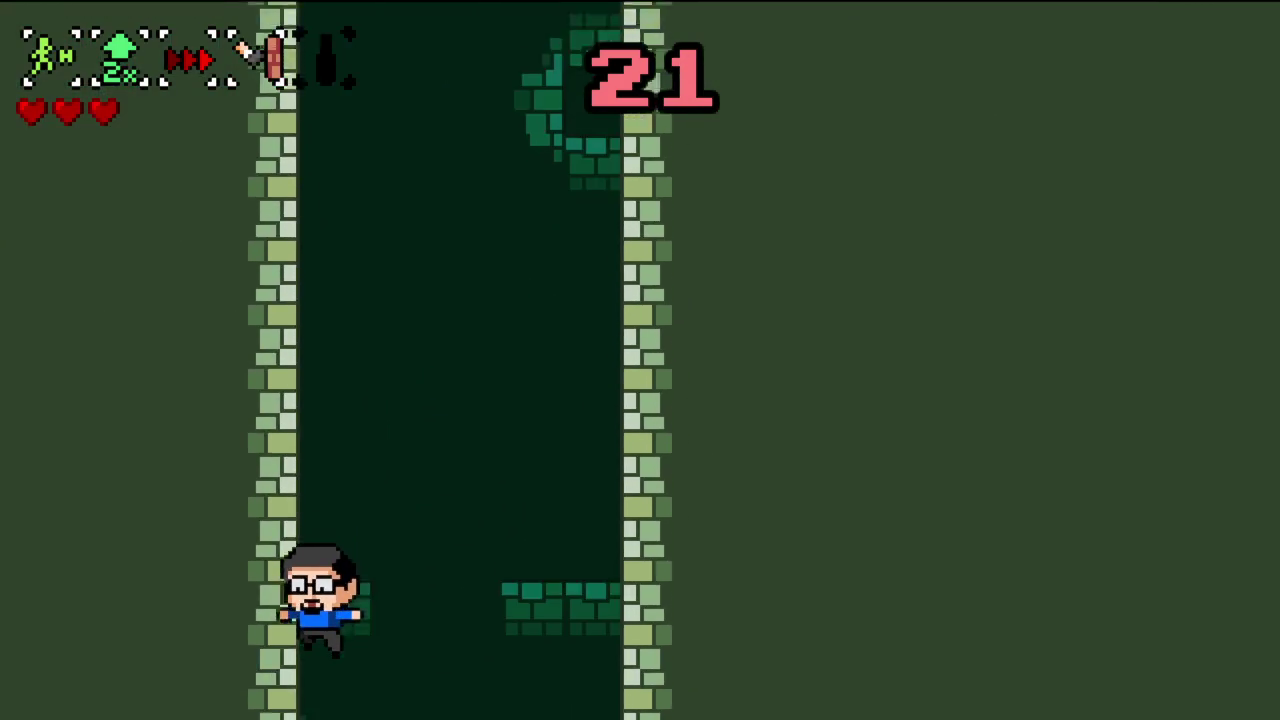
{"action": "key", "text": "space"}
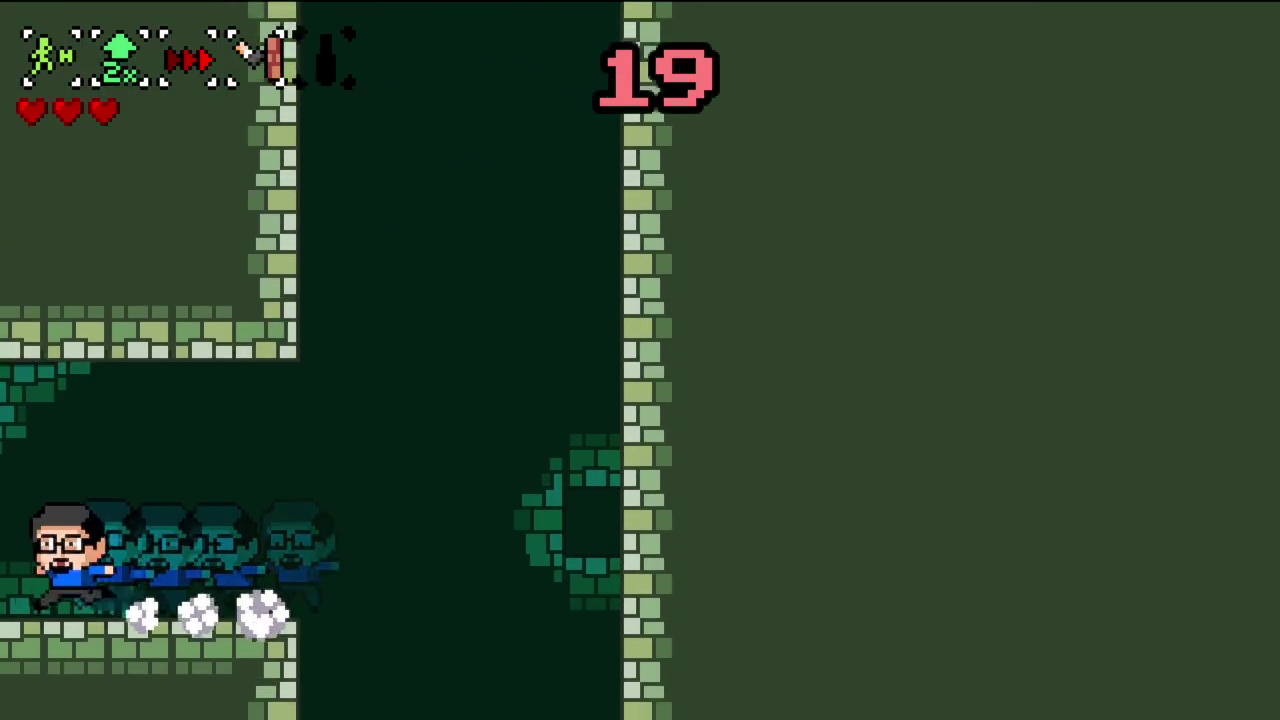
{"action": "key", "text": "space"}
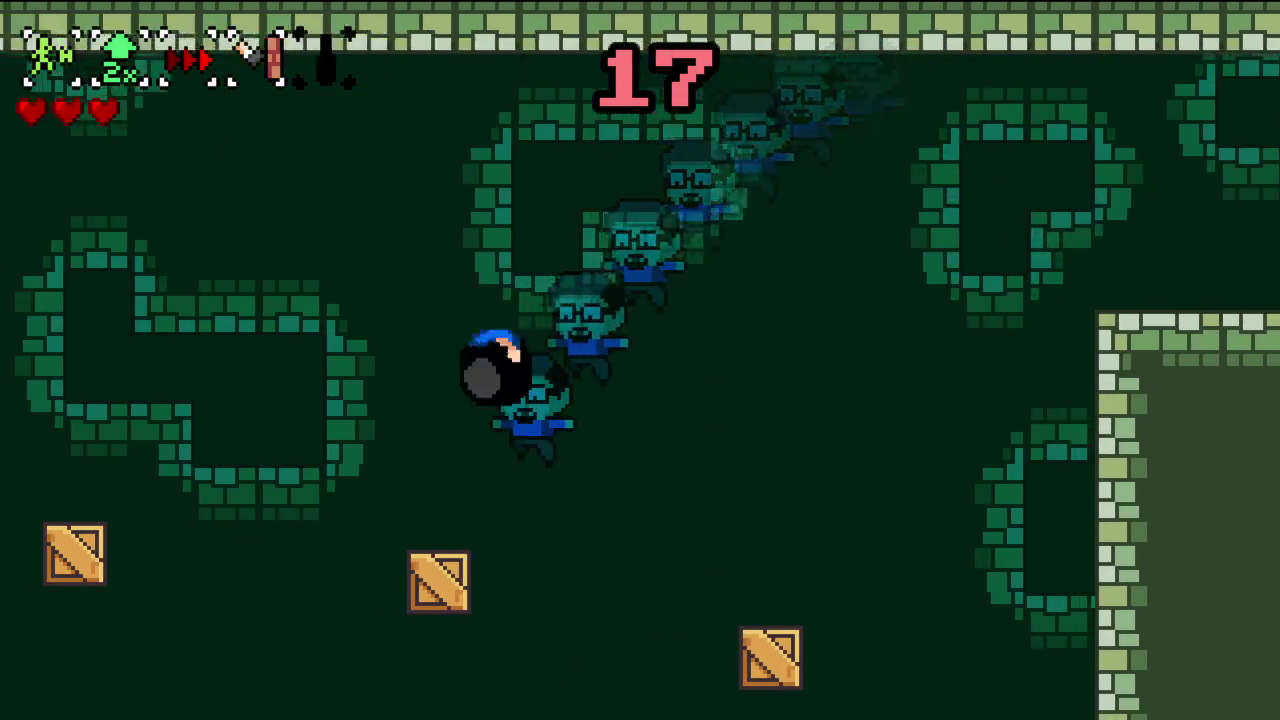
{"action": "key", "text": "space"}
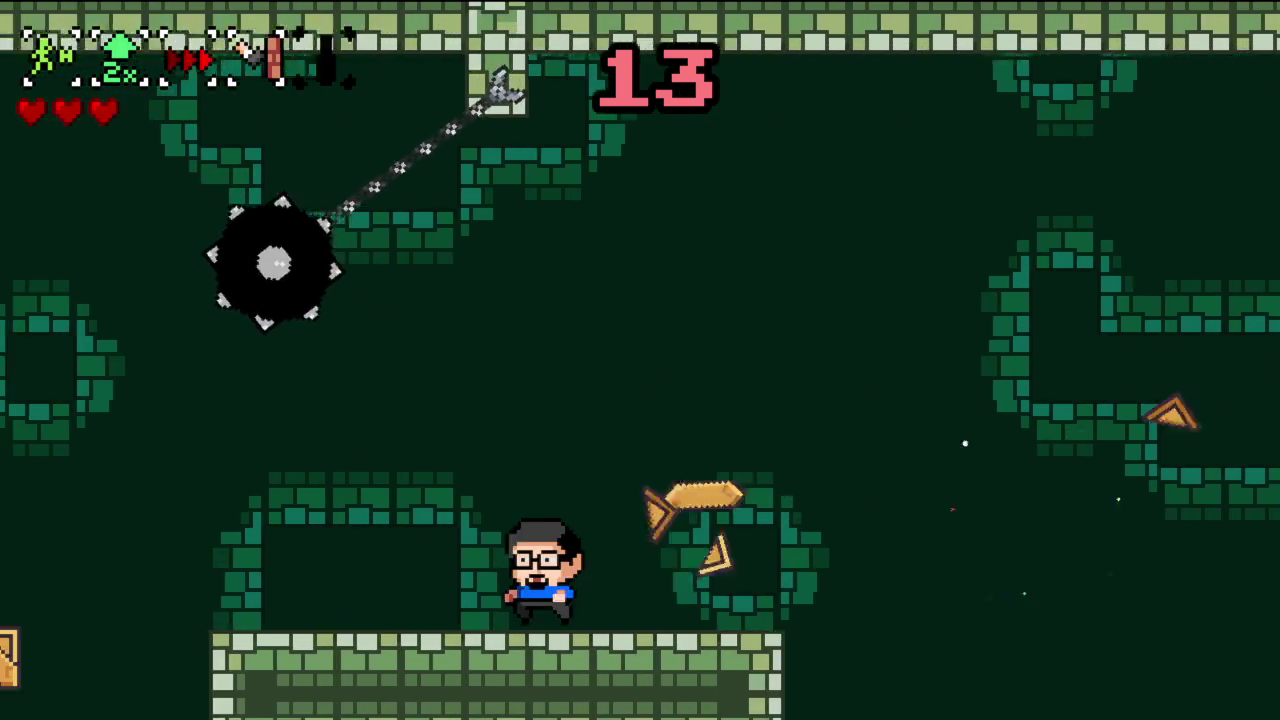
{"action": "key", "text": "space"}
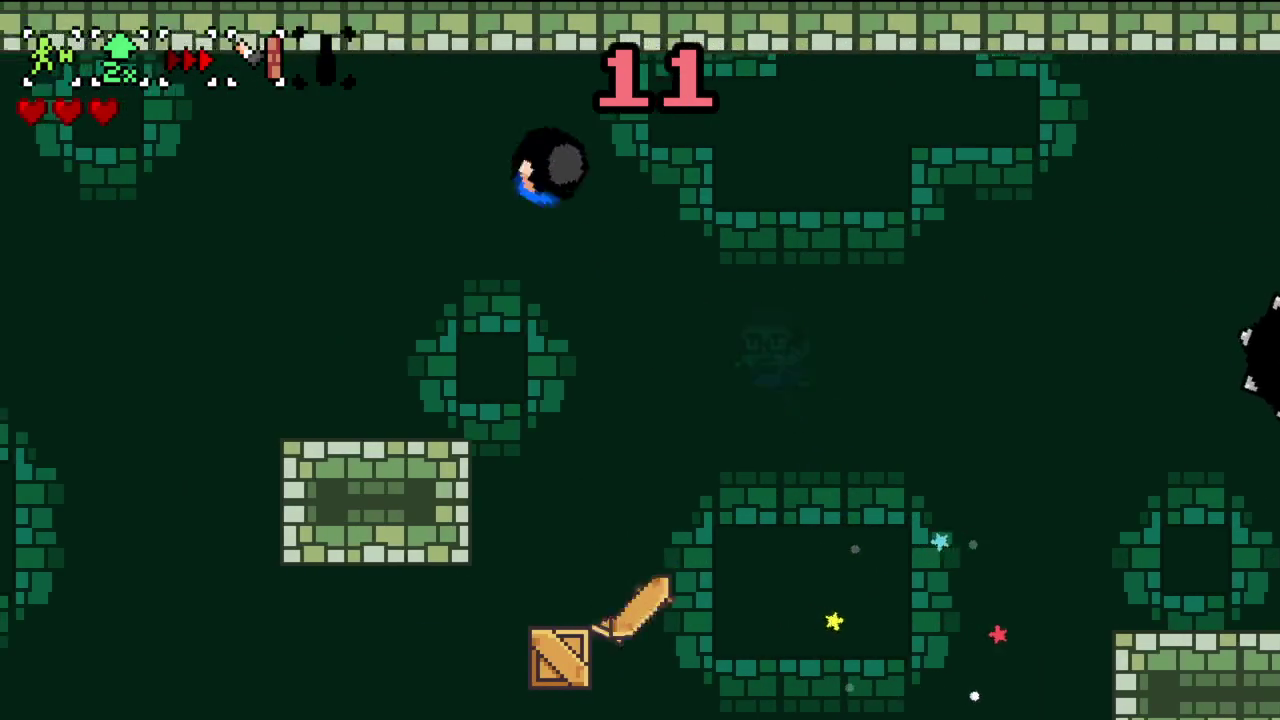
{"action": "key", "text": "space"}
{"action": "key", "text": "space"}
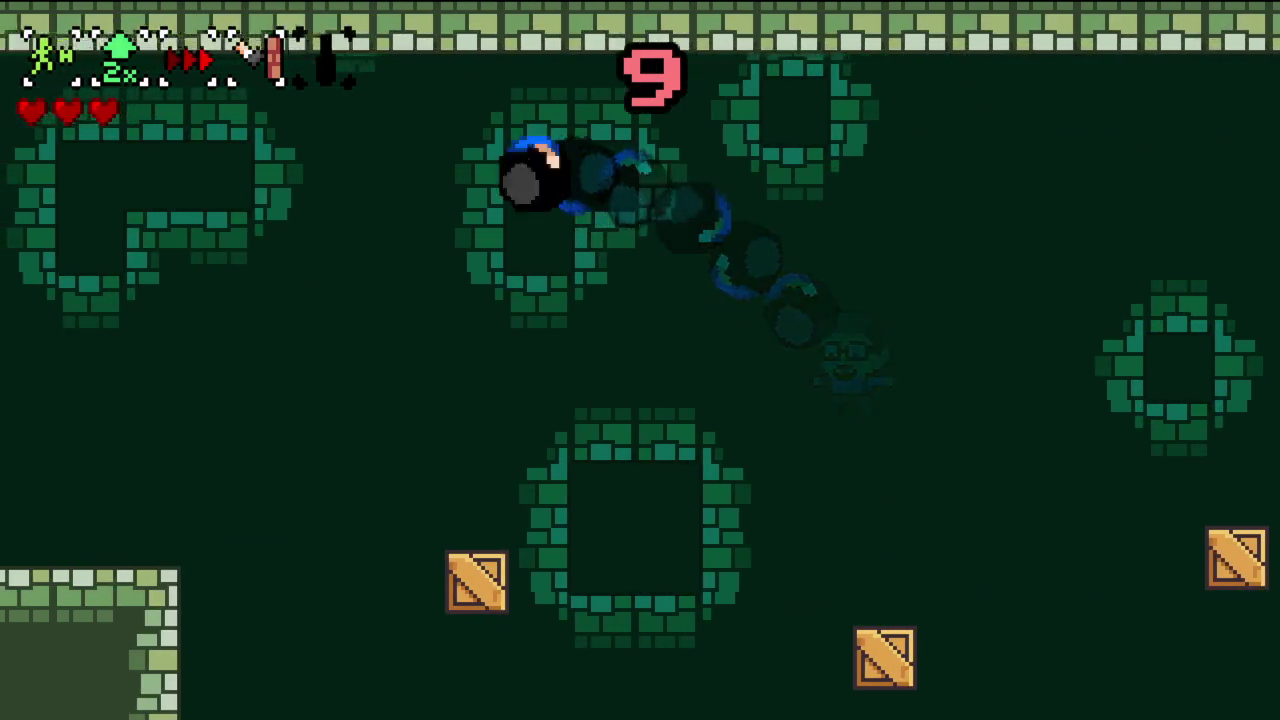
{"action": "key", "text": "space"}
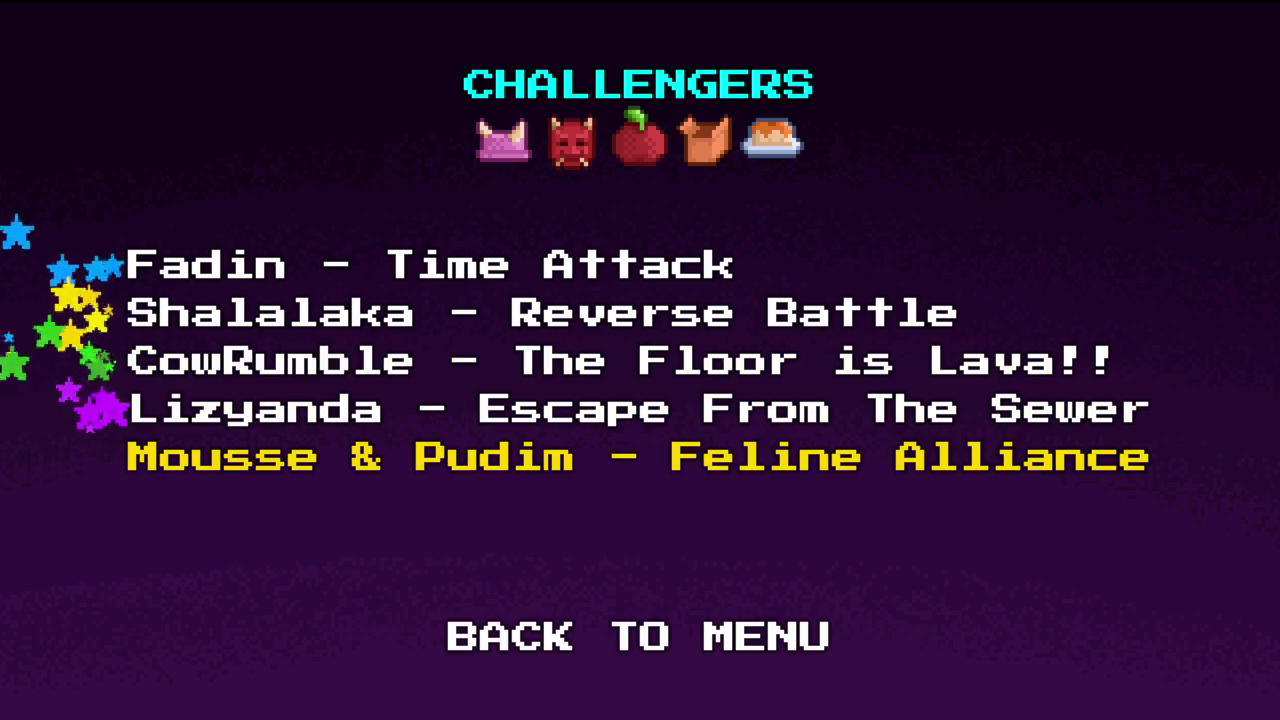
- Leave the Challengers credits, start the stage and run the white cat into the city room
{"action": "key", "text": "space"}
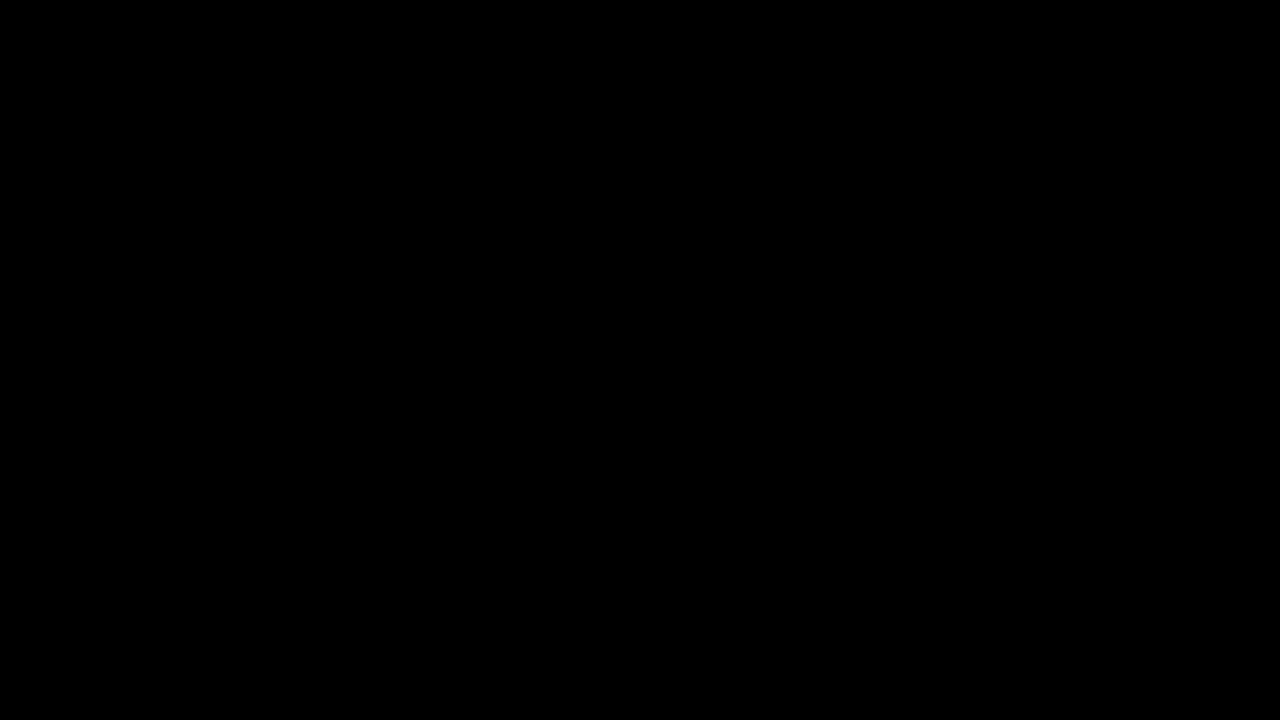
{"action": "key", "text": "Right"}
{"action": "key", "text": "space"}
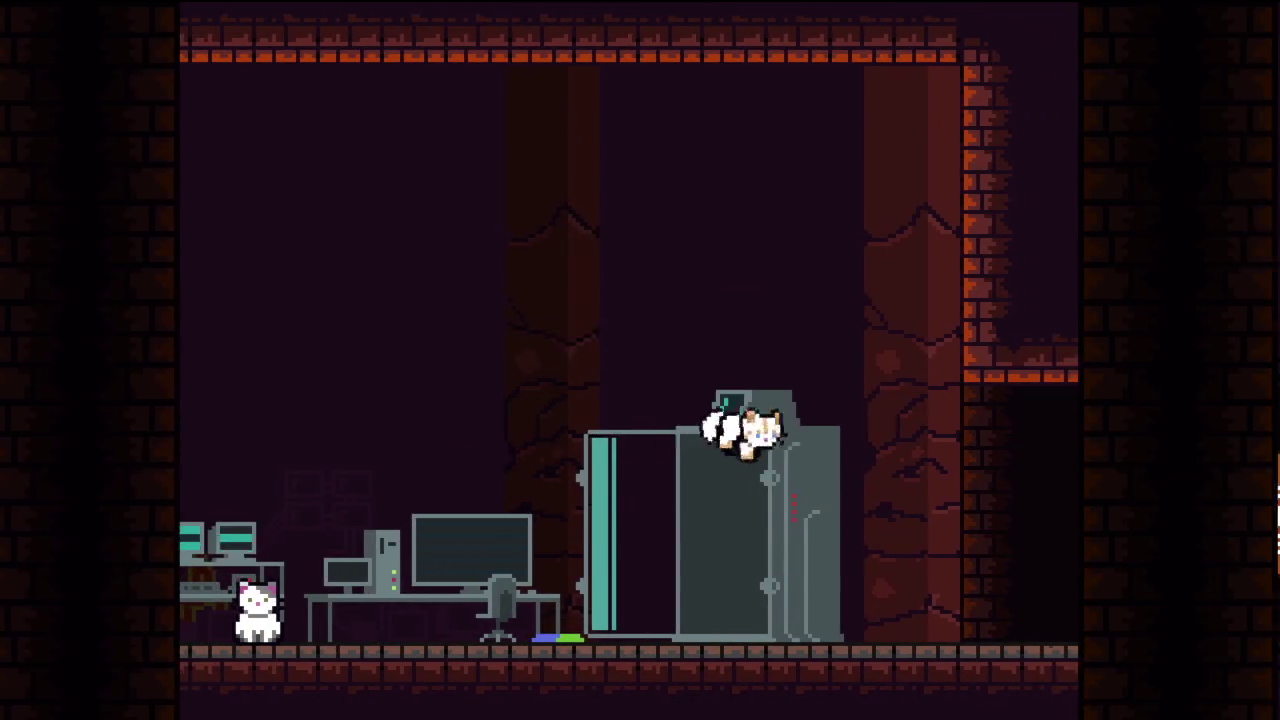
{"action": "key", "text": "space"}
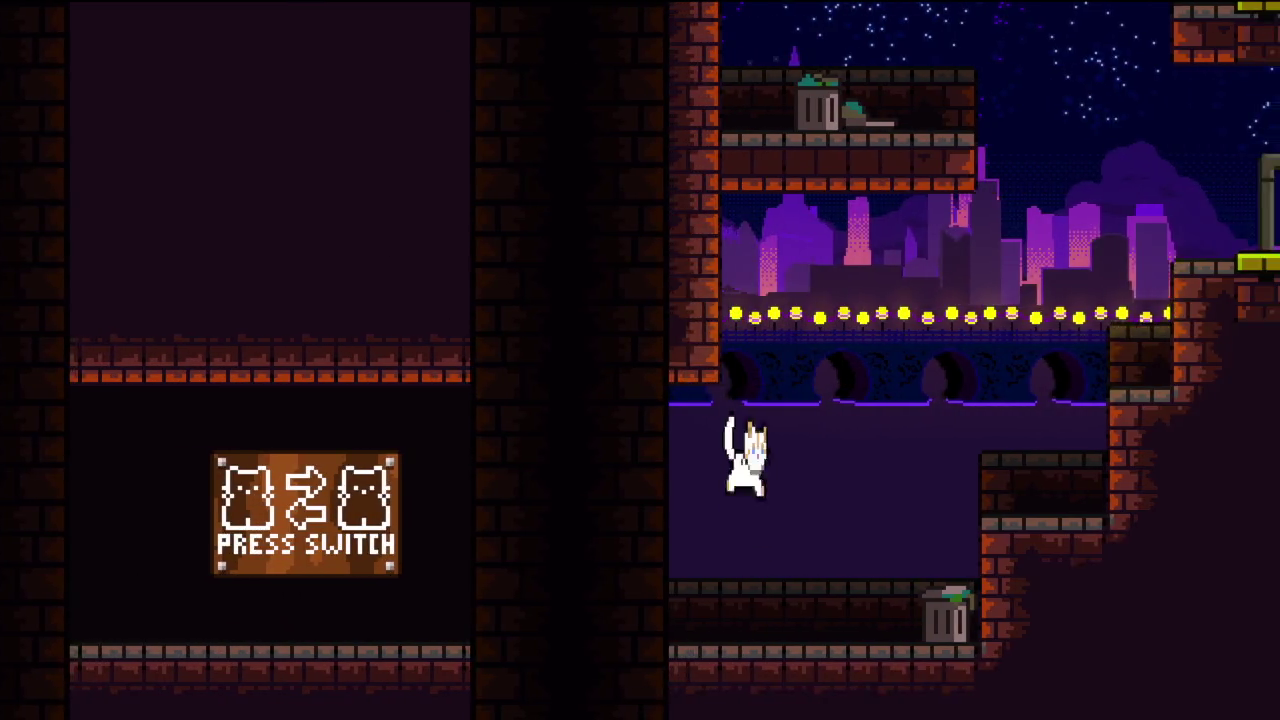
{"action": "key", "text": "Right"}
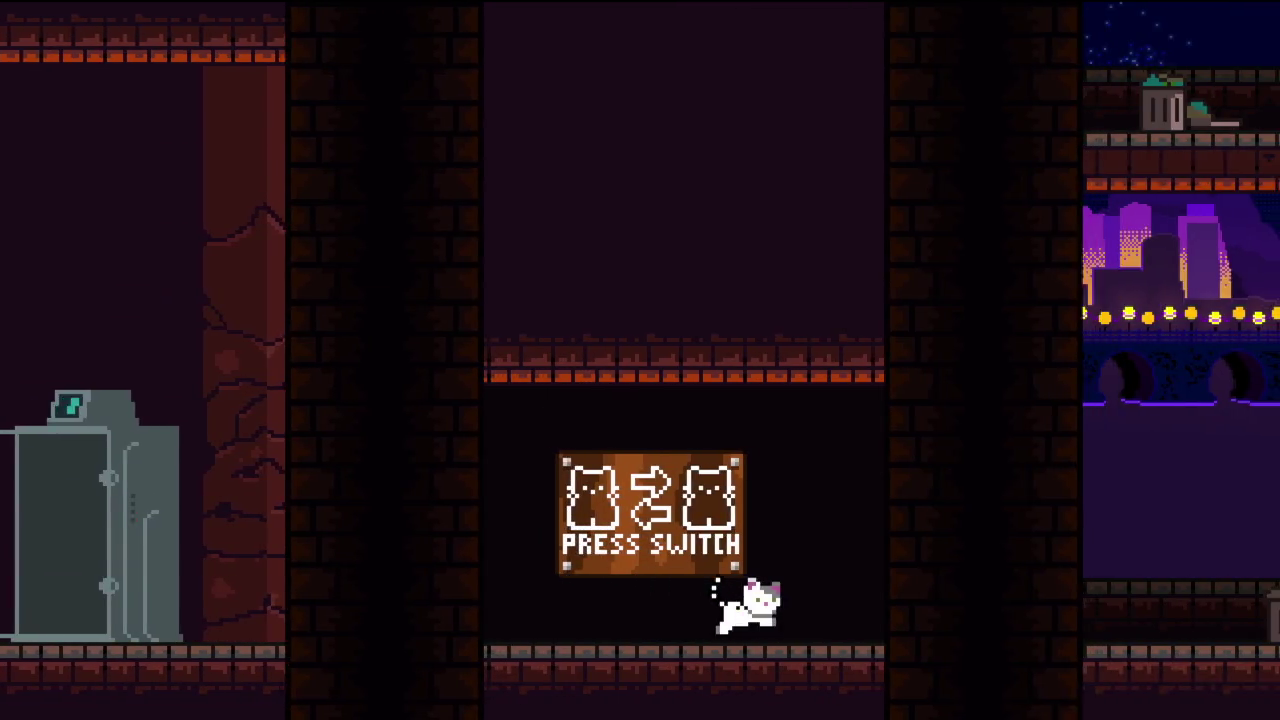
{"action": "key", "text": "space"}
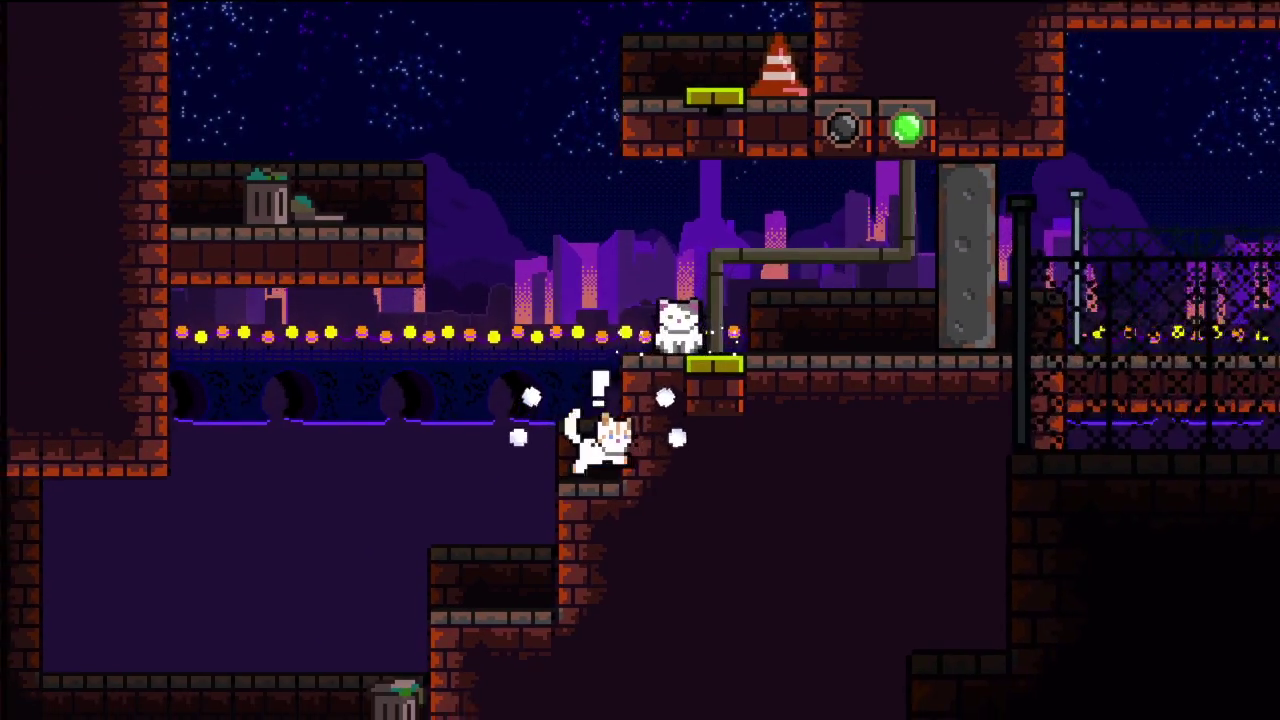
- Settle one cat on the cone platform, then run the other past the checkpoint across the fenced platforms
{"action": "key", "text": "Right"}
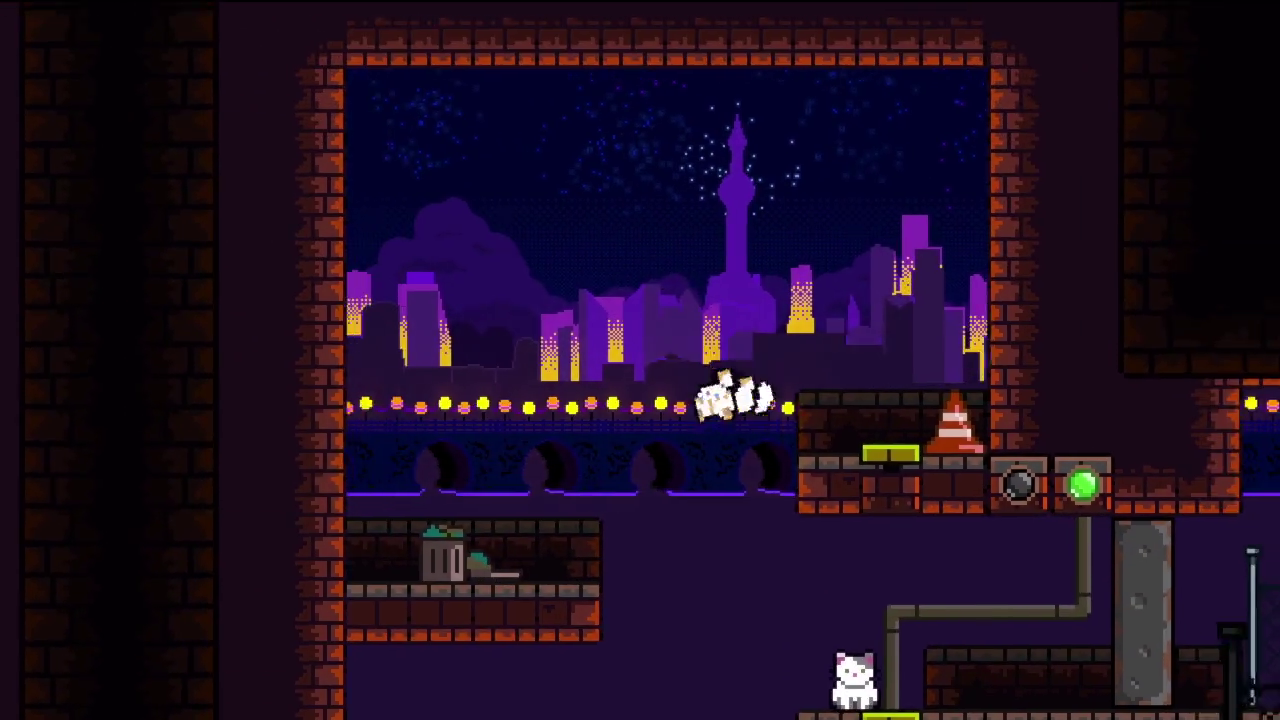
{"action": "key", "text": "space"}
{"action": "key", "text": "space"}
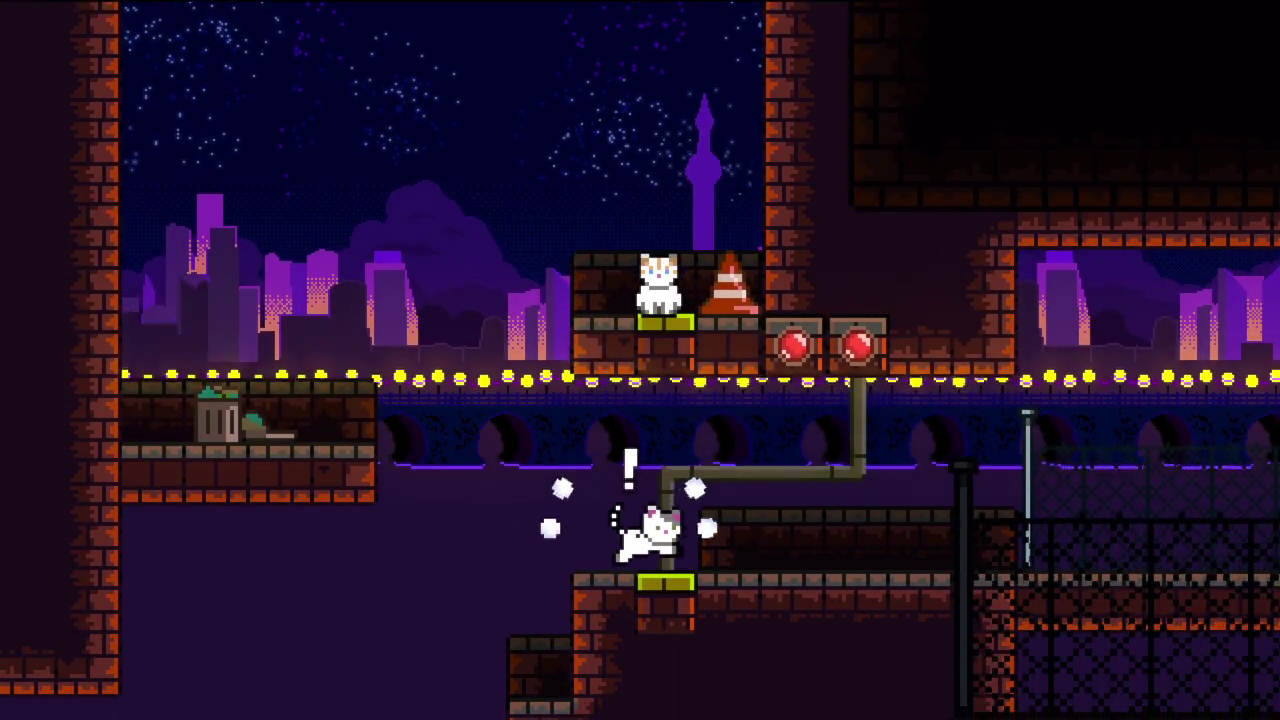
{"action": "key", "text": "Right"}
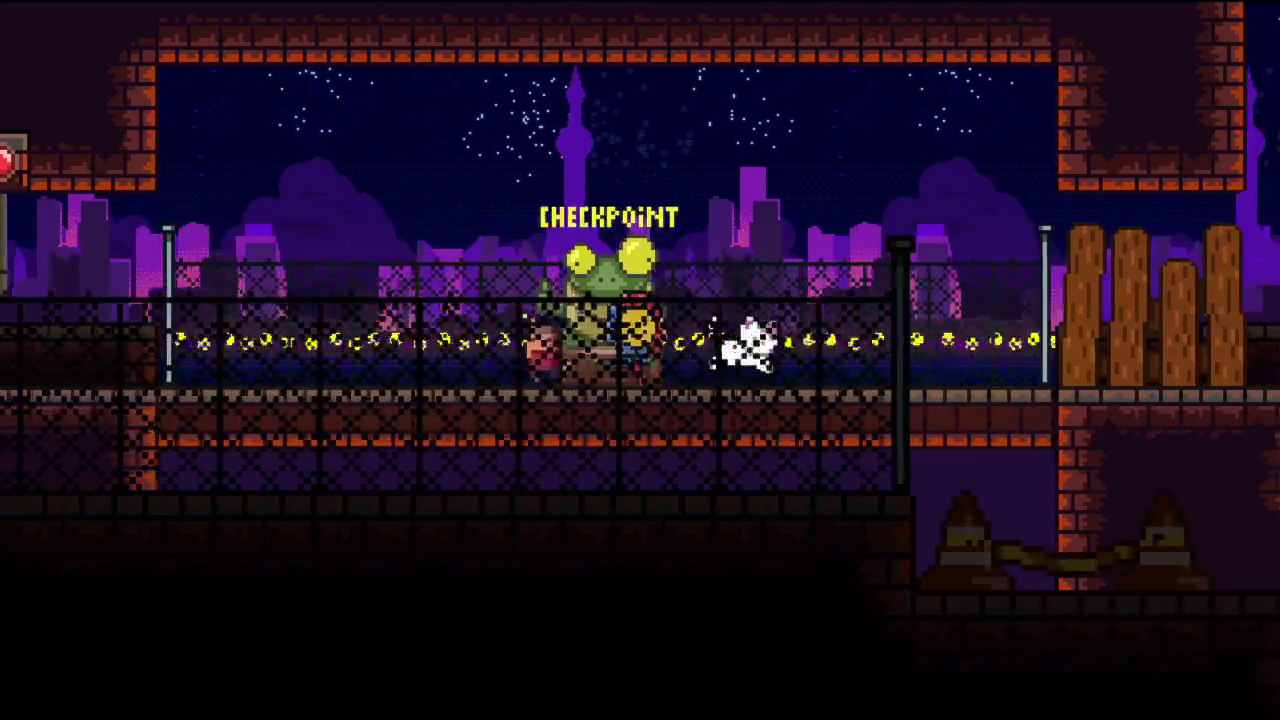
{"action": "key", "text": "Right"}
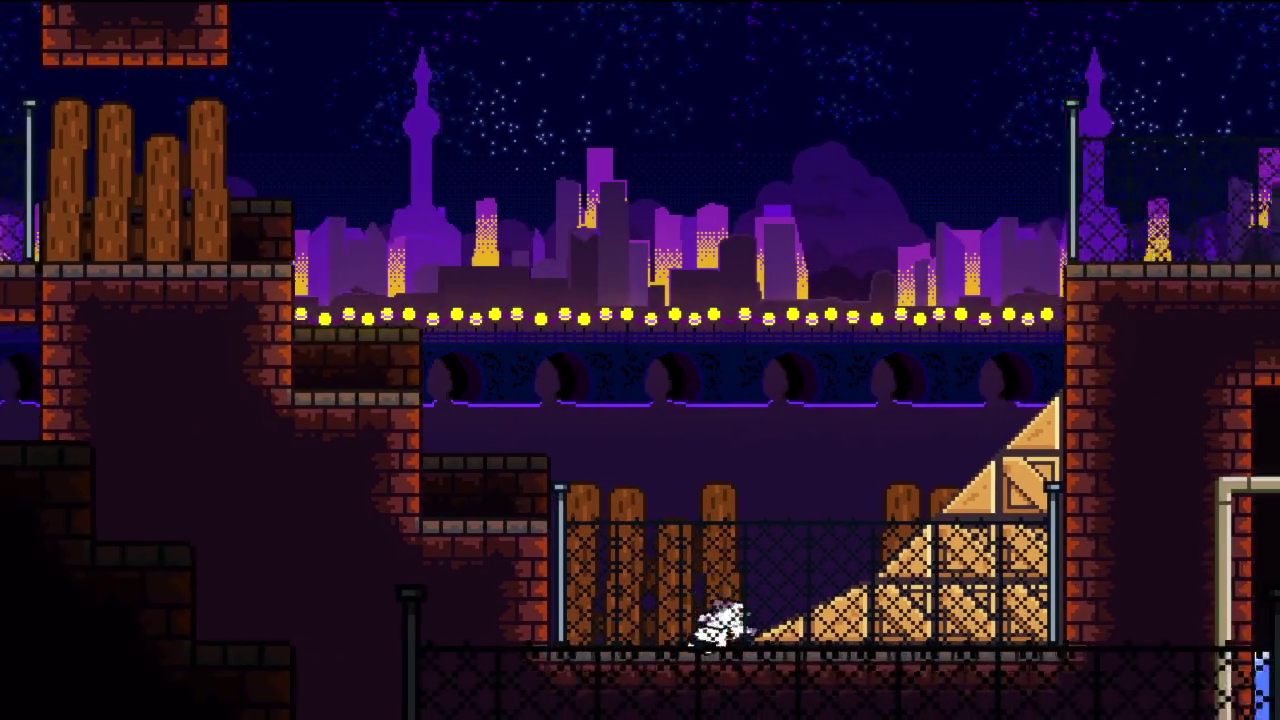
{"action": "key", "text": "space"}
{"action": "key", "text": "space"}
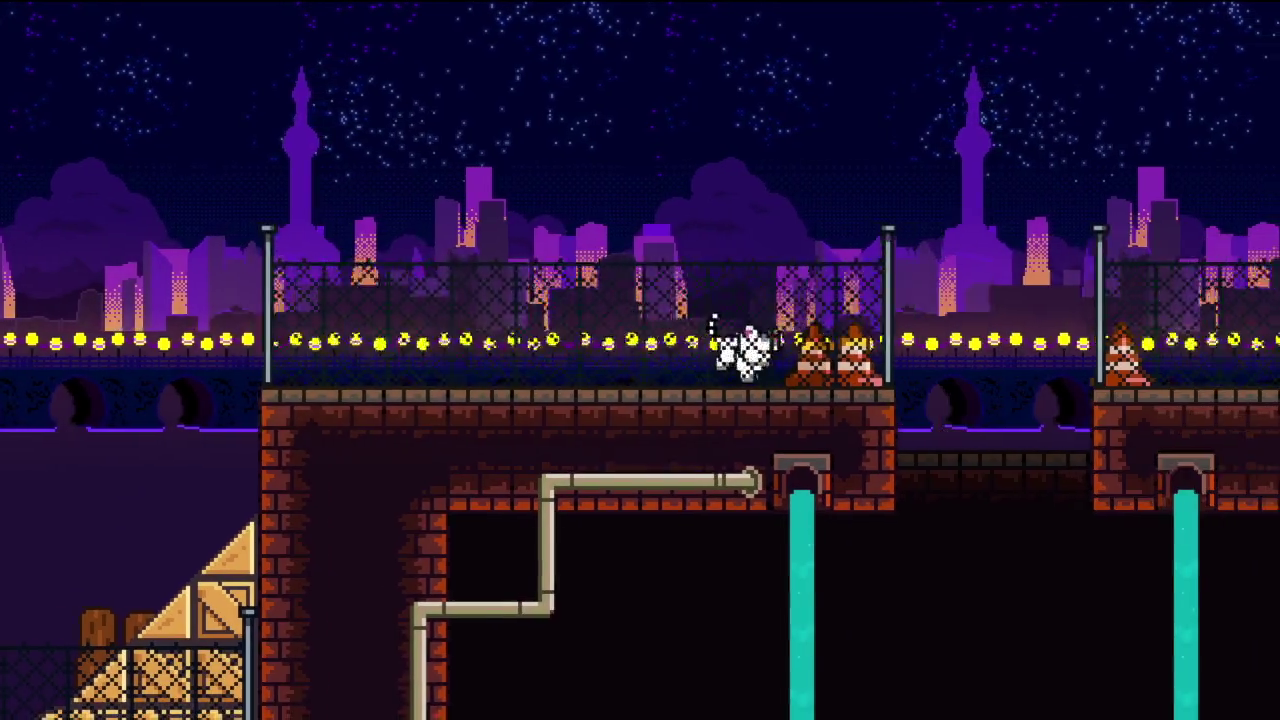
{"action": "key", "text": "Right"}
{"action": "key", "text": "space"}
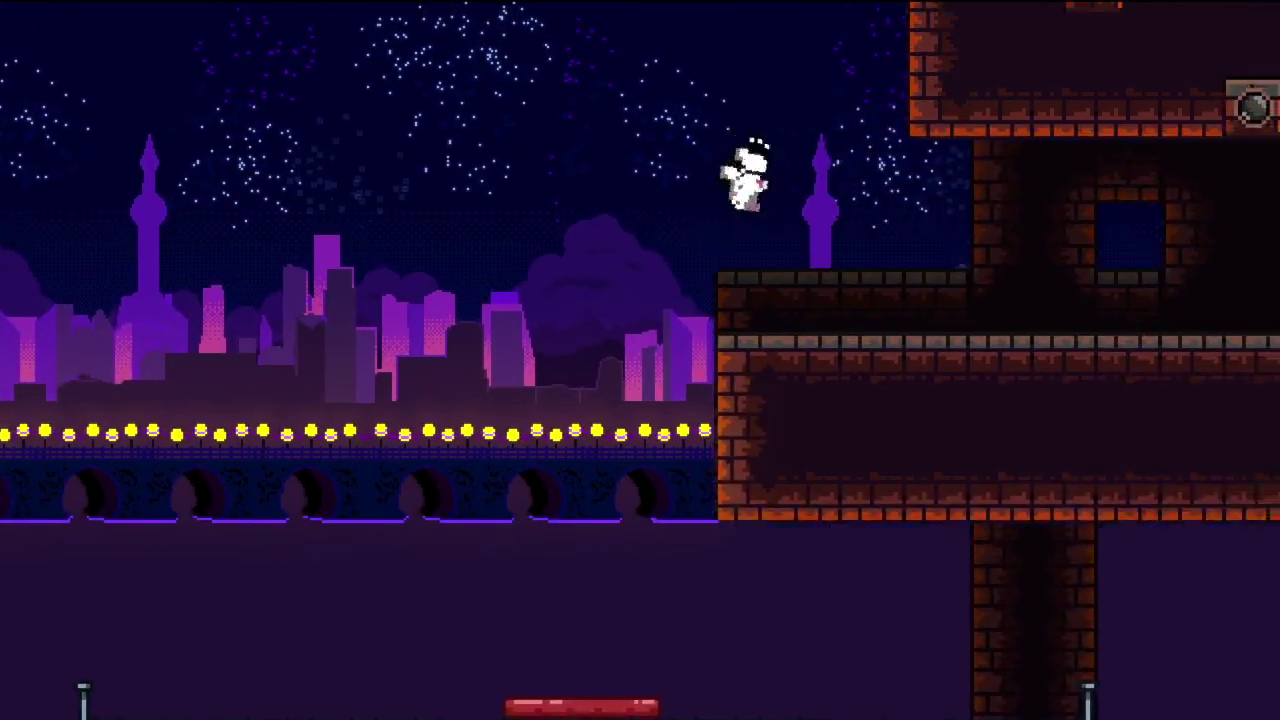
{"action": "key", "text": "Right"}
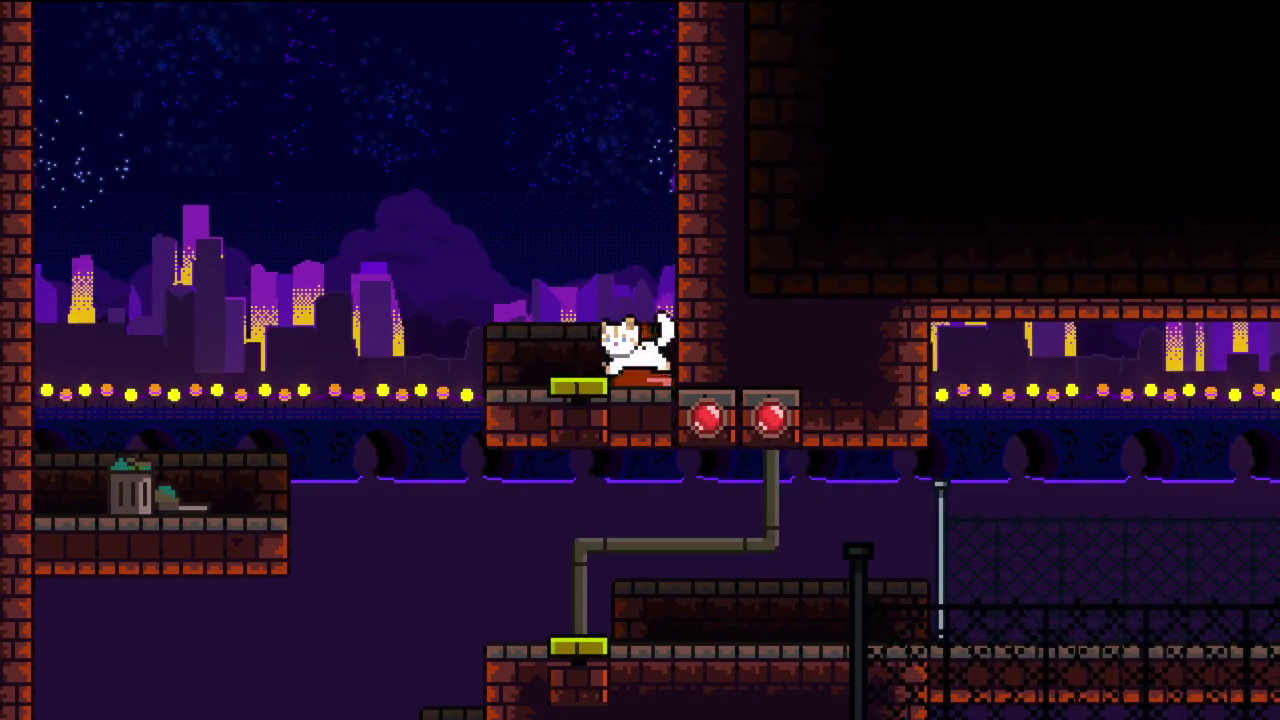
- After respawning, run down the ledges, climb onto the rooftop and bounce off the spring pad
{"action": "key", "text": "Left"}
{"action": "key", "text": "space"}
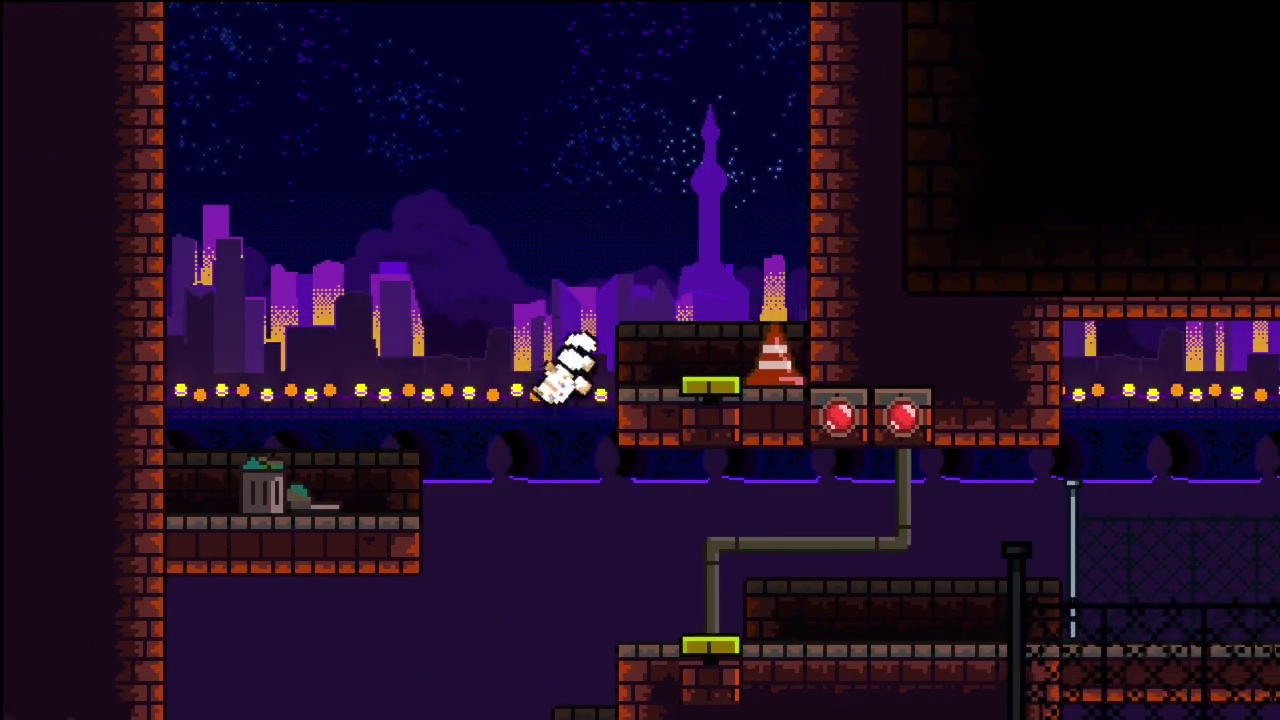
{"action": "key", "text": "Right"}
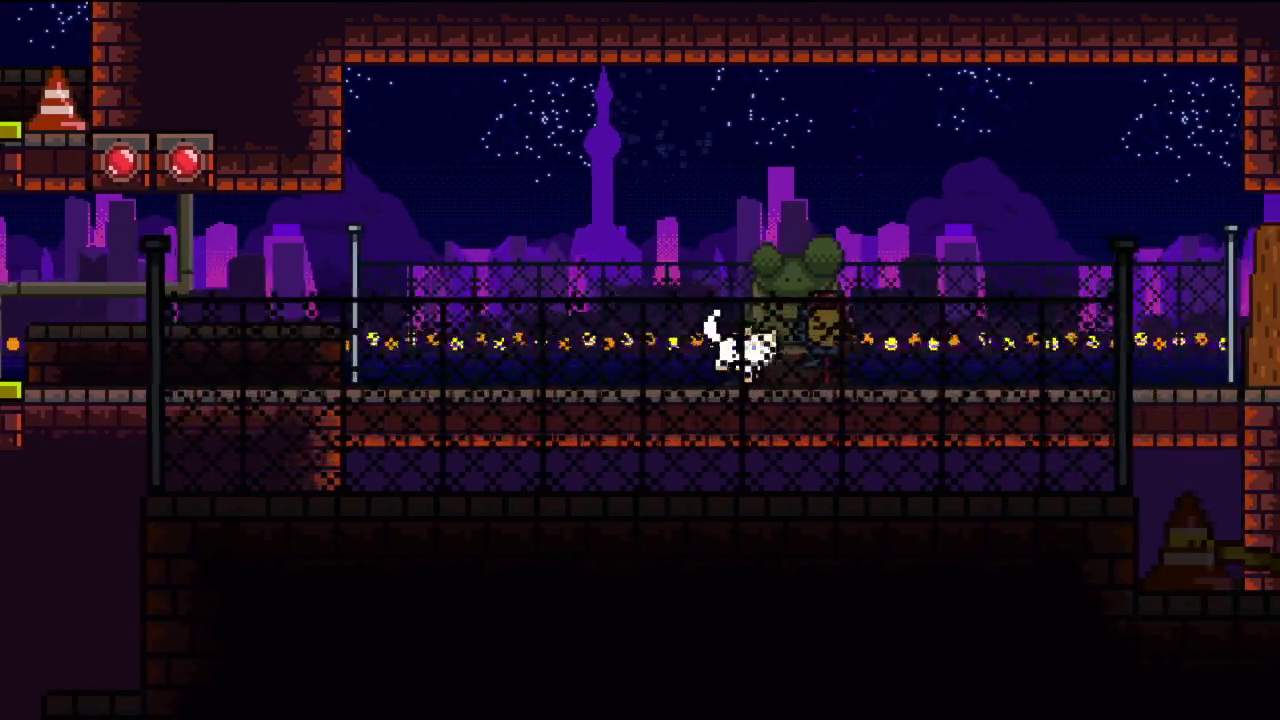
{"action": "key", "text": "Right"}
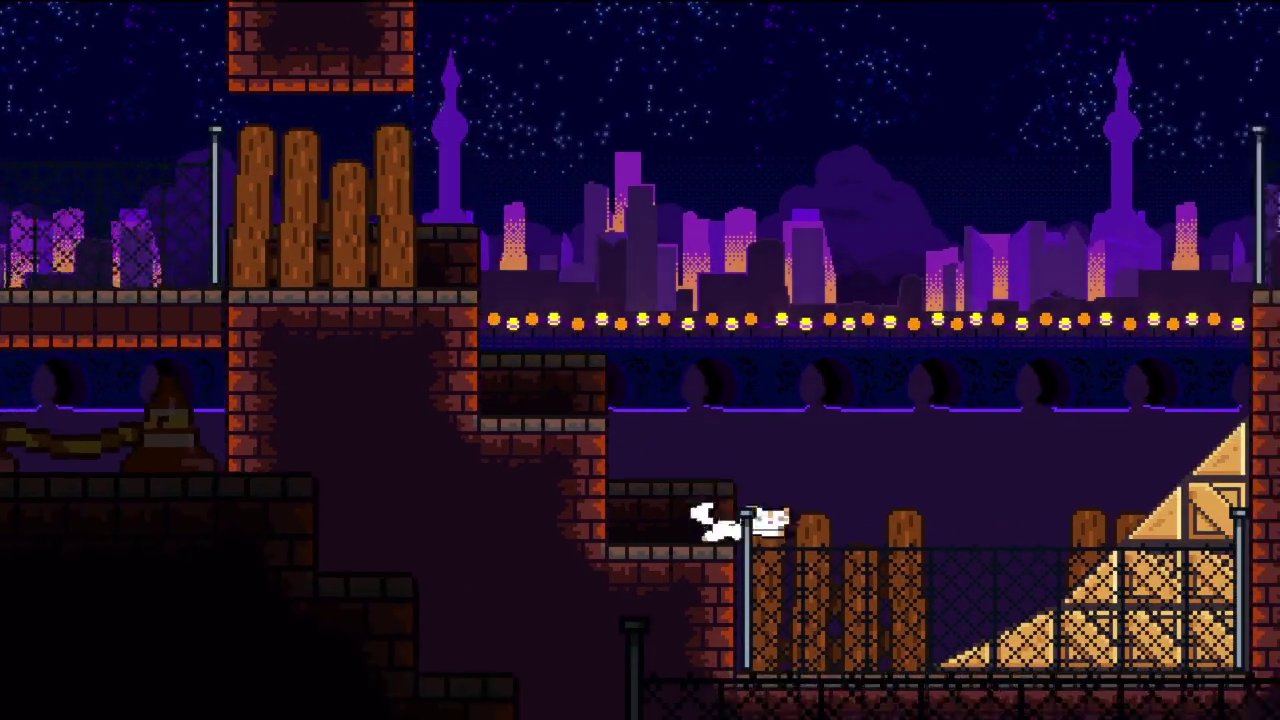
{"action": "key", "text": "space"}
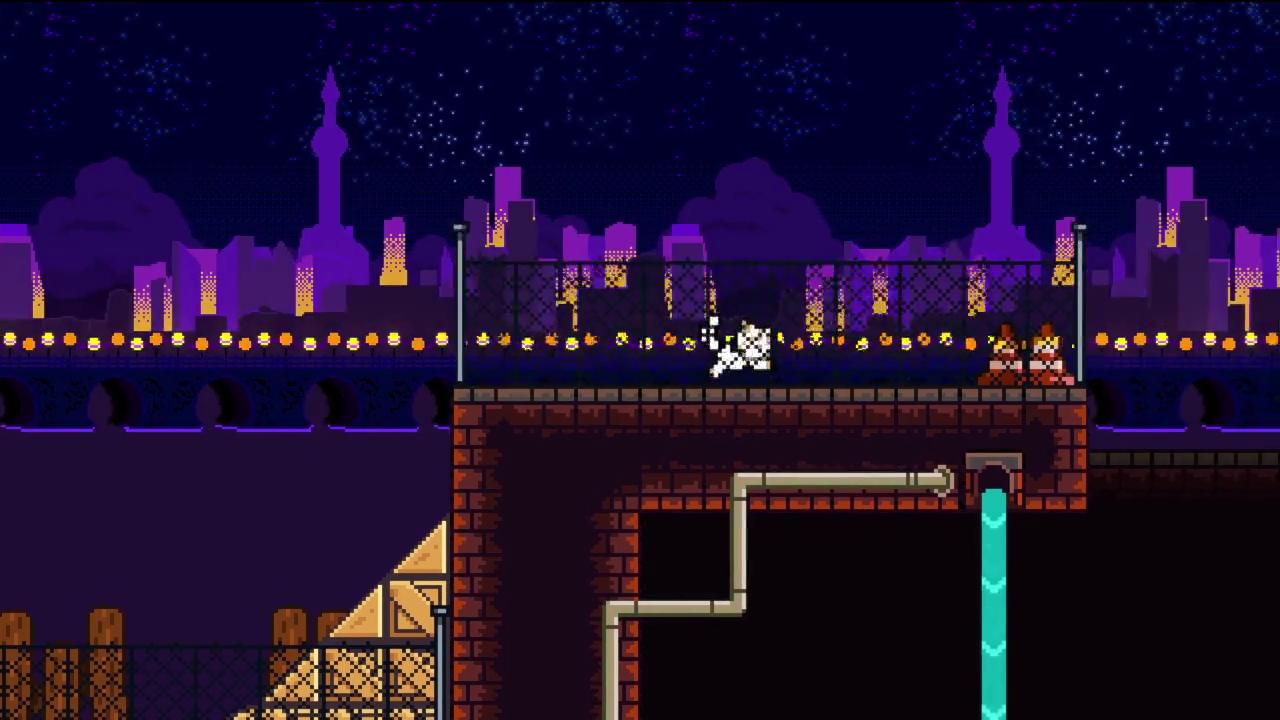
{"action": "key", "text": "space"}
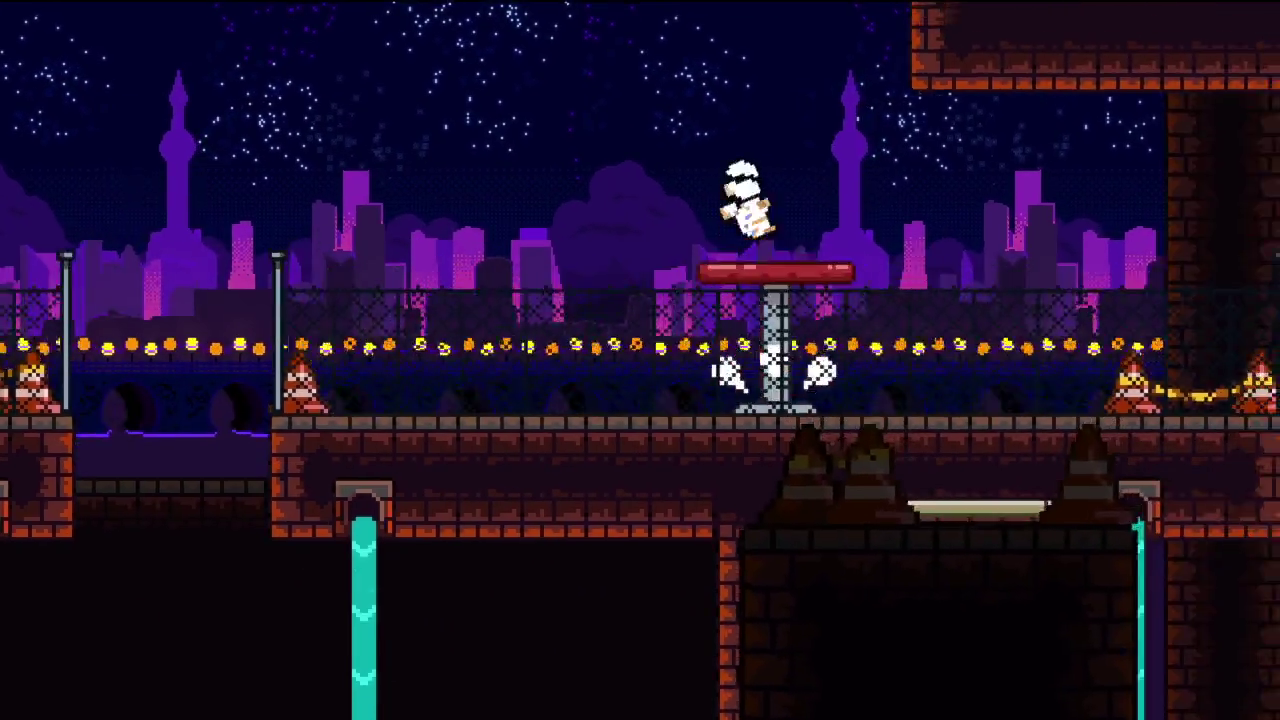
- Climb the wall to the upper ledge, then drop down and run past the cones
{"action": "key", "text": "space"}
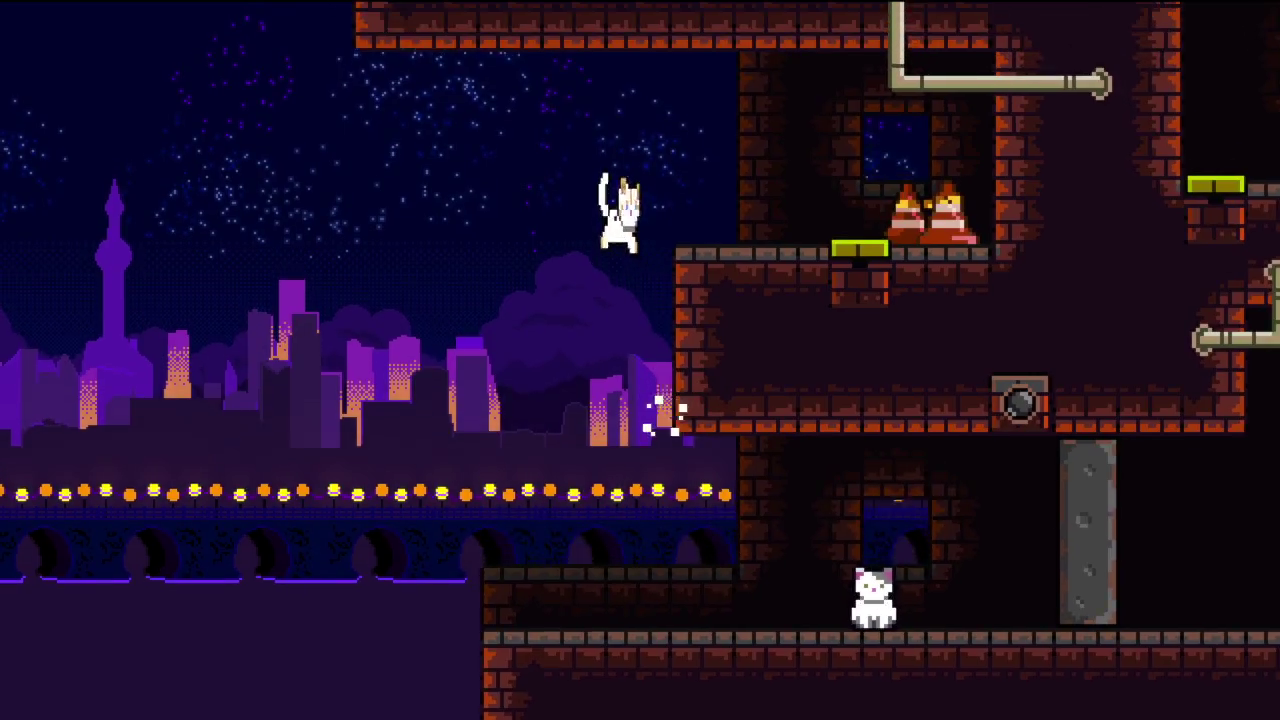
{"action": "key", "text": "Right"}
{"action": "key", "text": "Right"}
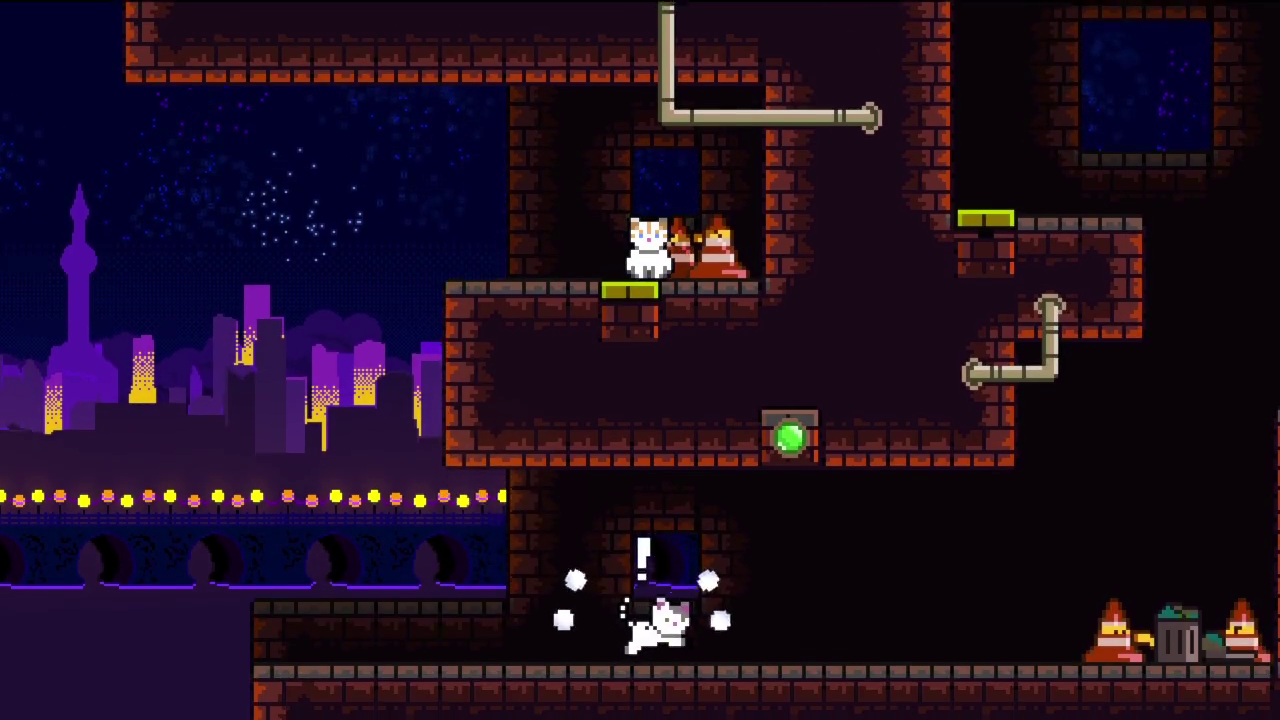
{"action": "key", "text": "Right"}
{"action": "key", "text": "space"}
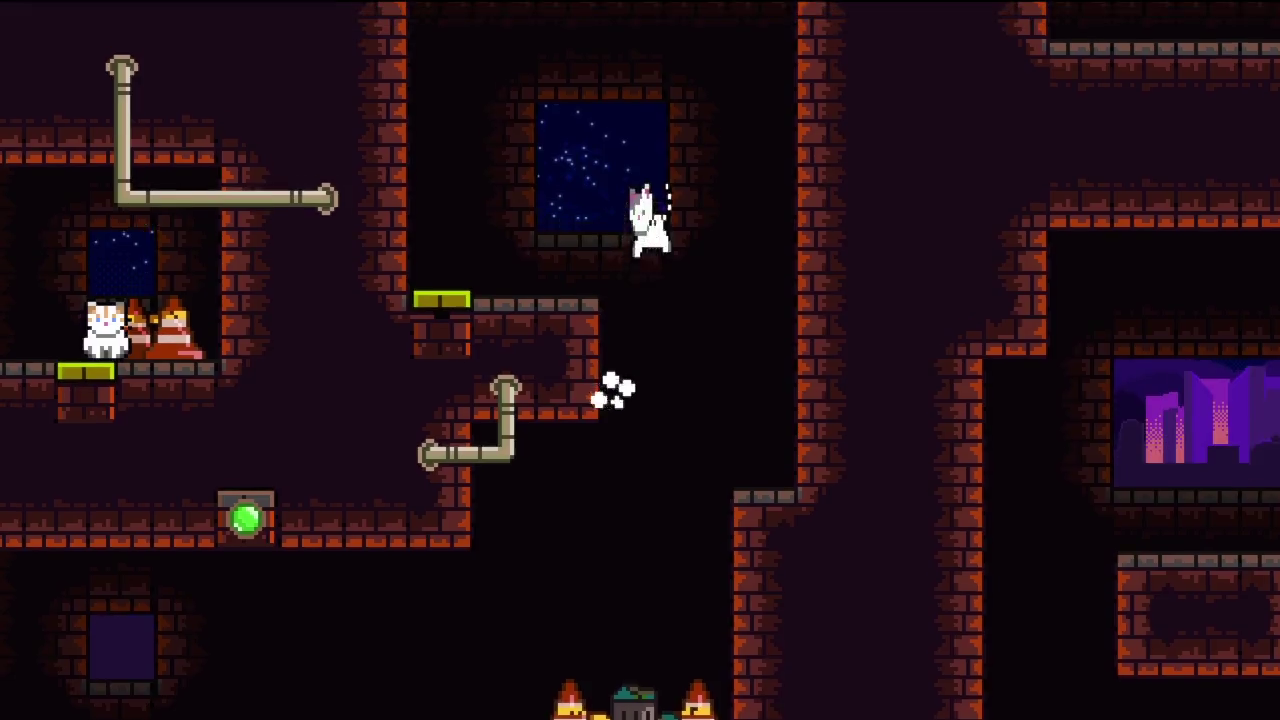
- Jump the cat up the brick ledges and glide across the opening past the checkpoint
{"action": "key", "text": "Left"}
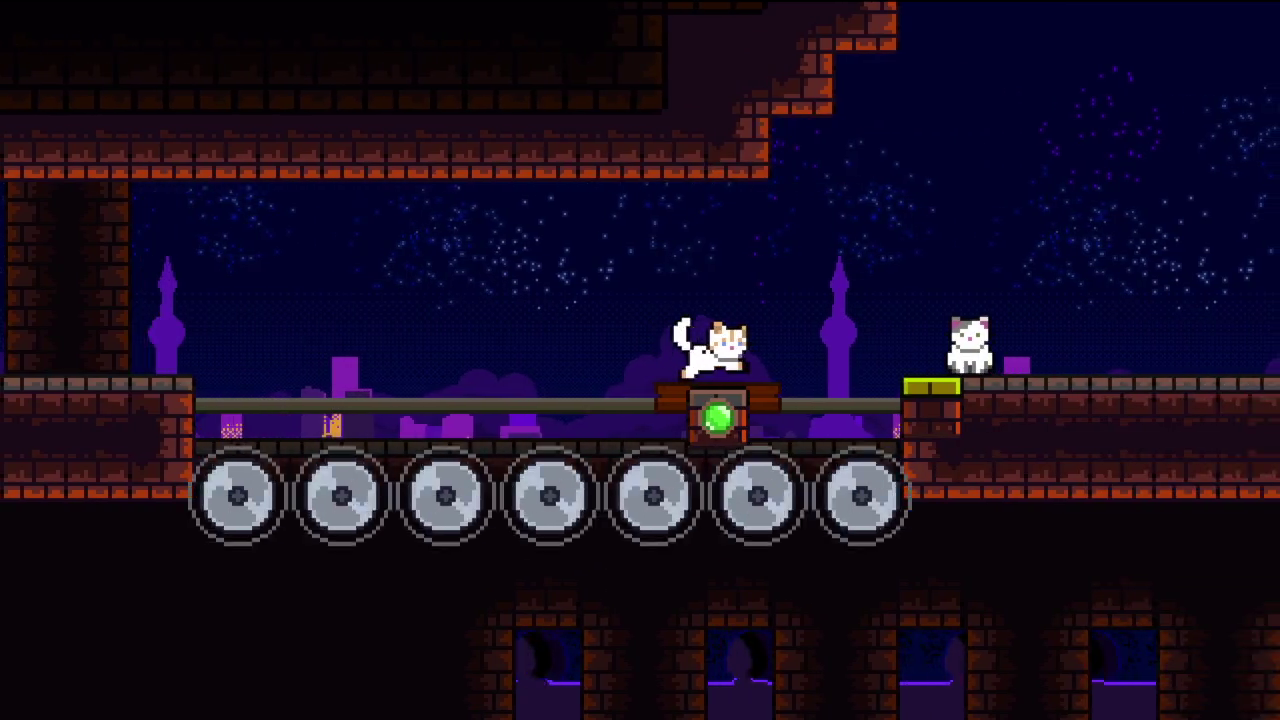
{"action": "key", "text": "space"}
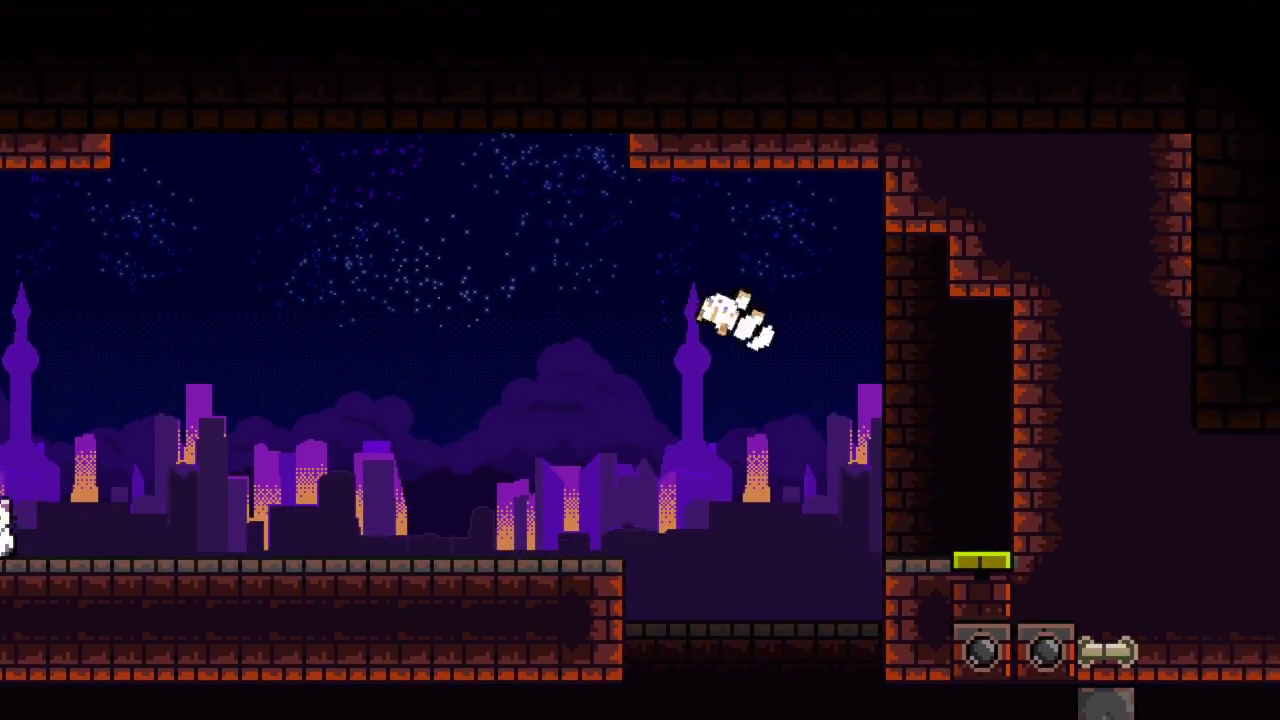
{"action": "key", "text": "space"}
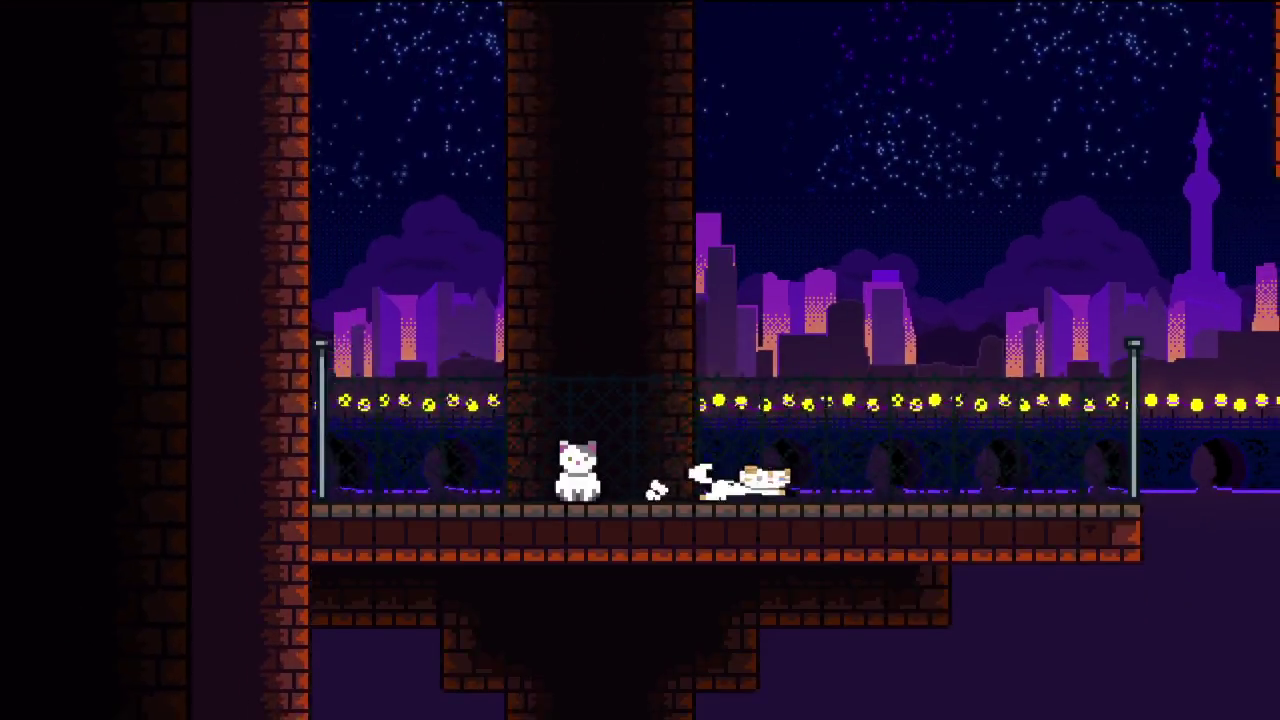
{"action": "key", "text": "space"}
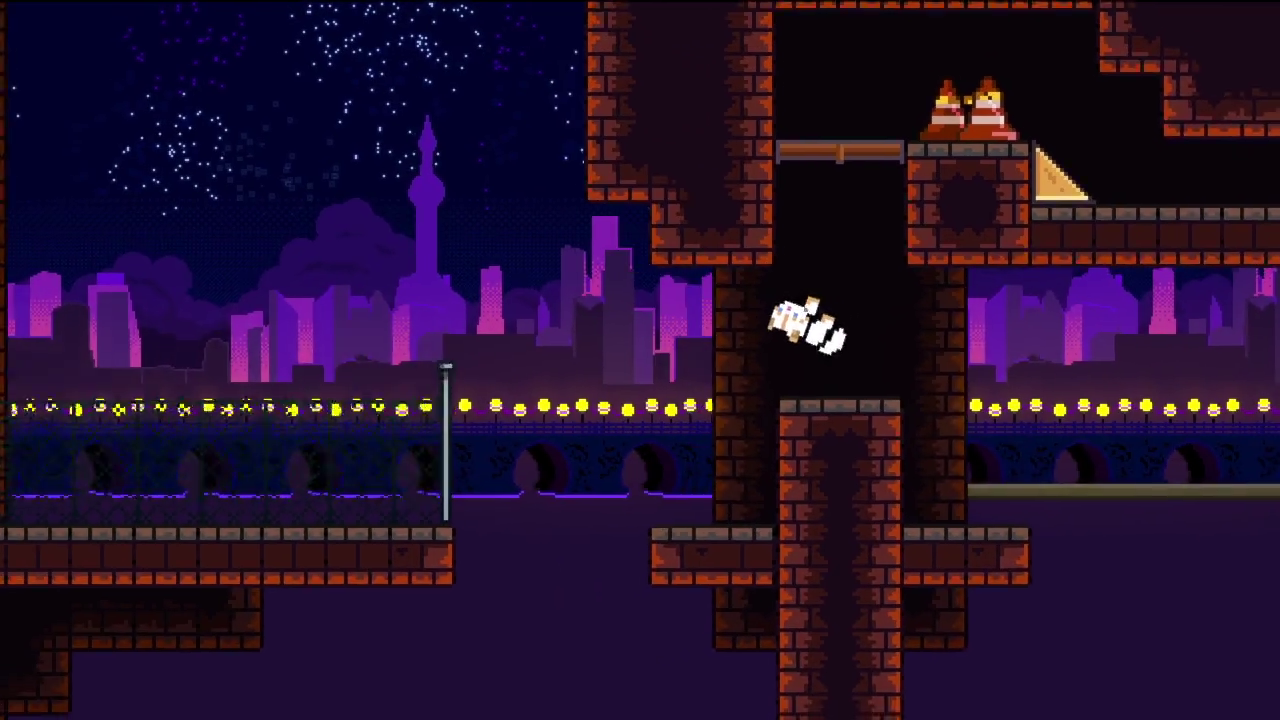
{"action": "key", "text": "space"}
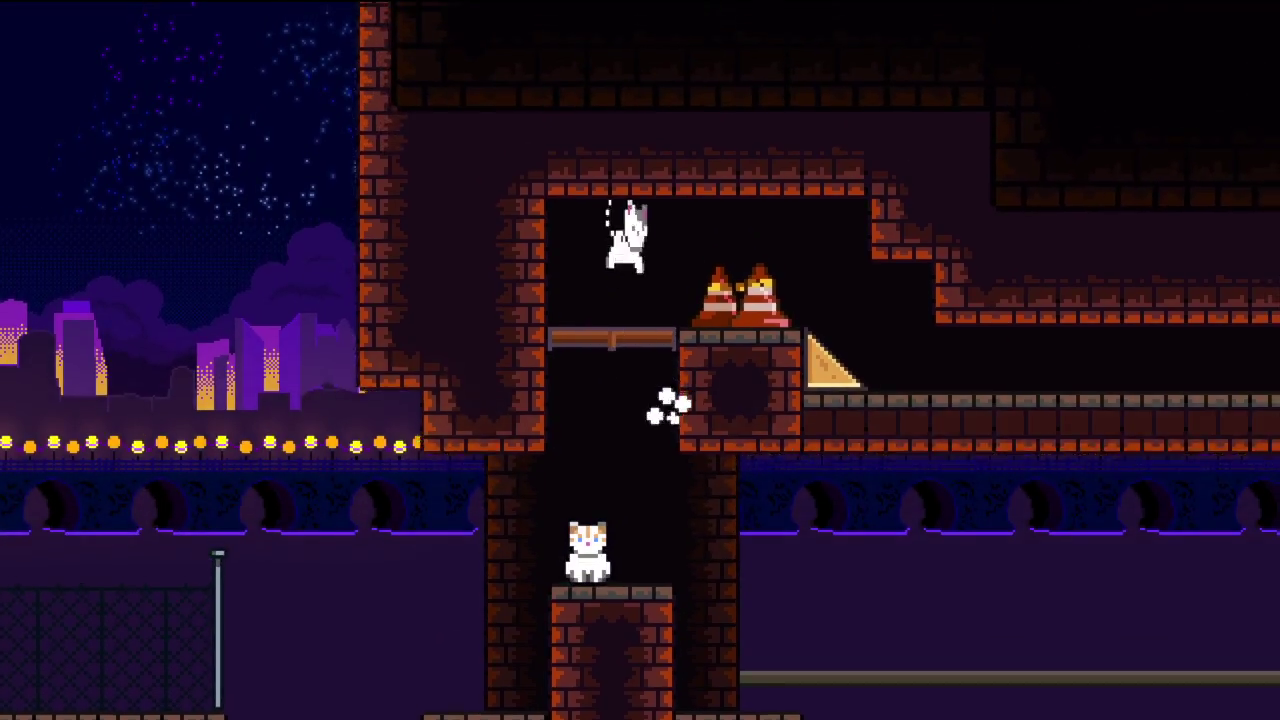
- Run along the lower walkway, reach the trash-can ledge and ride the rocket platform to the pillar
{"action": "key", "text": "Right"}
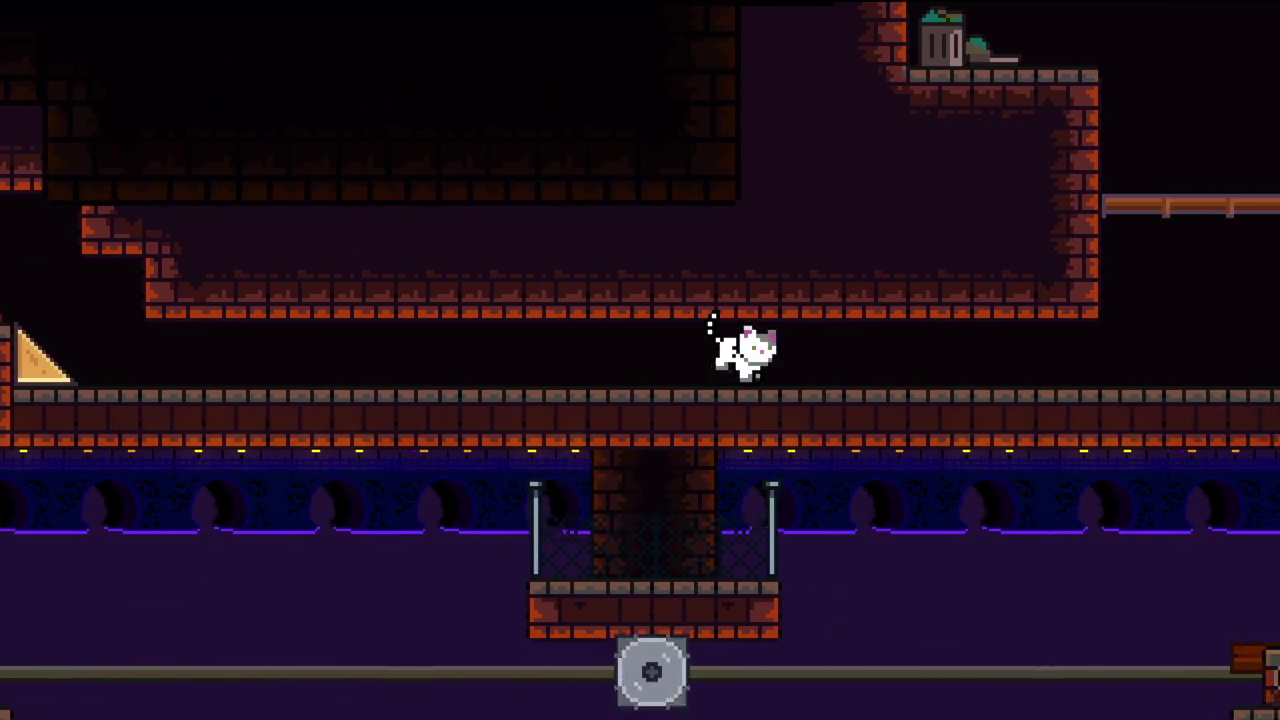
{"action": "key", "text": "Left"}
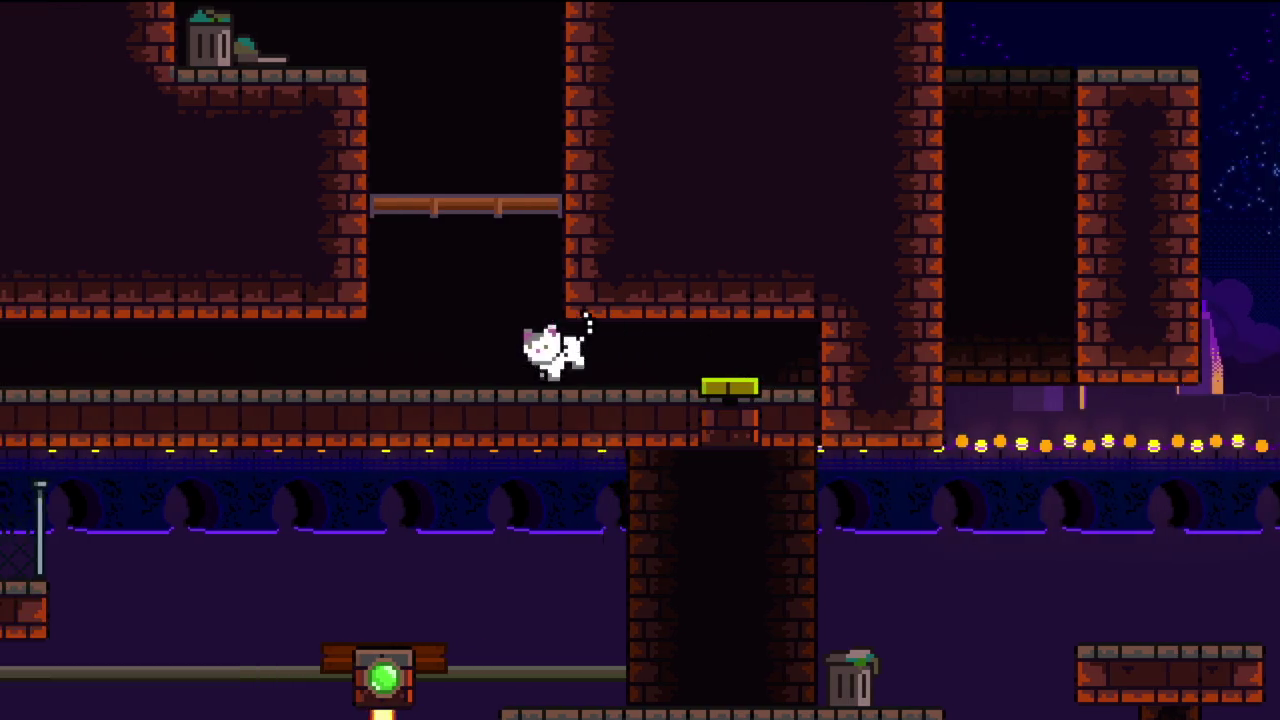
{"action": "key", "text": "space"}
{"action": "key", "text": "Left"}
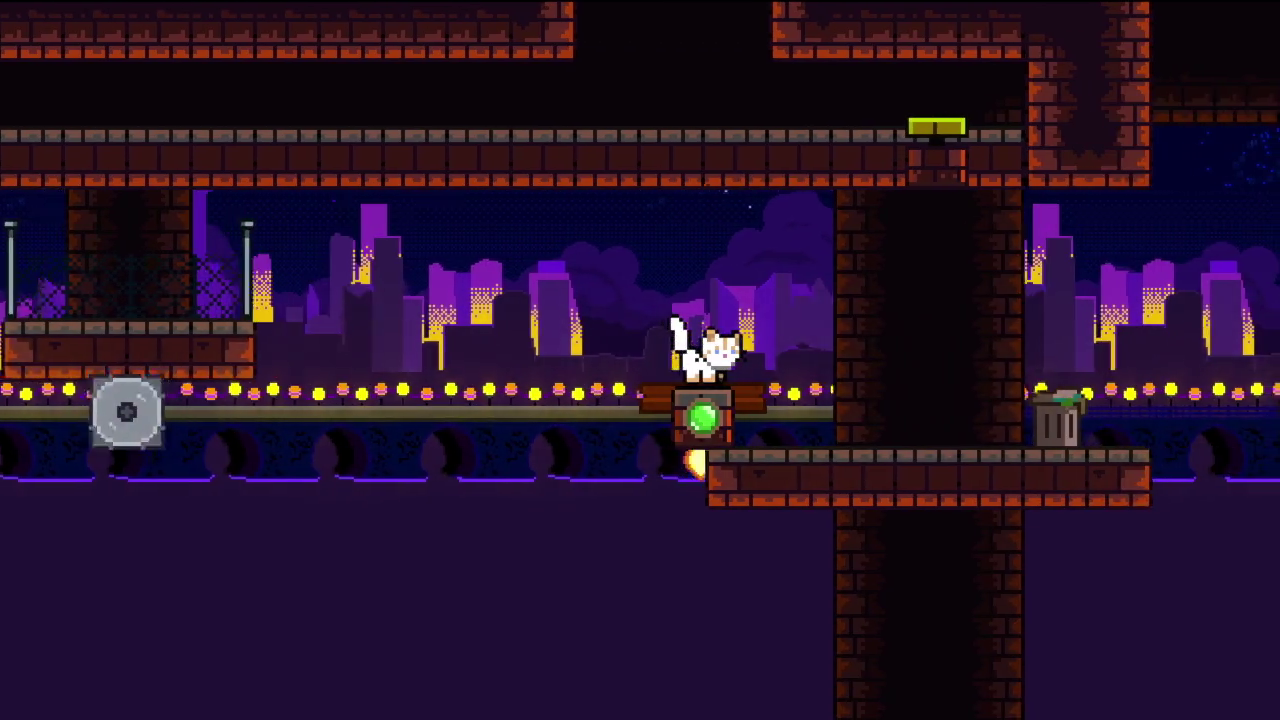
{"action": "key", "text": "Right"}
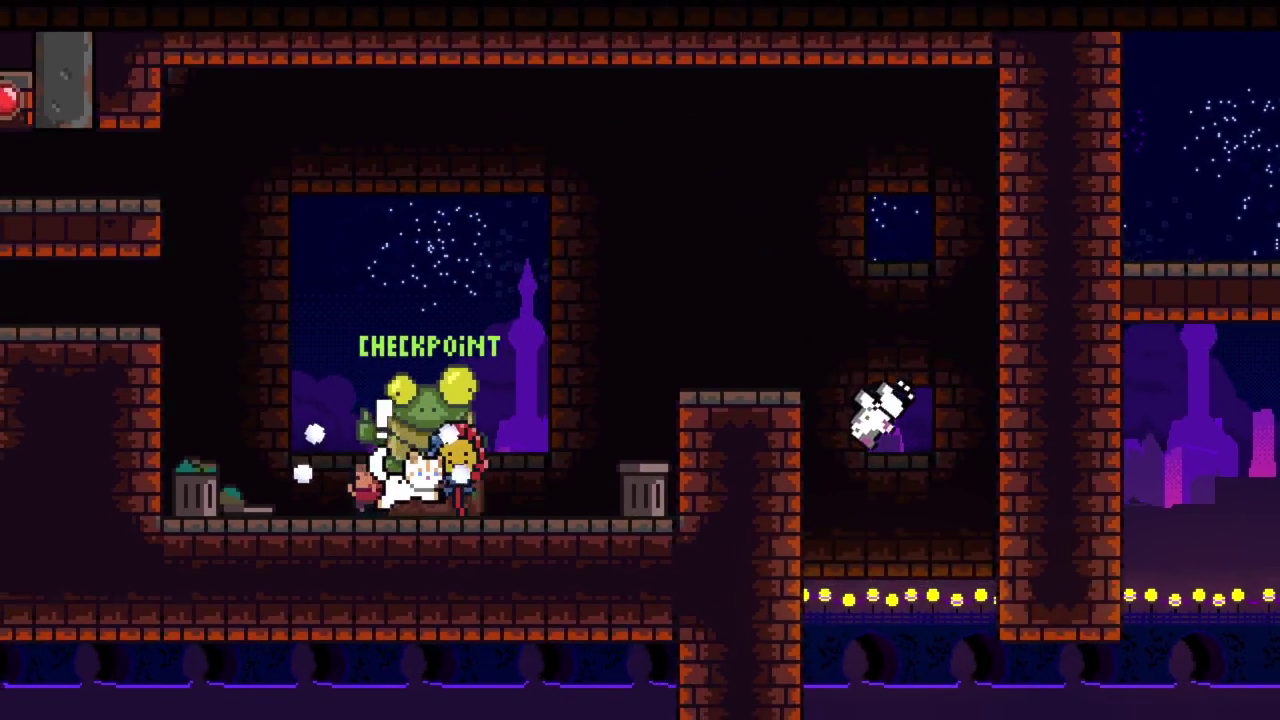
- Bring the second cat up beside its partner and step the top cat onto the button
{"action": "key", "text": "Right"}
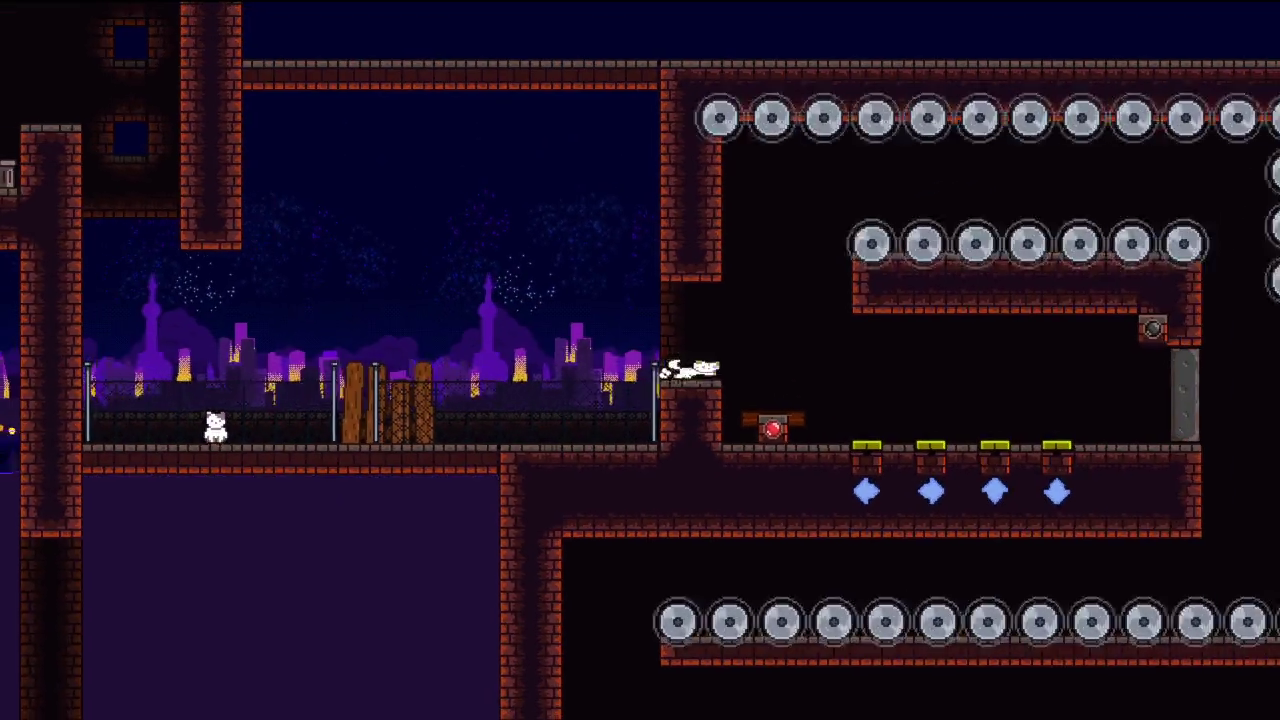
{"action": "key", "text": "Right"}
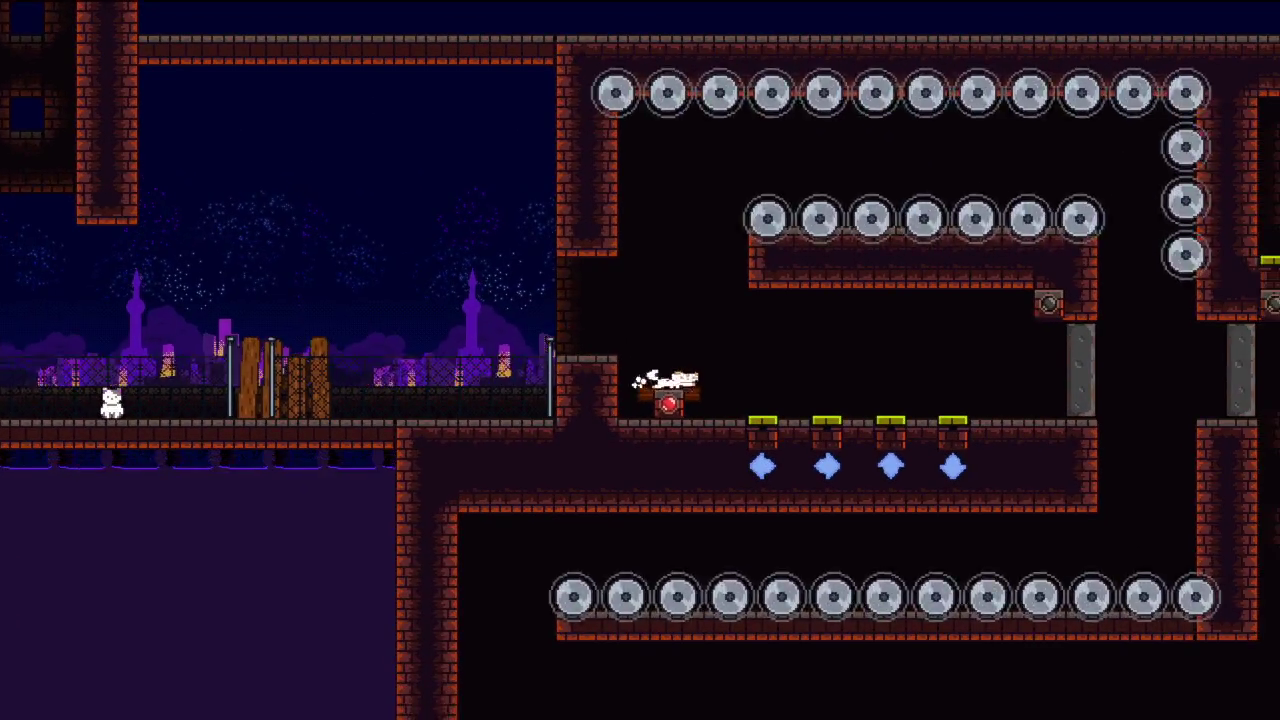
{"action": "key", "text": "Tab"}
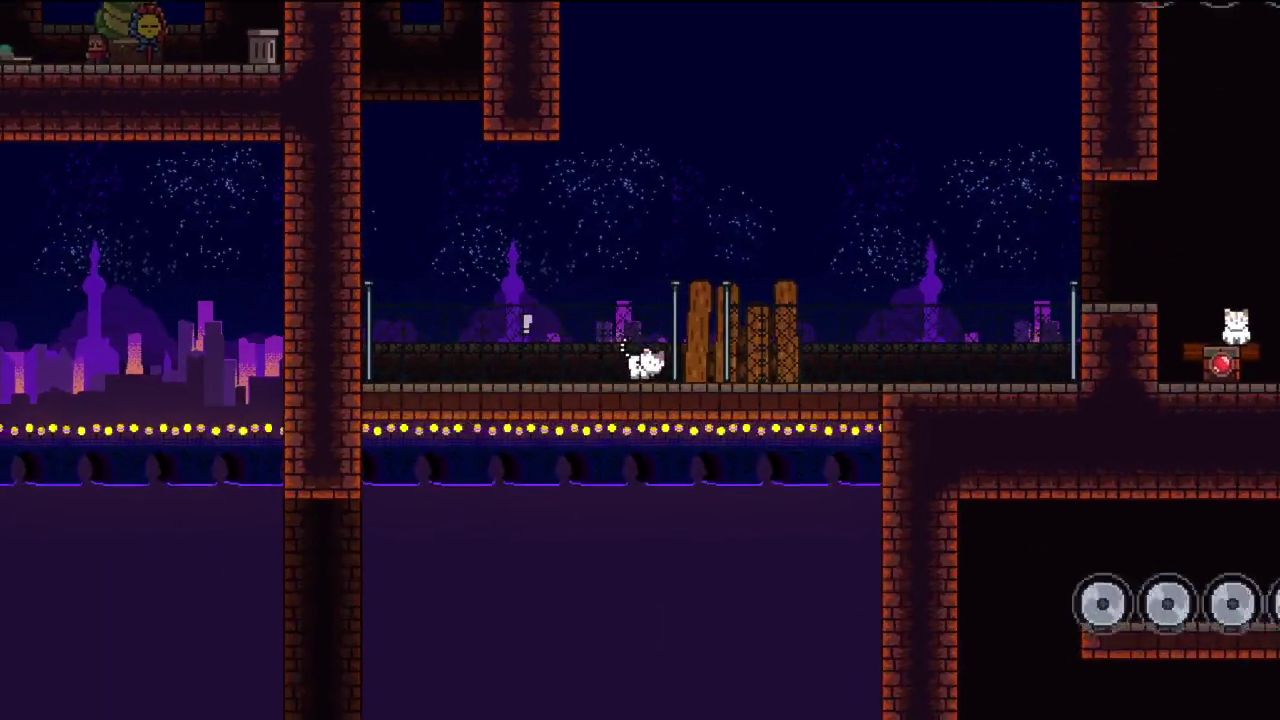
{"action": "key", "text": "Right"}
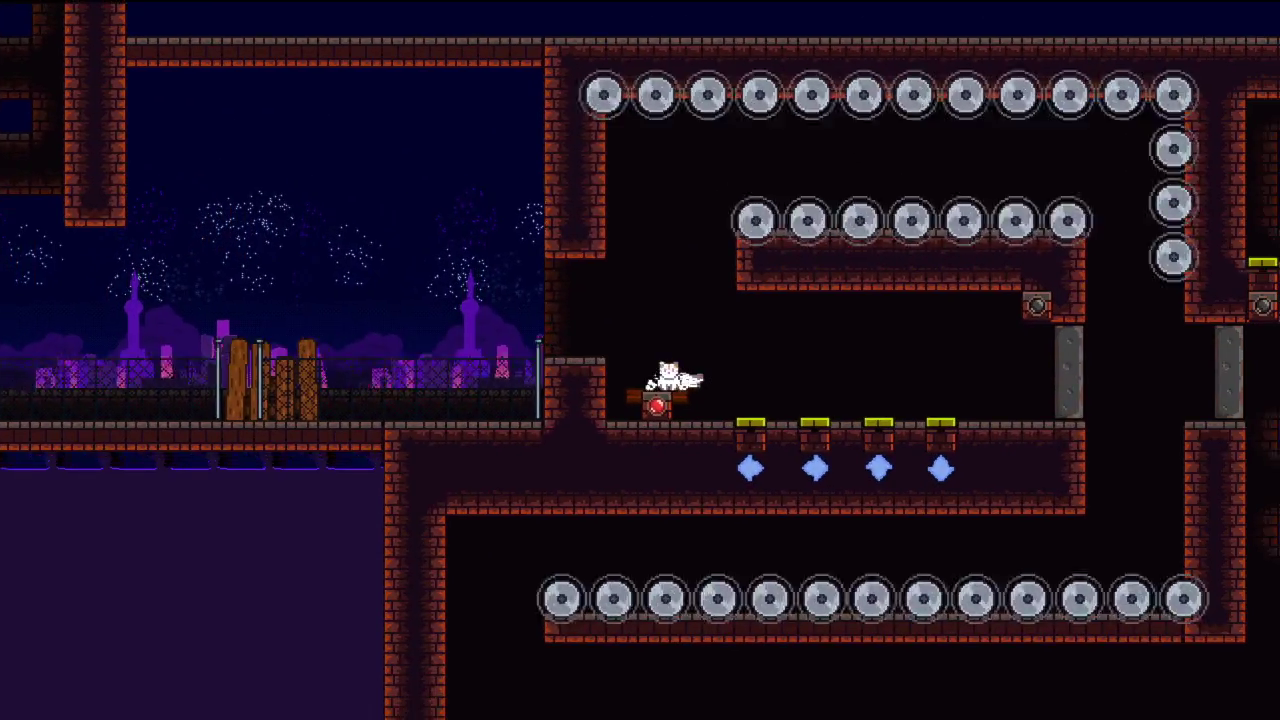
{"action": "key", "text": "Right"}
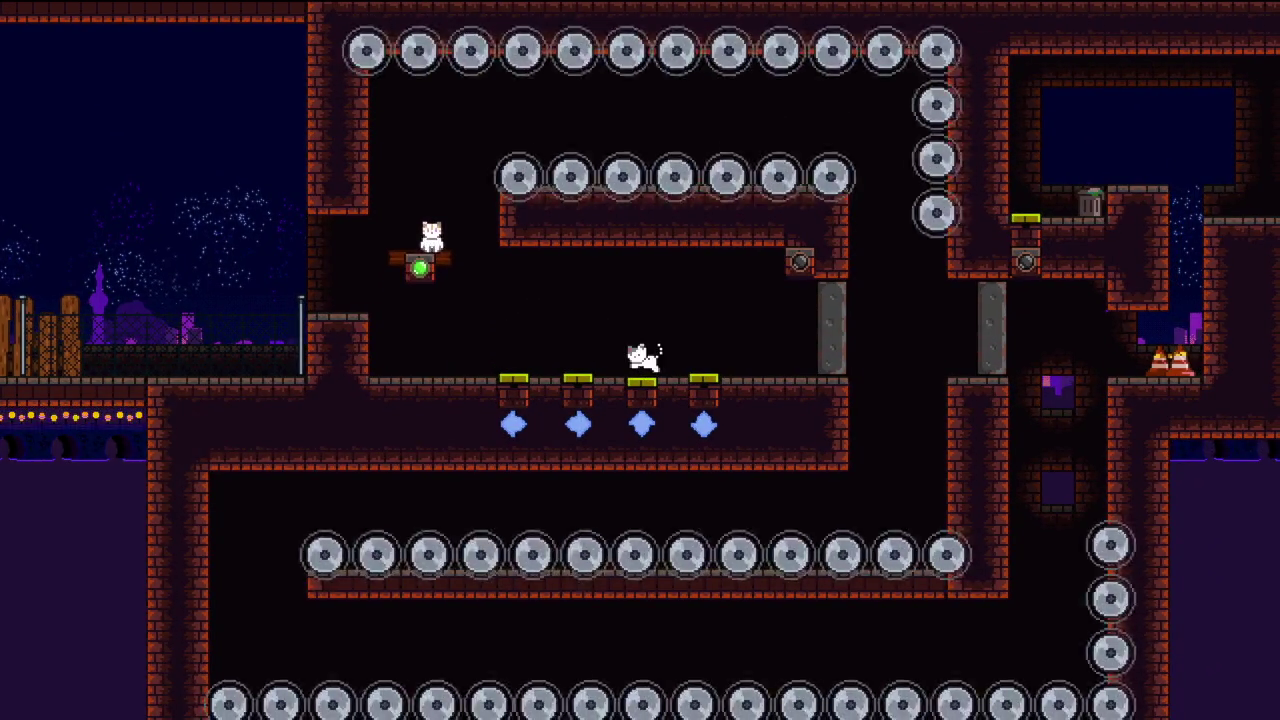
{"action": "key", "text": "Left"}
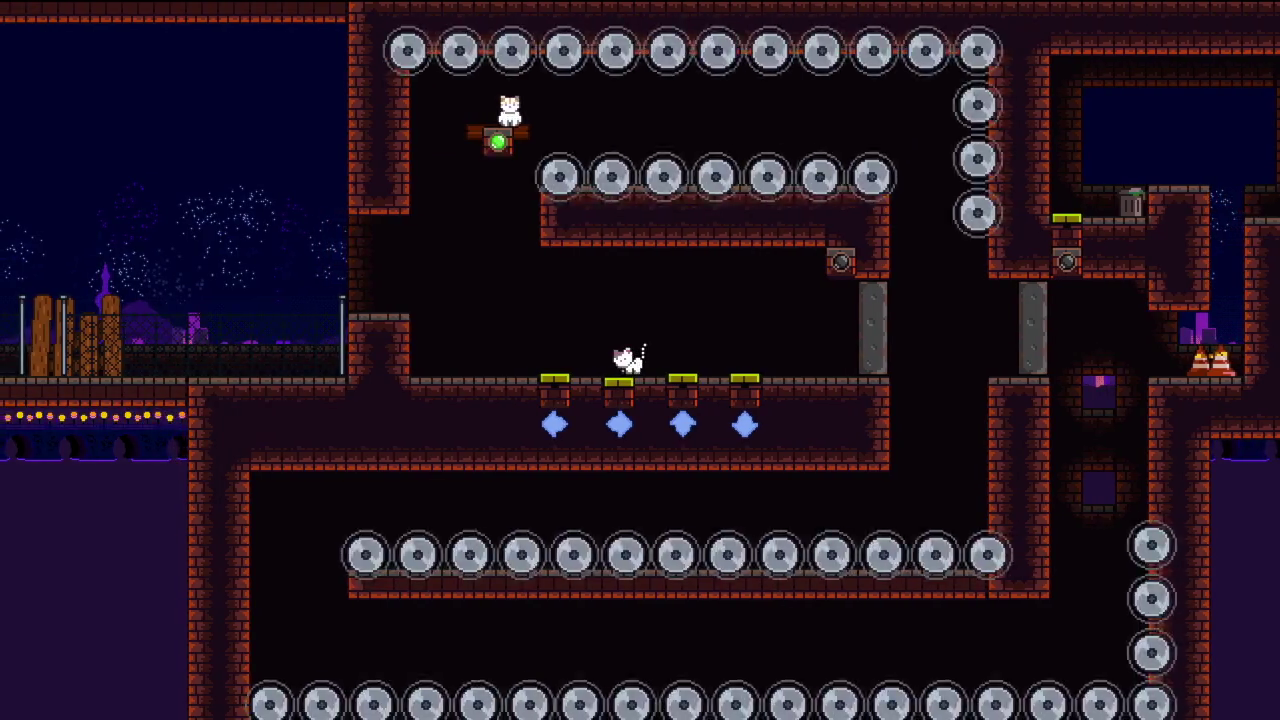
{"action": "key", "text": "Right"}
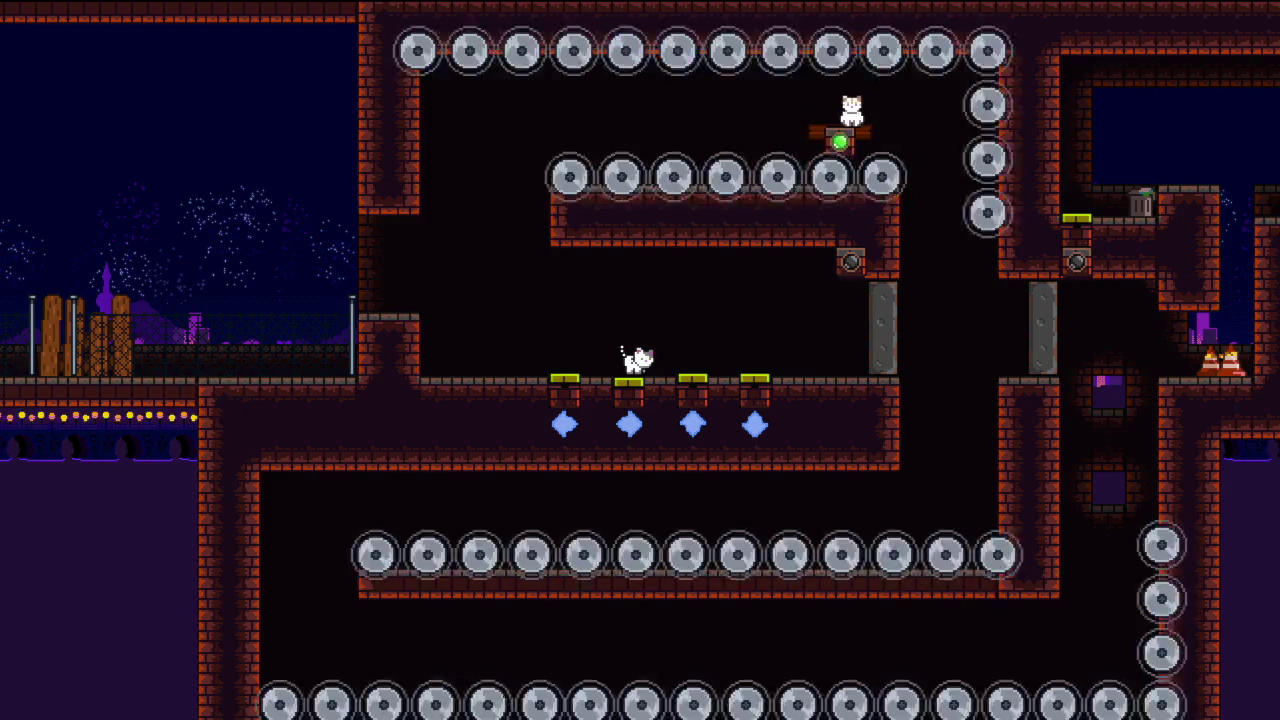
- Run the lower cat across the walkway and over the yellow pads back to the second pad
{"action": "key", "text": "Right"}
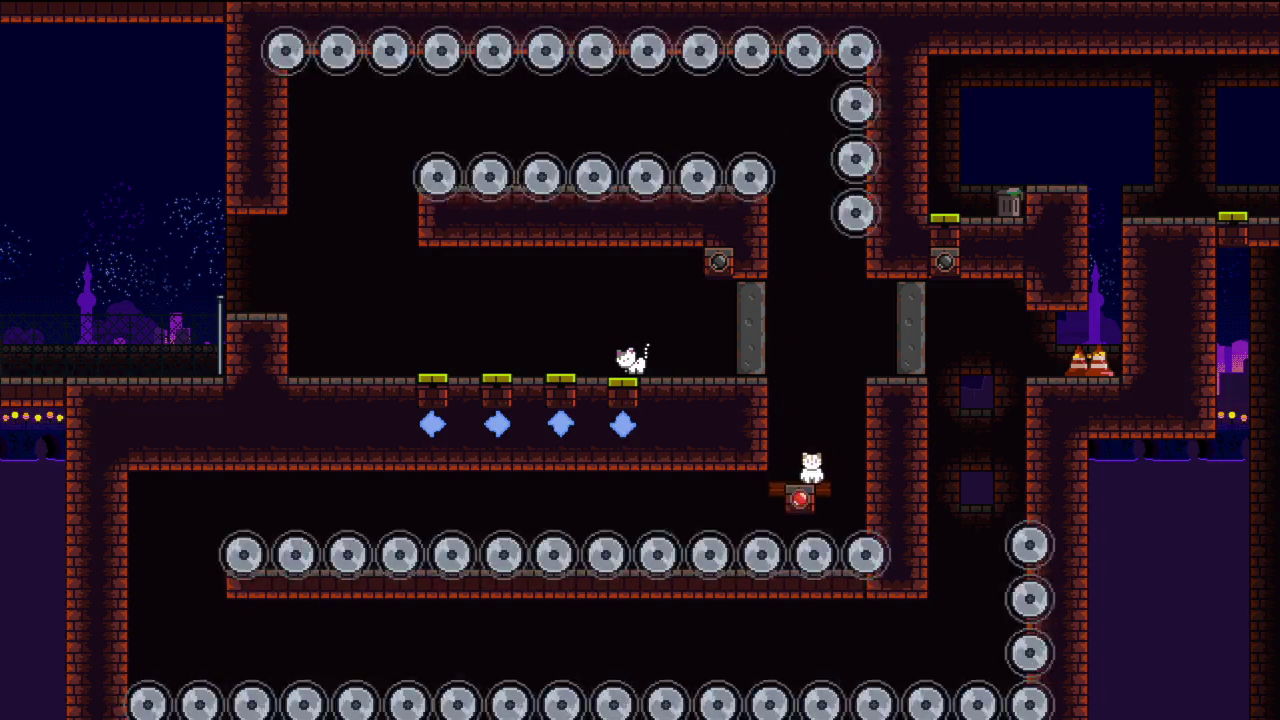
{"action": "key", "text": "Left"}
{"action": "key", "text": "Up"}
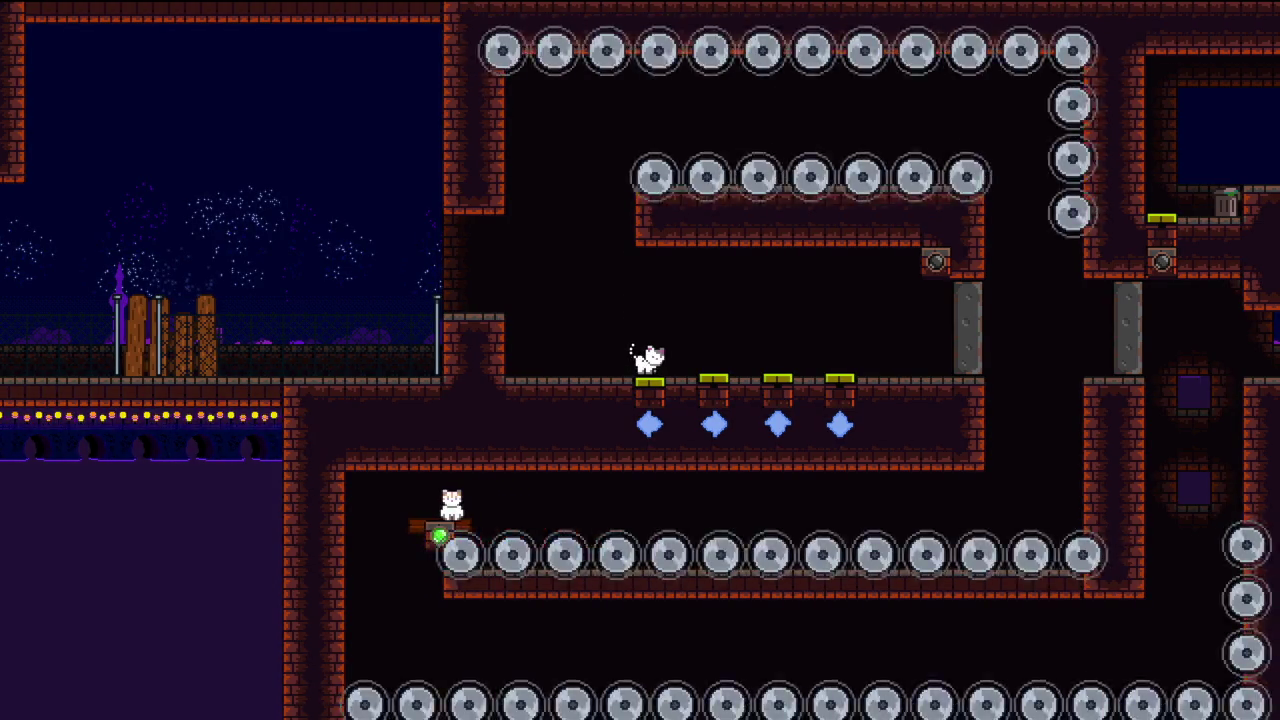
{"action": "key", "text": "Right"}
{"action": "key", "text": "Up"}
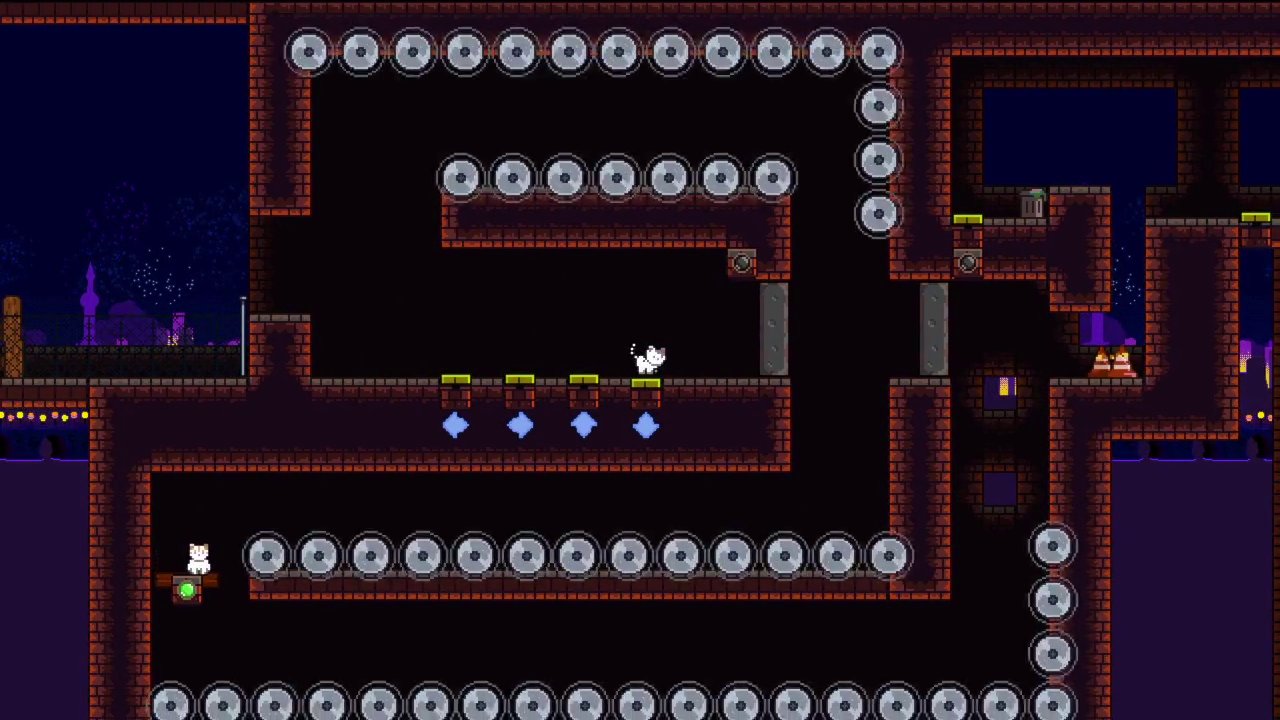
{"action": "key", "text": "Left"}
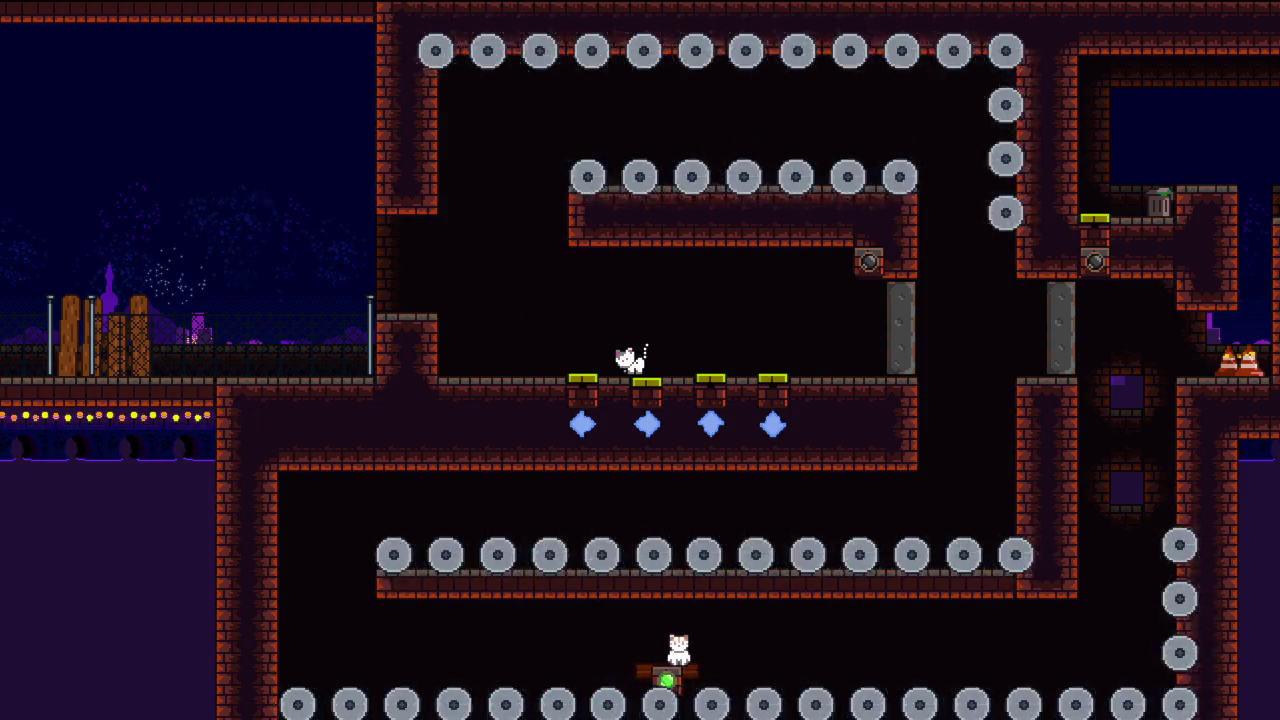
- With the bottom cat, ride the moving platform past the saws and climb the shaft onto the yellow switch
{"action": "key", "text": "Tab"}
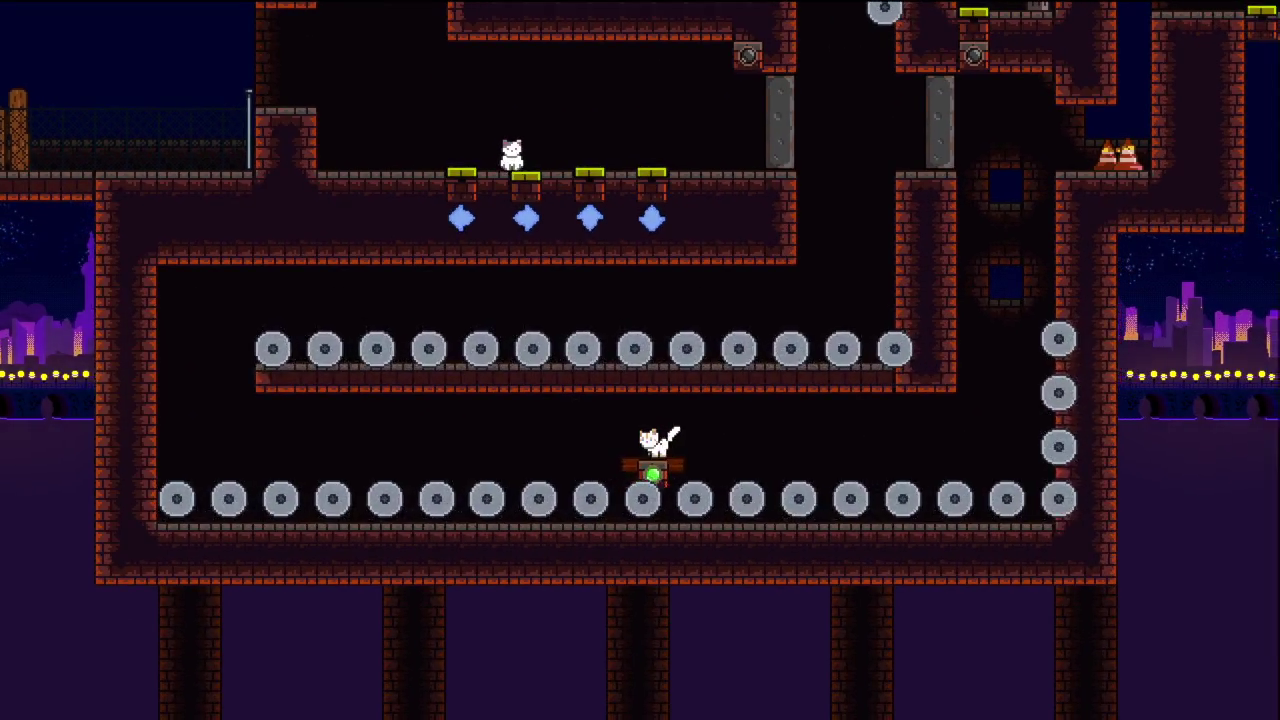
{"action": "key", "text": "Right"}
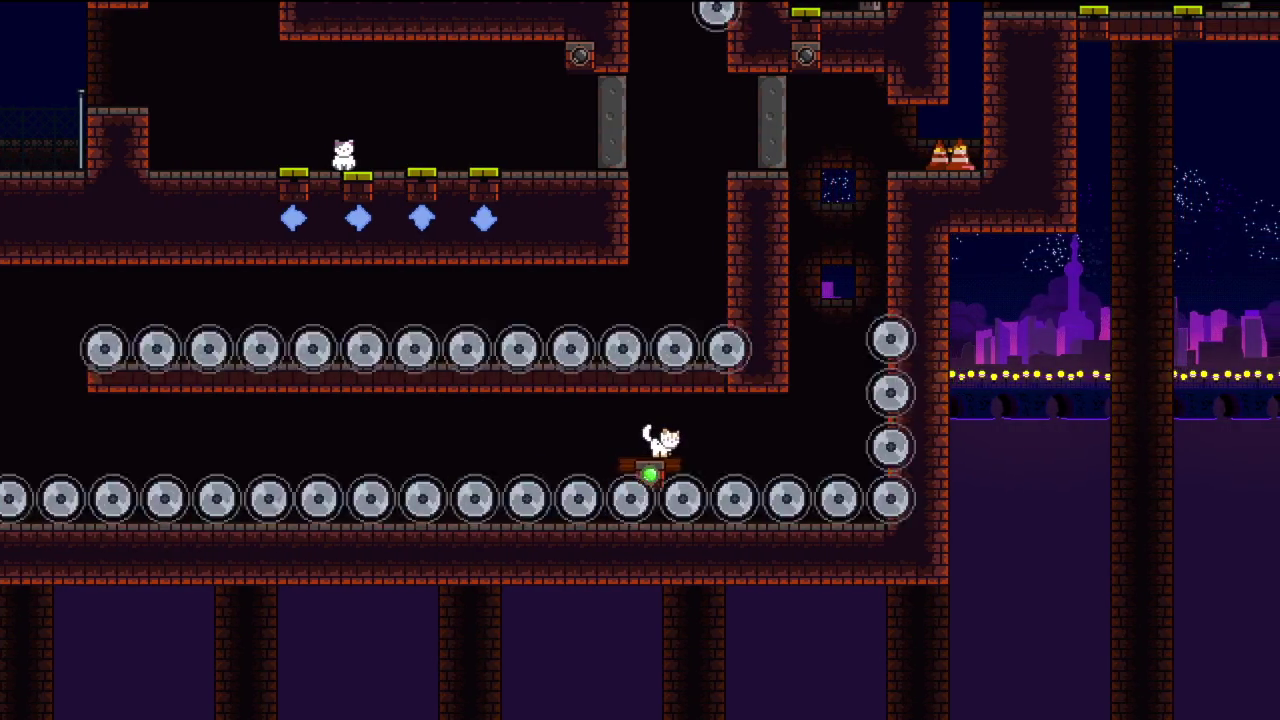
{"action": "key", "text": "space"}
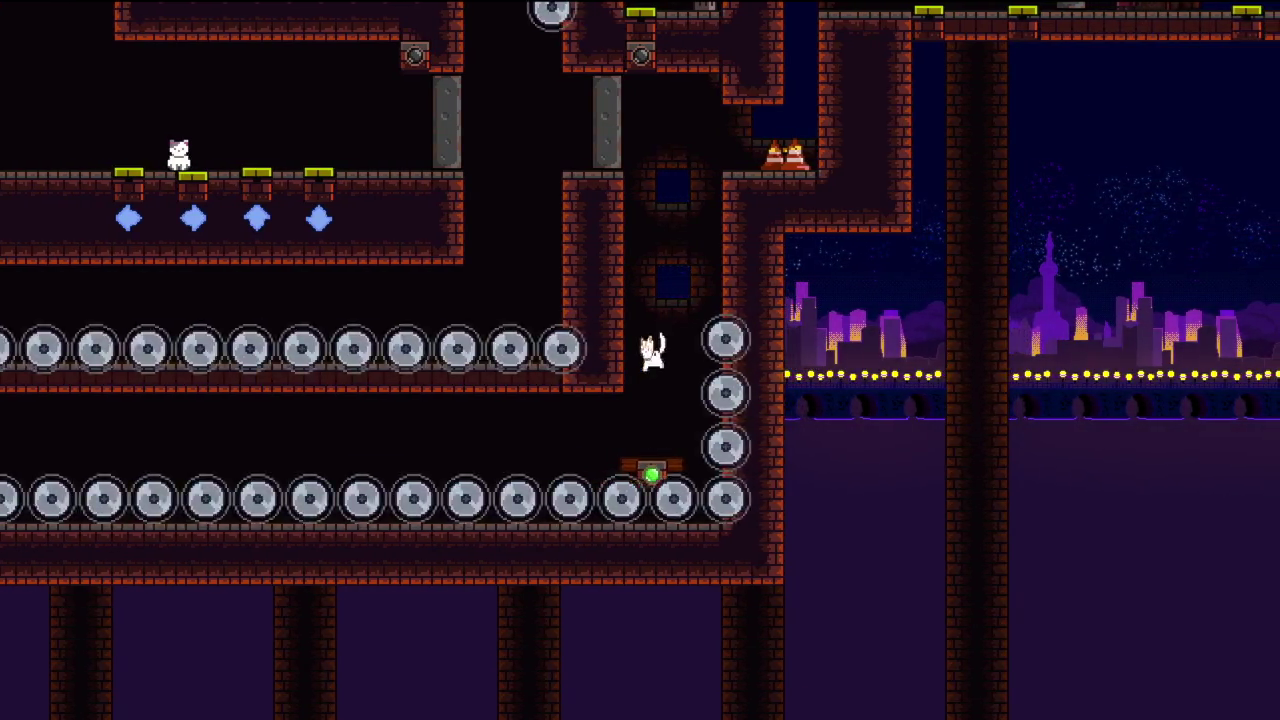
{"action": "key", "text": "space"}
{"action": "key", "text": "Right"}
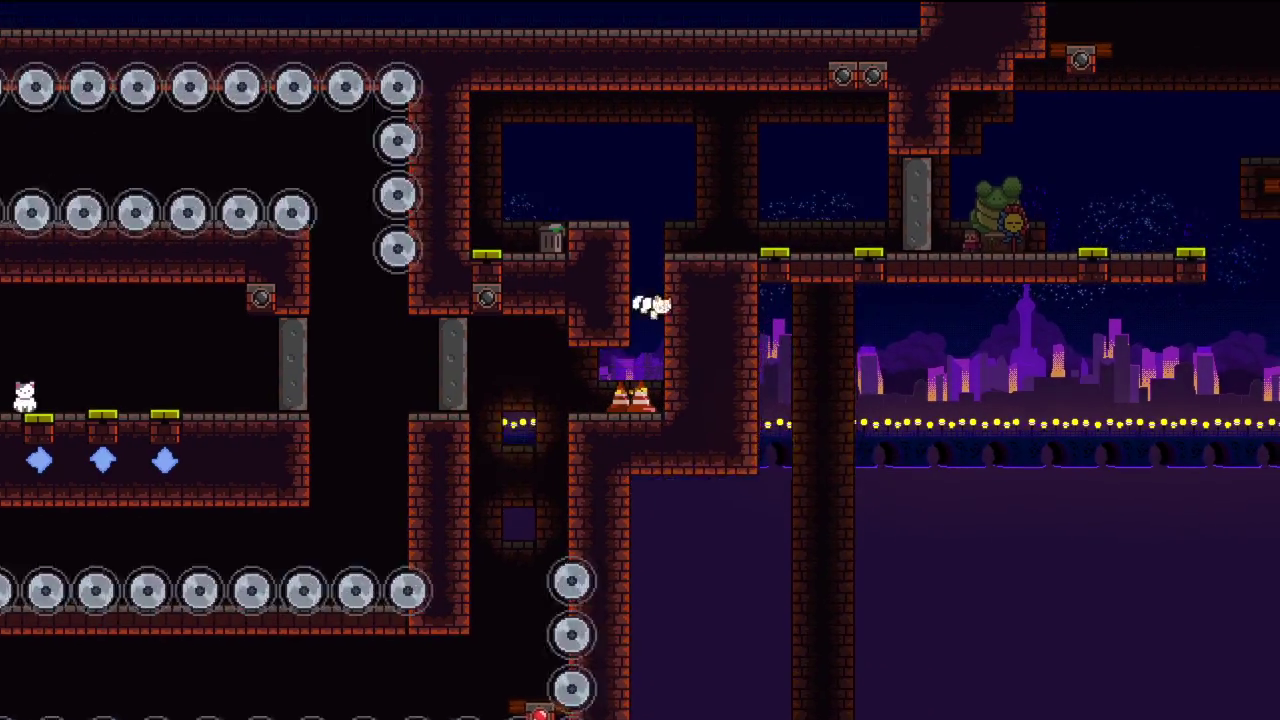
{"action": "key", "text": "Left"}
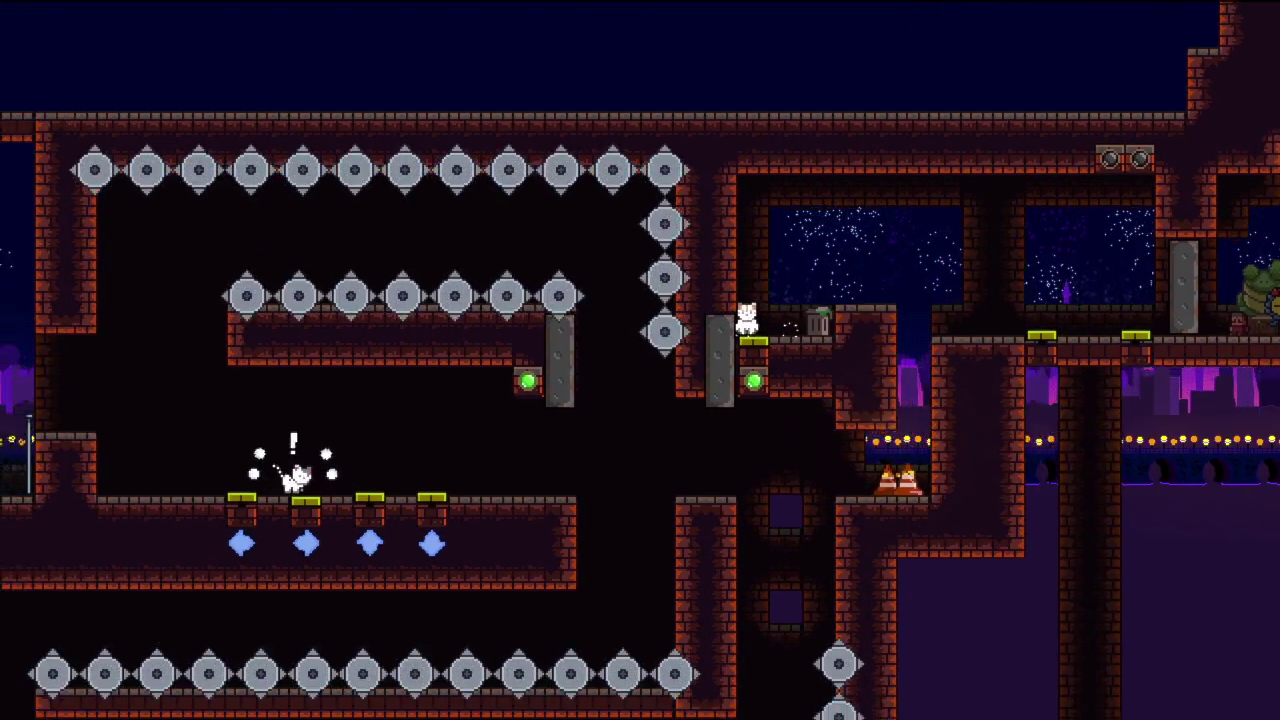
- Run the other cat up to the upper platform and onto the frog checkpoint and the ledge beyond
{"action": "key", "text": "Right"}
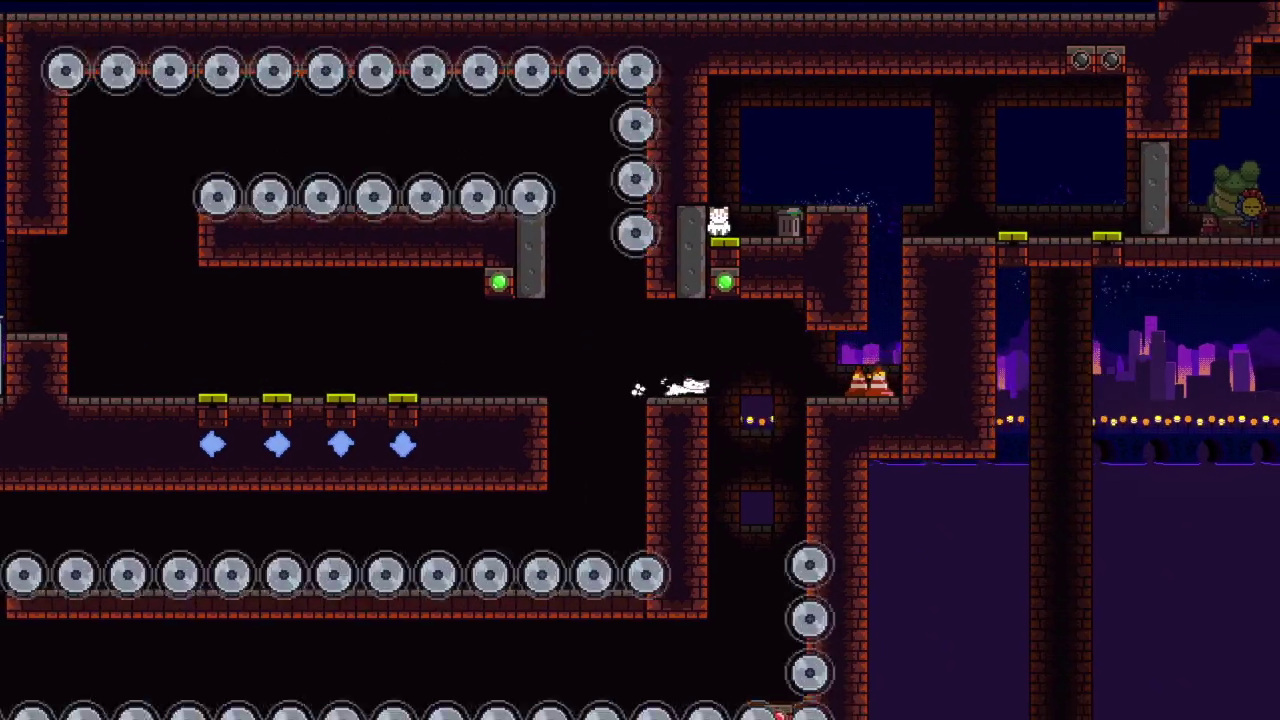
{"action": "key", "text": "space"}
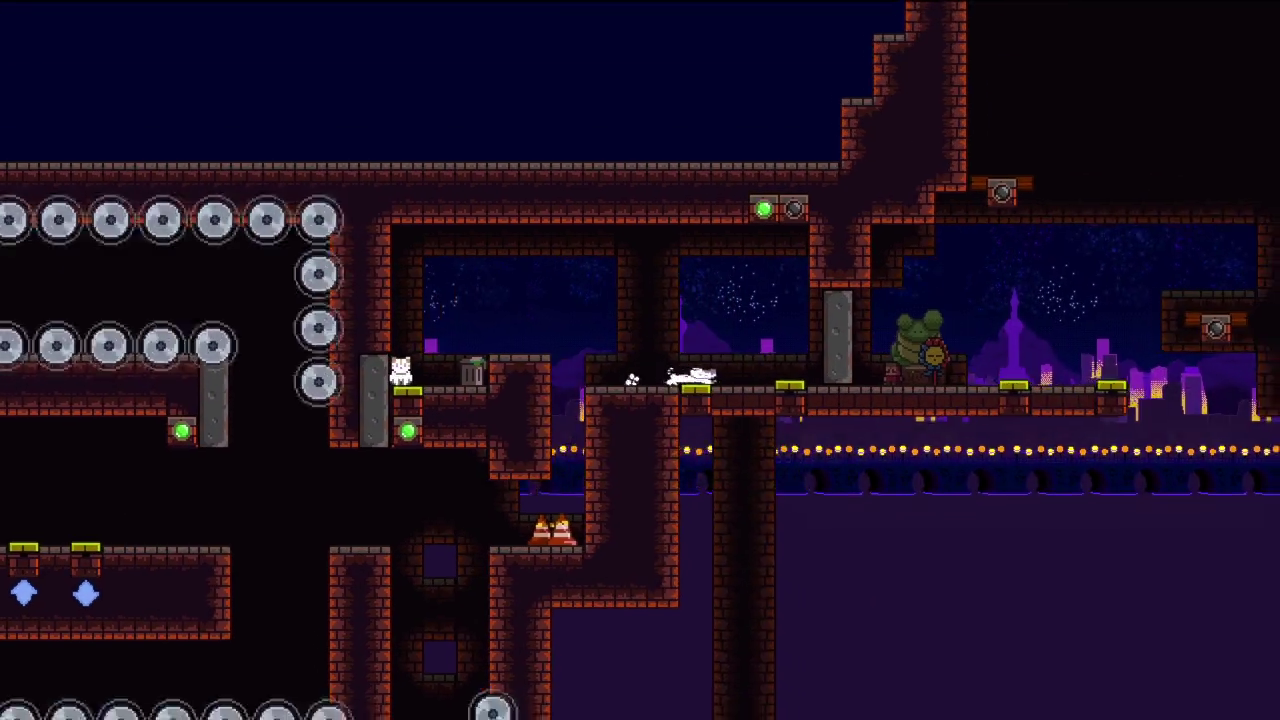
{"action": "key", "text": "Right"}
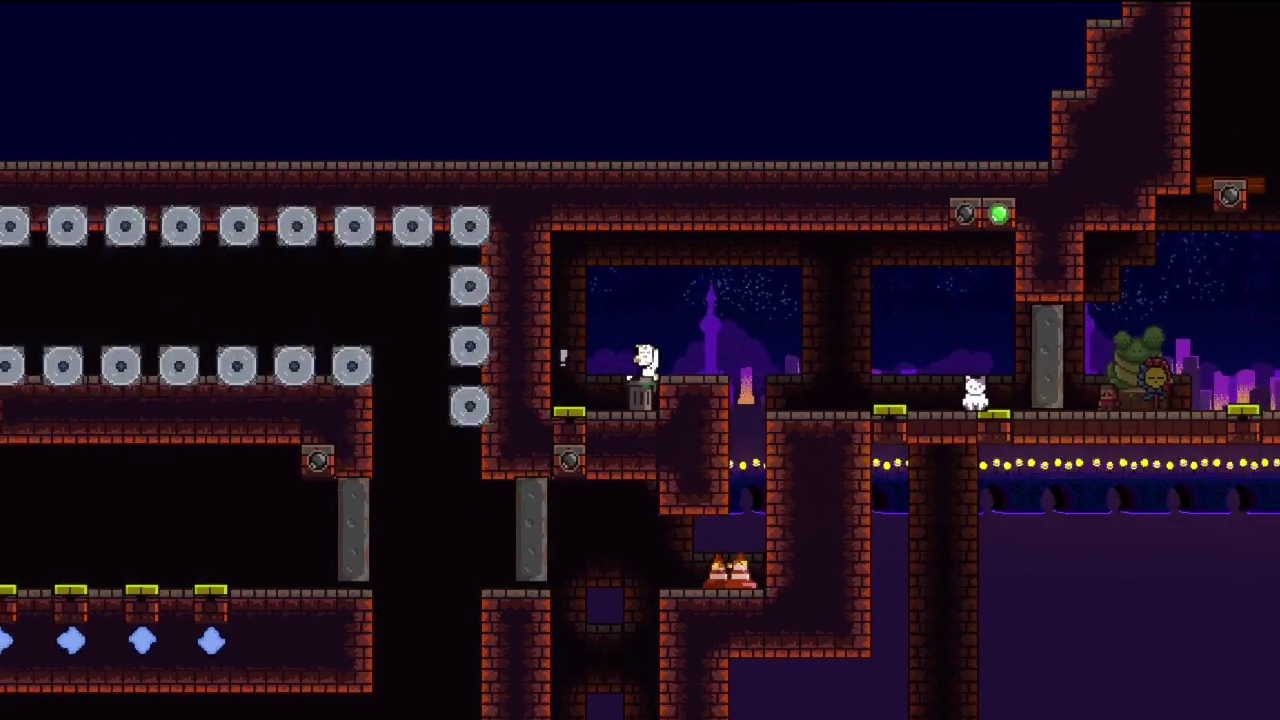
{"action": "key", "text": "space"}
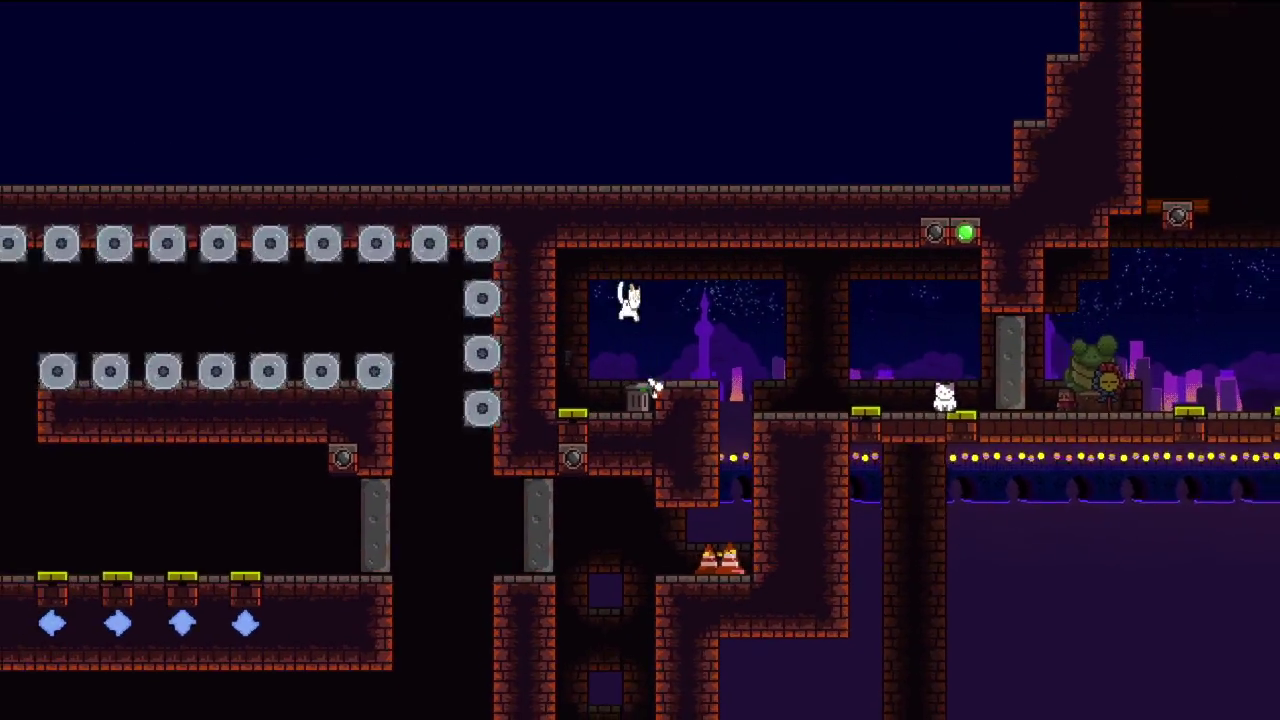
{"action": "key", "text": "Right"}
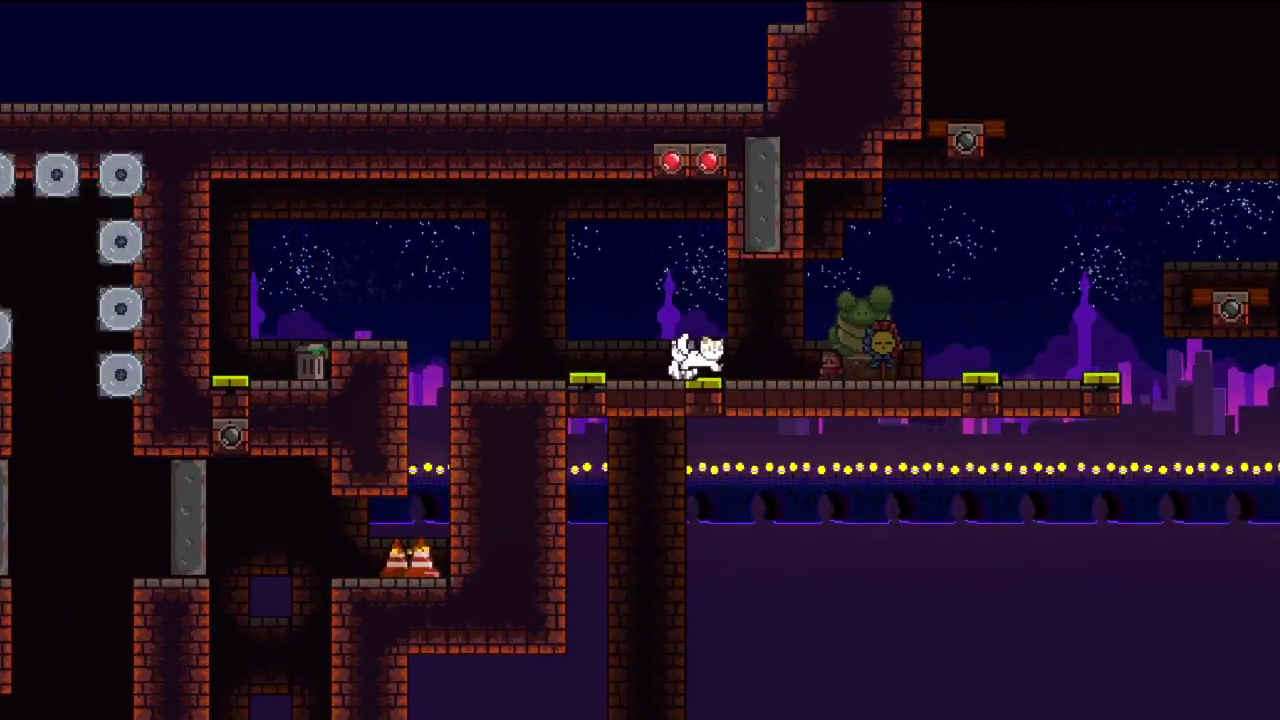
{"action": "key", "text": "space"}
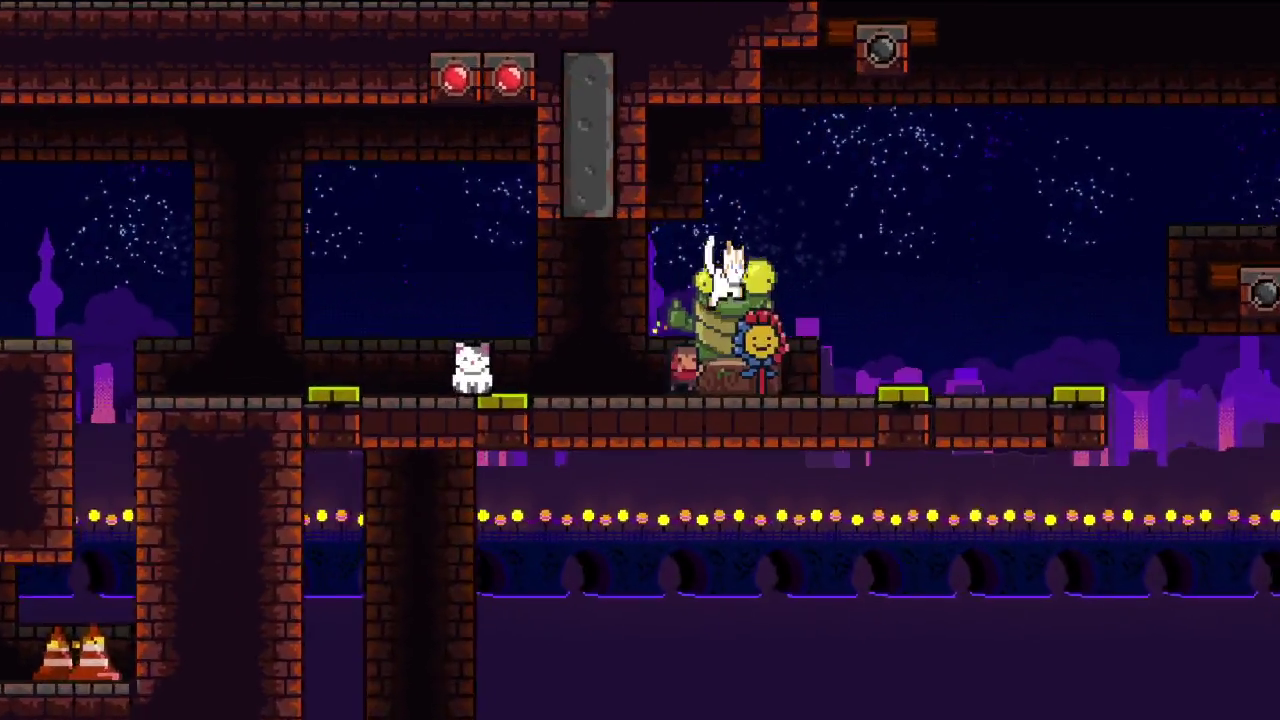
{"action": "key", "text": "Right"}
{"action": "key", "text": "space"}
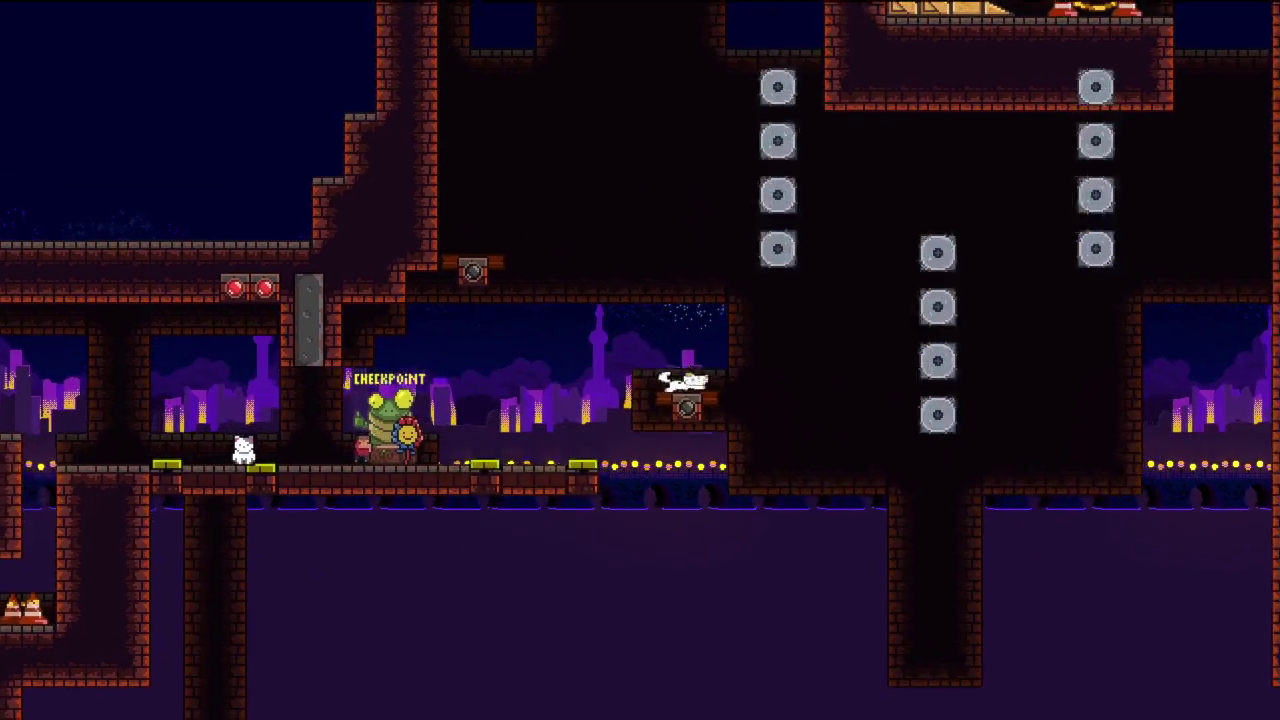
{"action": "key", "text": "Right"}
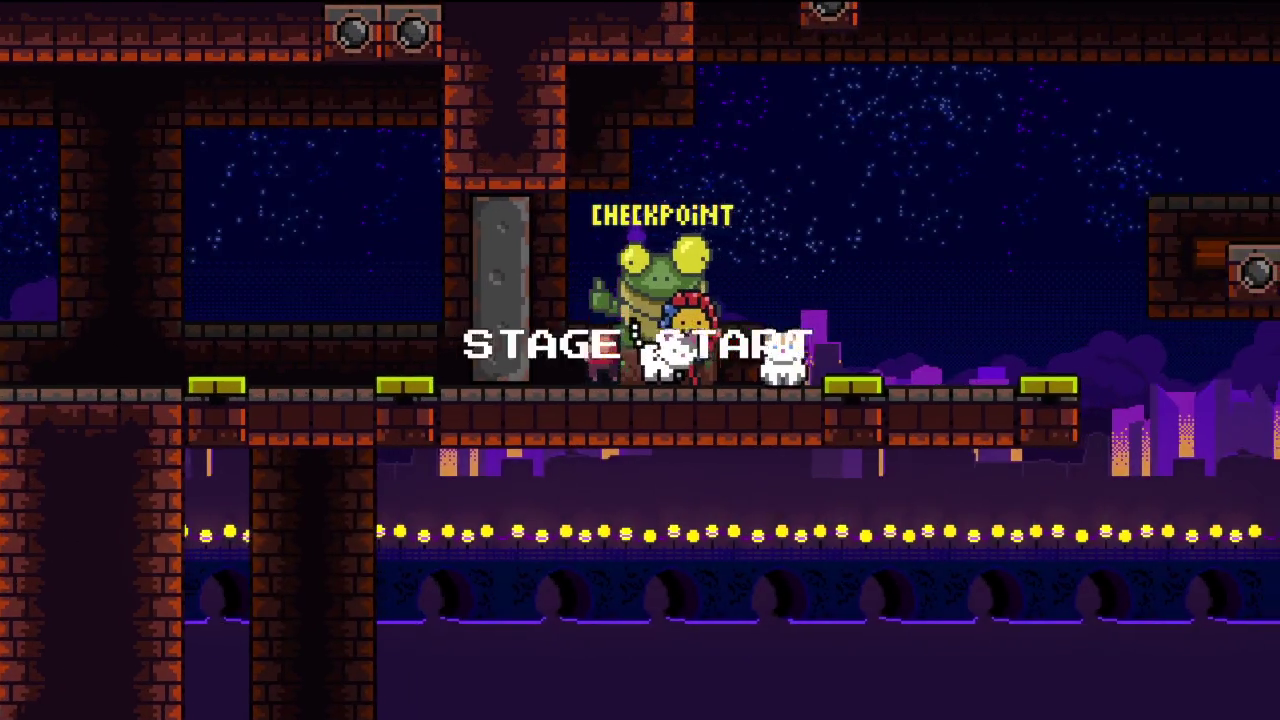
- After the restart, climb the white cat to the upper cone ledge and drop back to street level
{"action": "key", "text": "space"}
{"action": "key", "text": "space"}
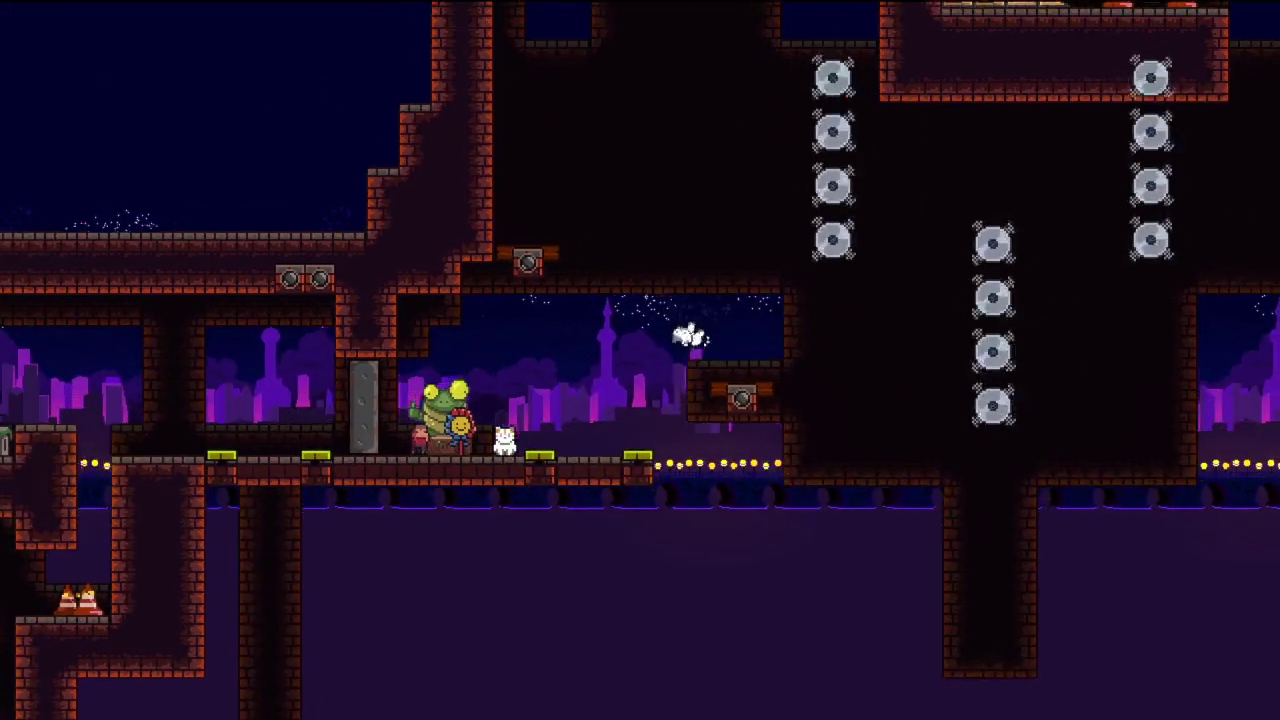
{"action": "key", "text": "Right"}
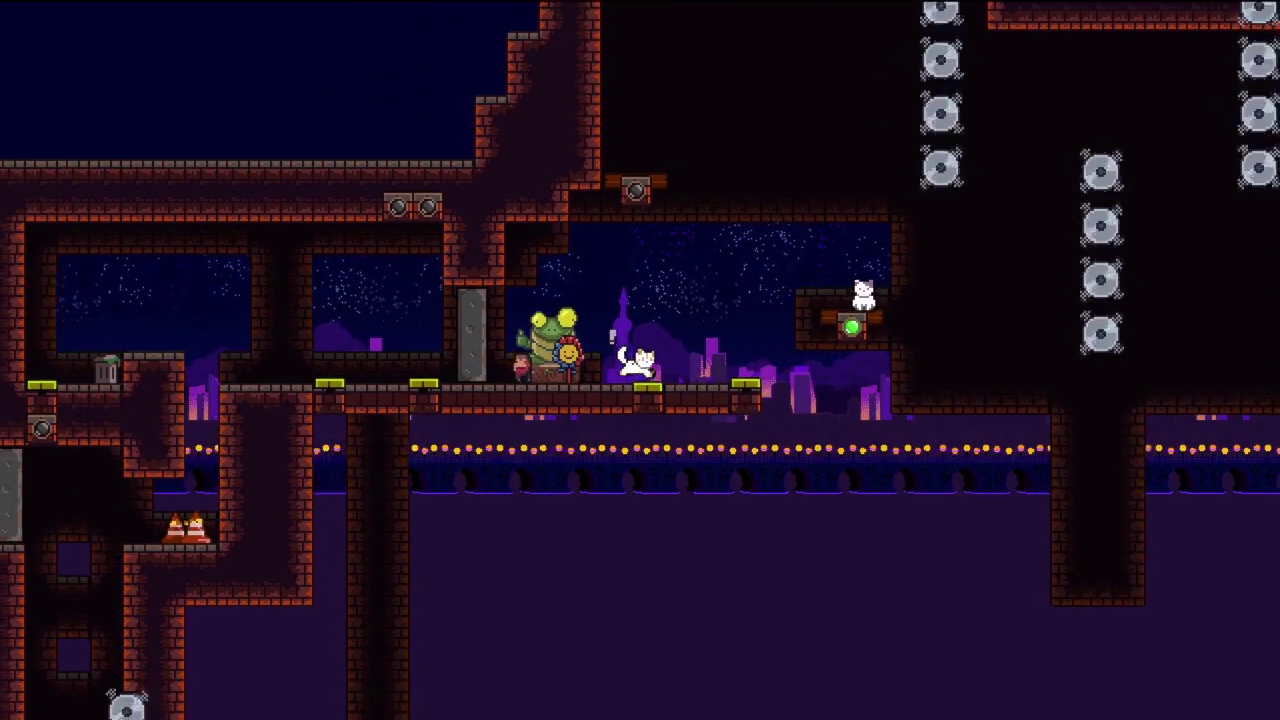
{"action": "key", "text": "Right"}
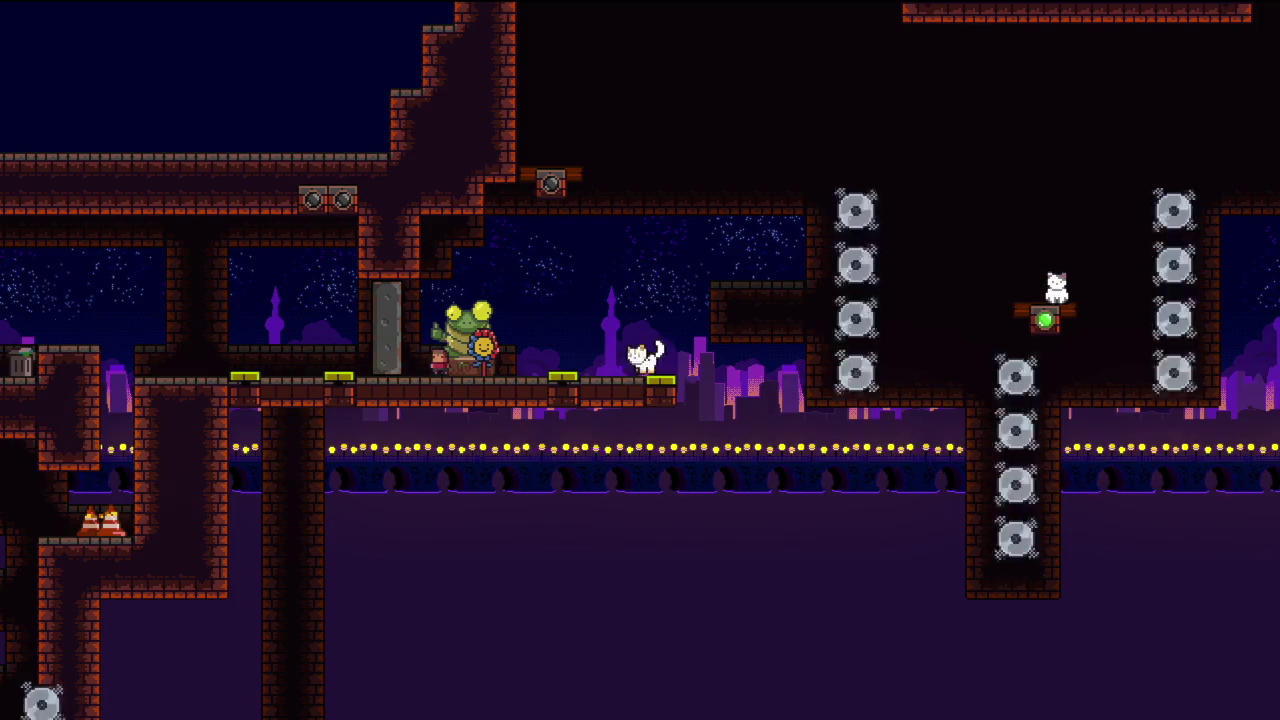
{"action": "key", "text": "Left"}
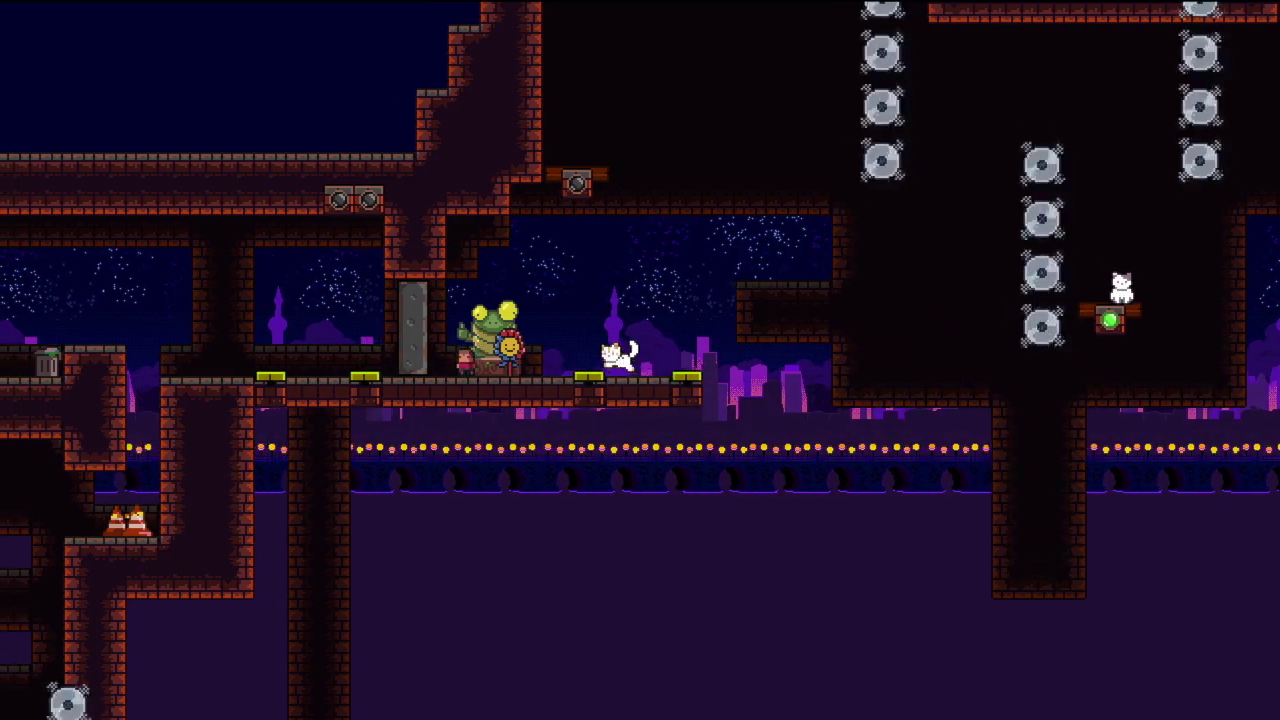
{"action": "key", "text": "Up"}
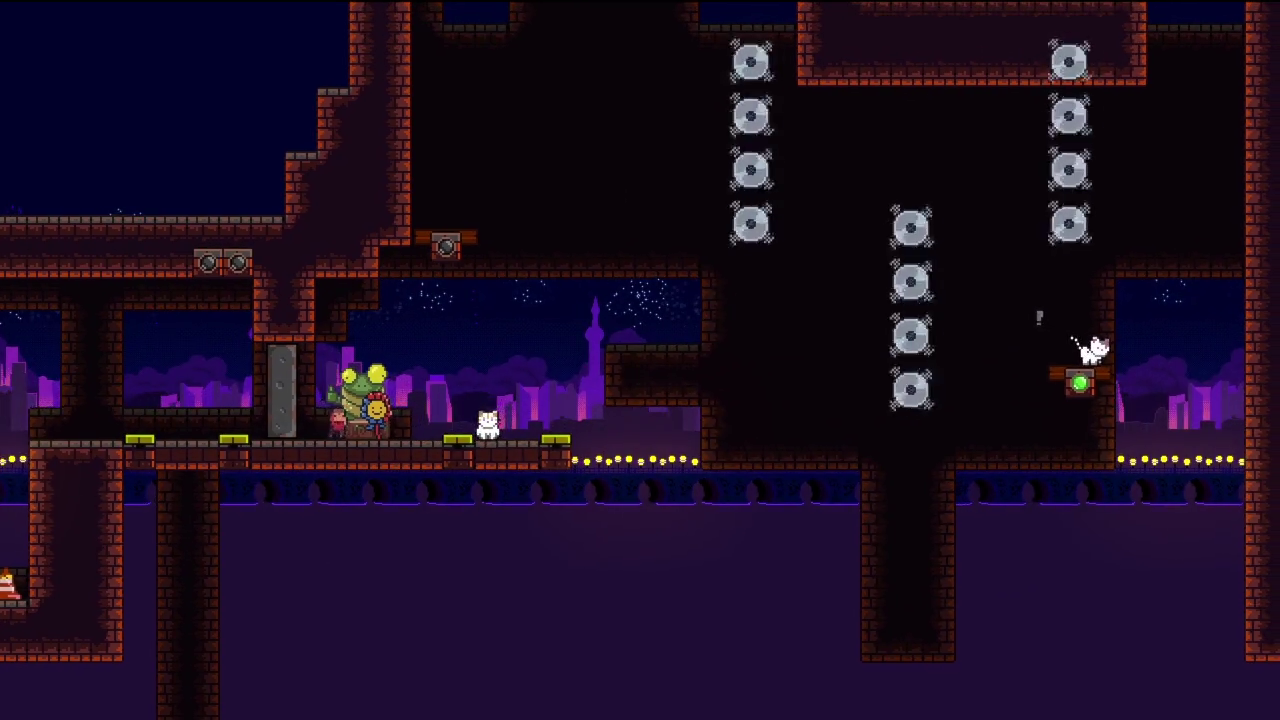
{"action": "key", "text": "Up"}
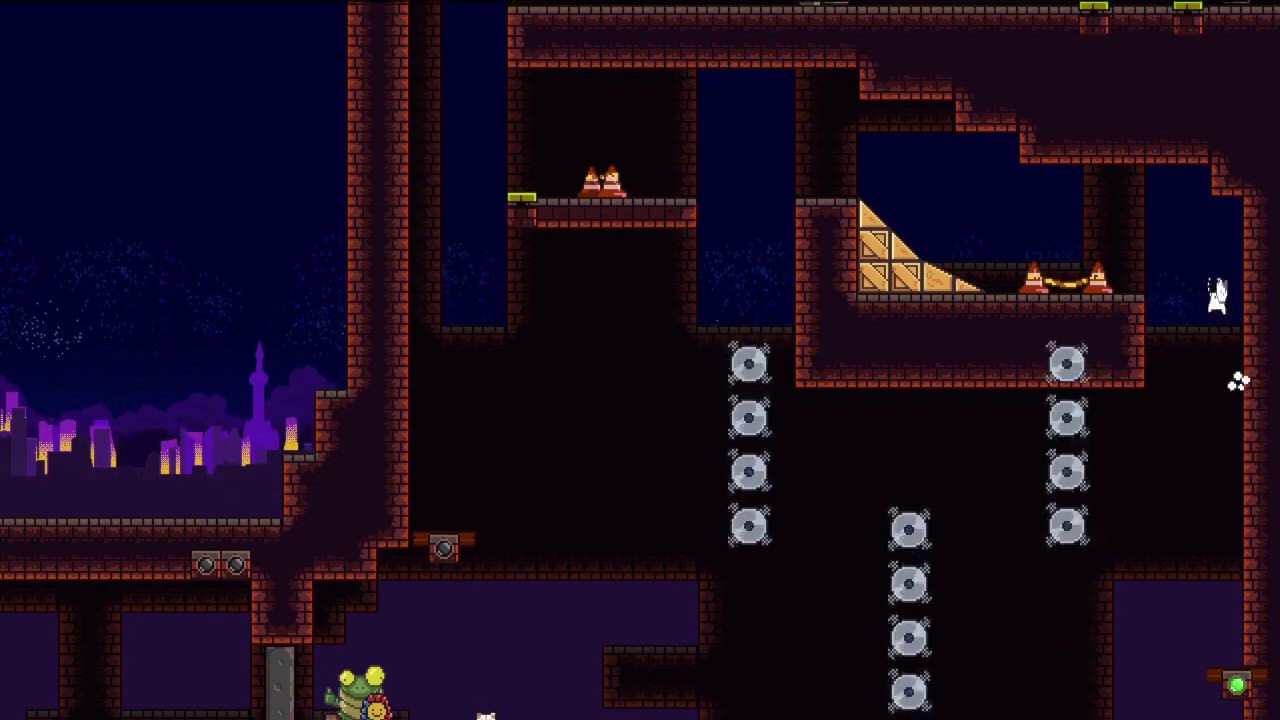
{"action": "key", "text": "Left"}
{"action": "key", "text": "Left"}
{"action": "key", "text": "Up"}
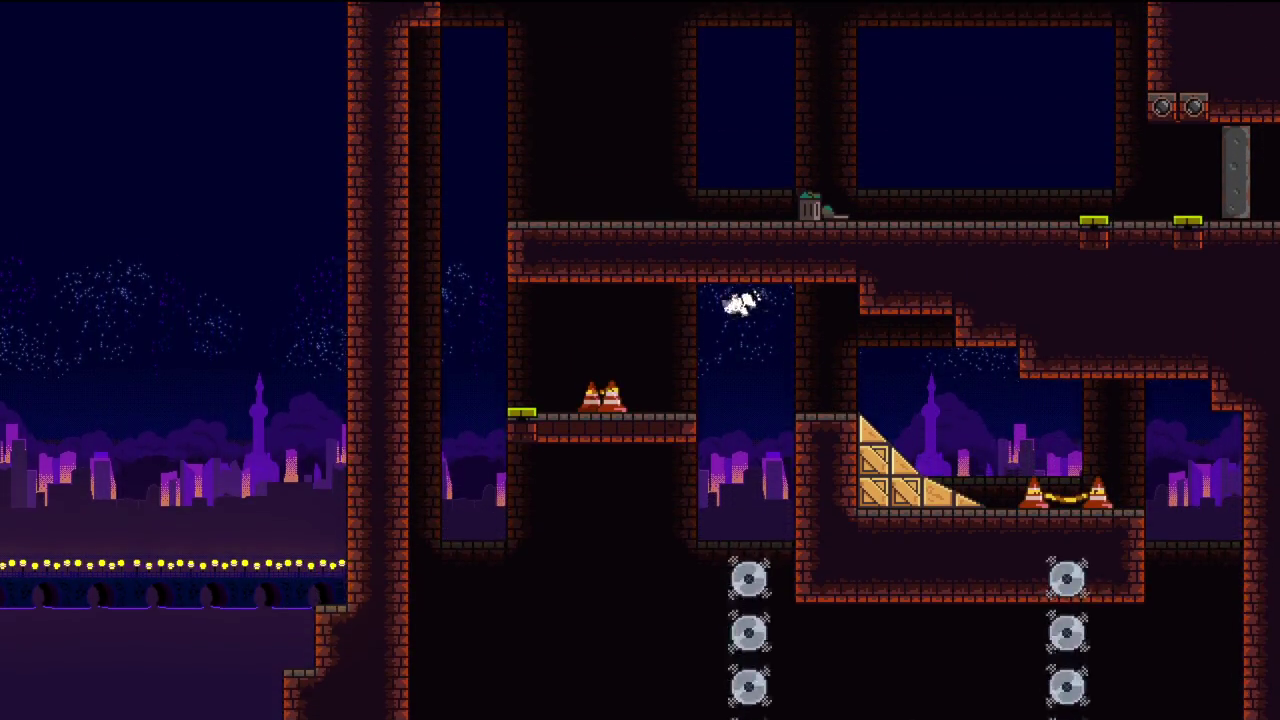
{"action": "key", "text": "Left"}
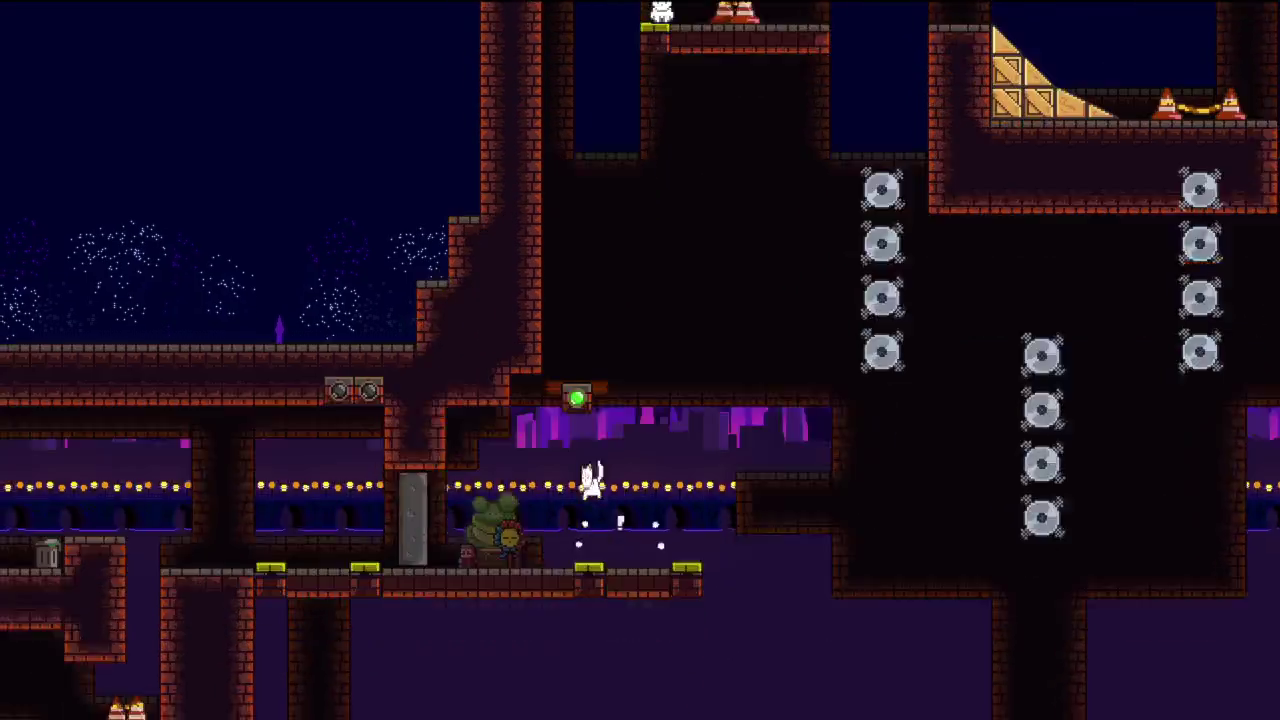
- Climb the shaft wall above the checkpoint, pass the trash can and land on the second yellow pad
{"action": "key", "text": "Up"}
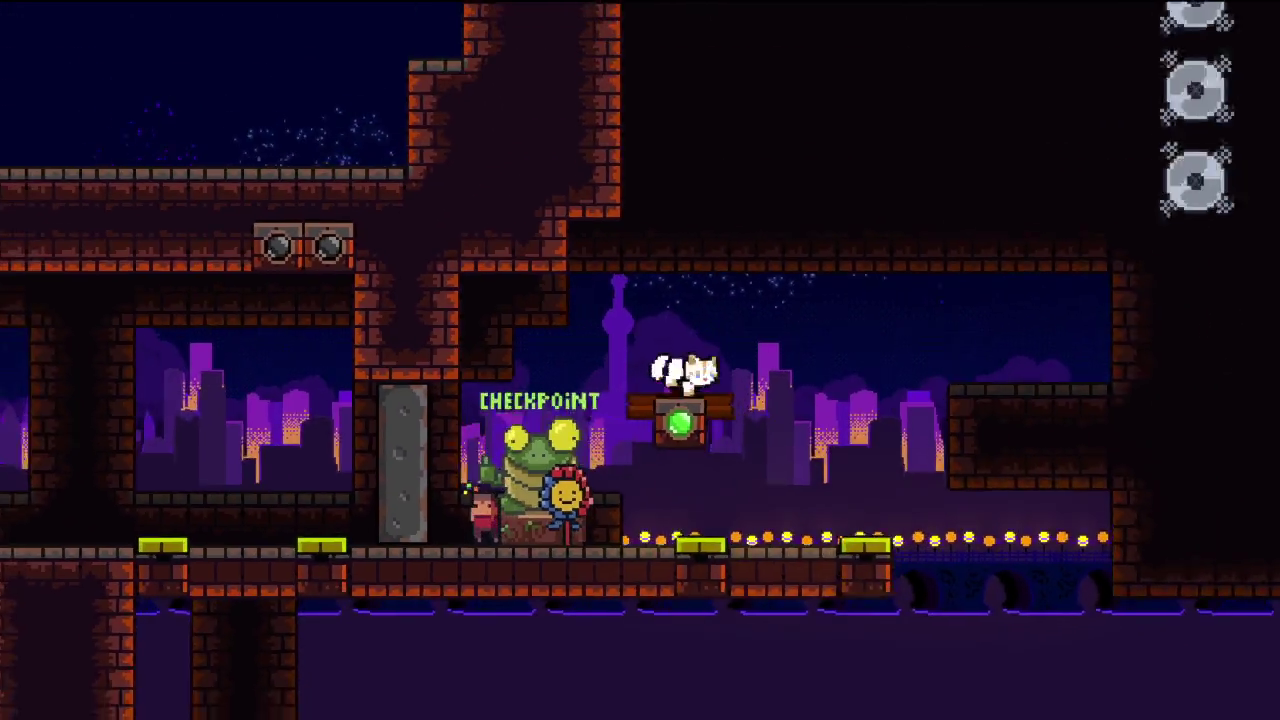
{"action": "key", "text": "Up"}
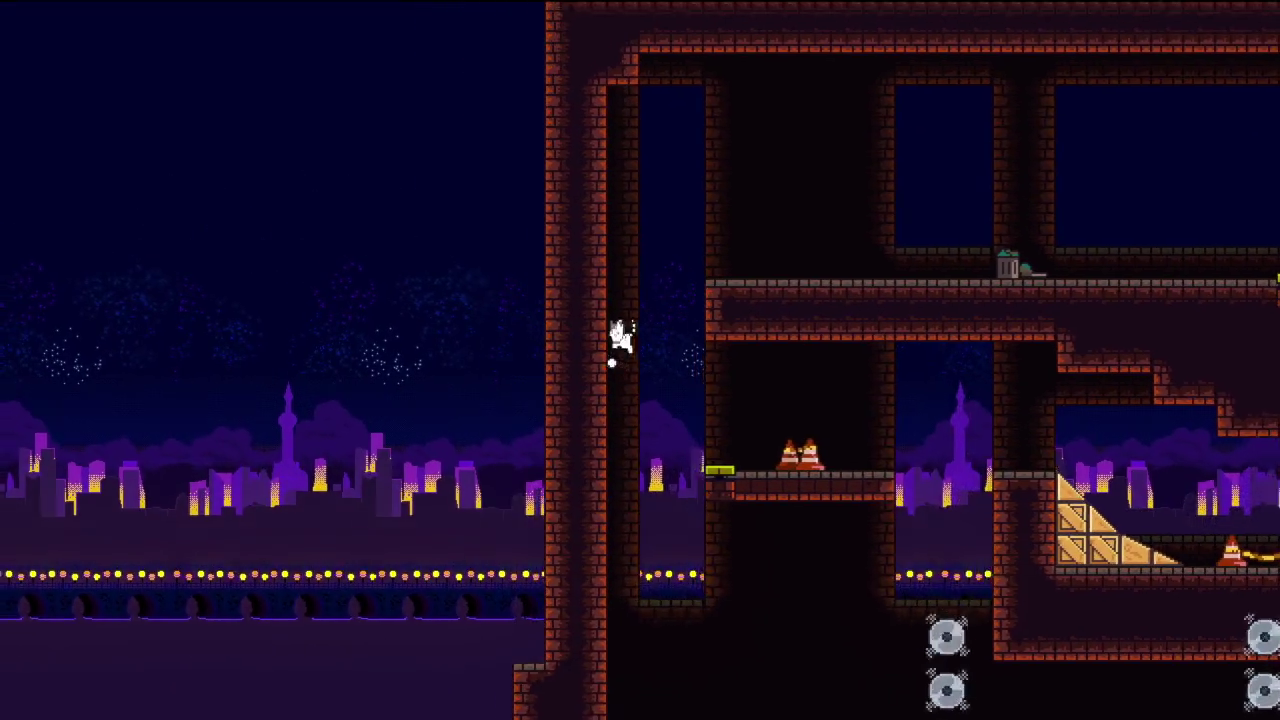
{"action": "key", "text": "Right"}
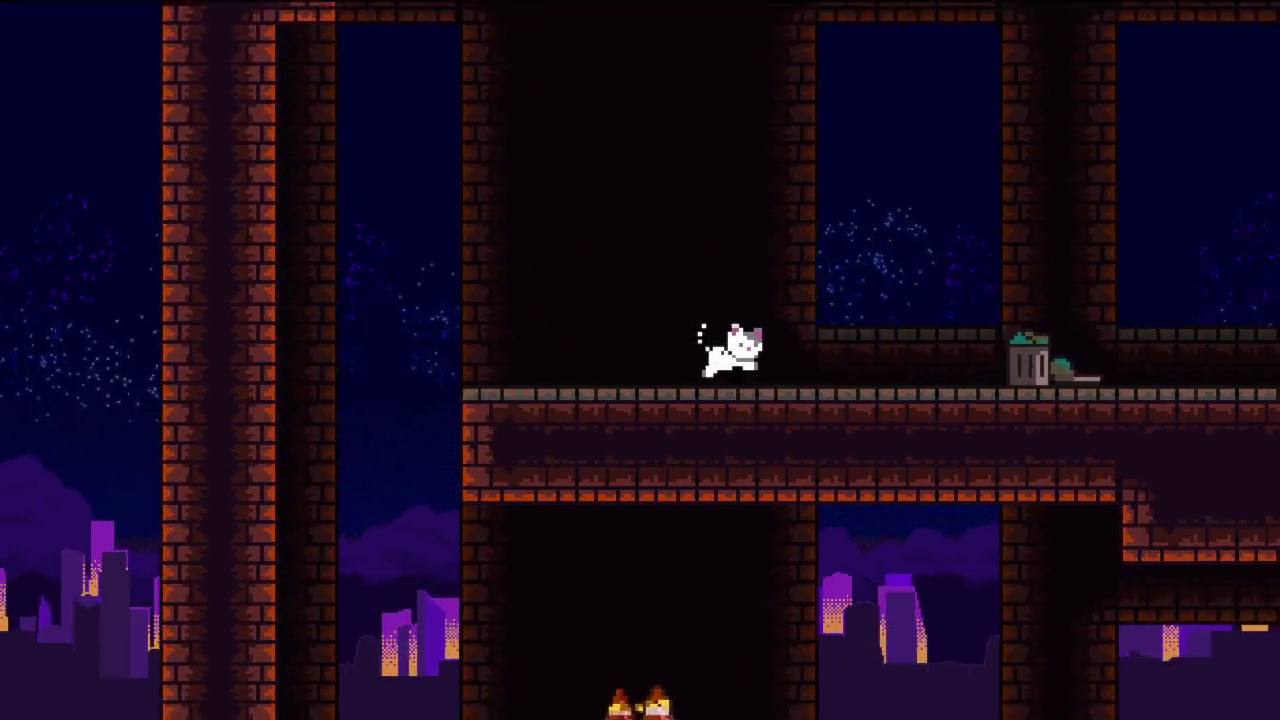
{"action": "key", "text": "Right"}
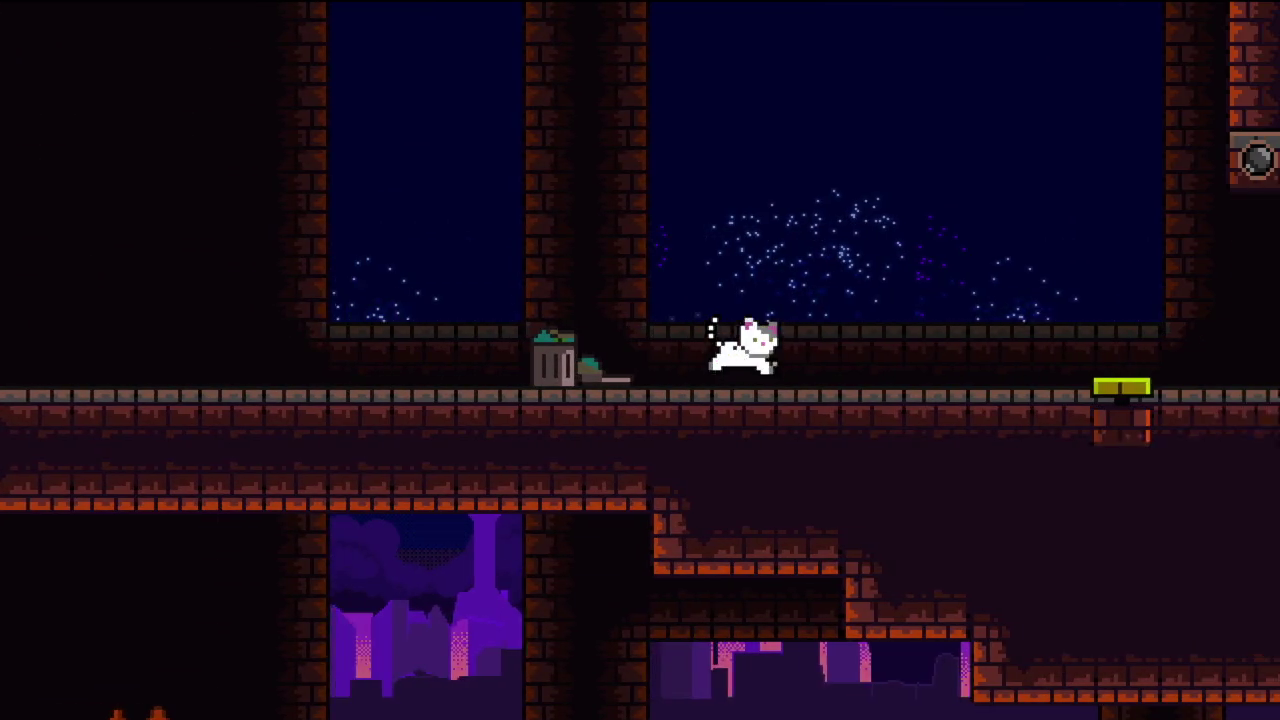
{"action": "key", "text": "Right"}
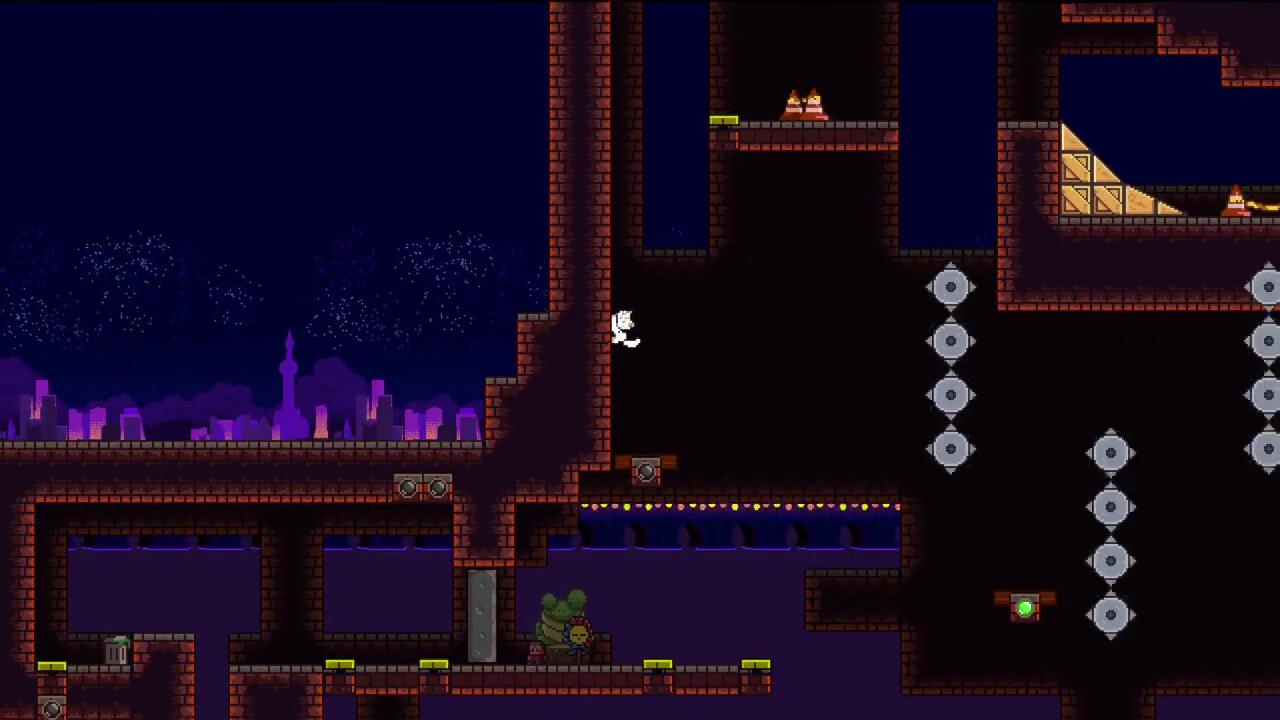
{"action": "key", "text": "Up"}
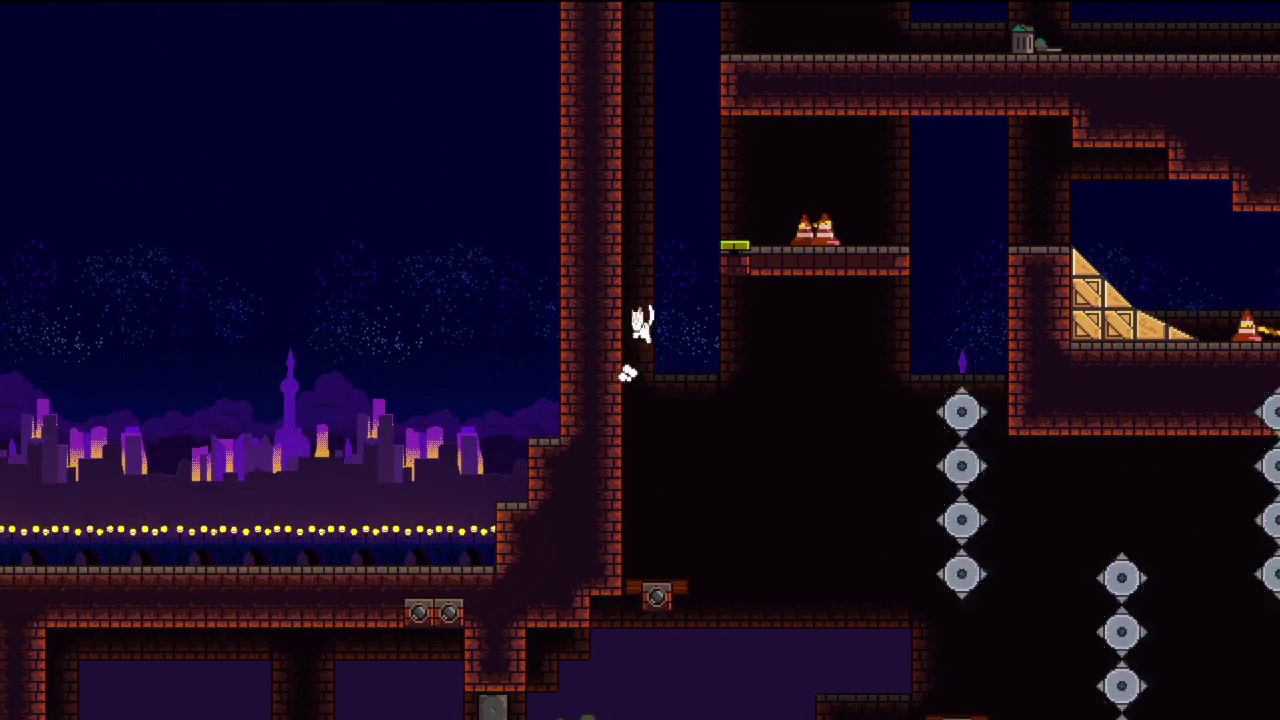
{"action": "key", "text": "Right"}
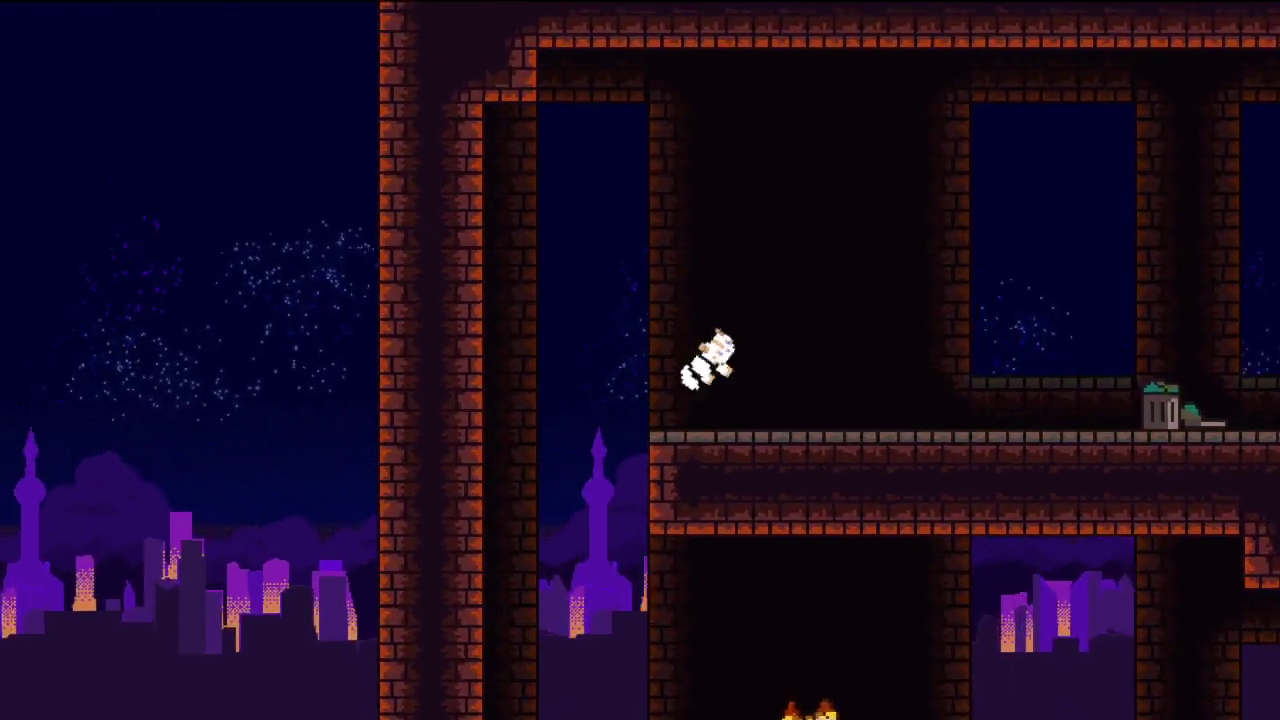
{"action": "key", "text": "Right"}
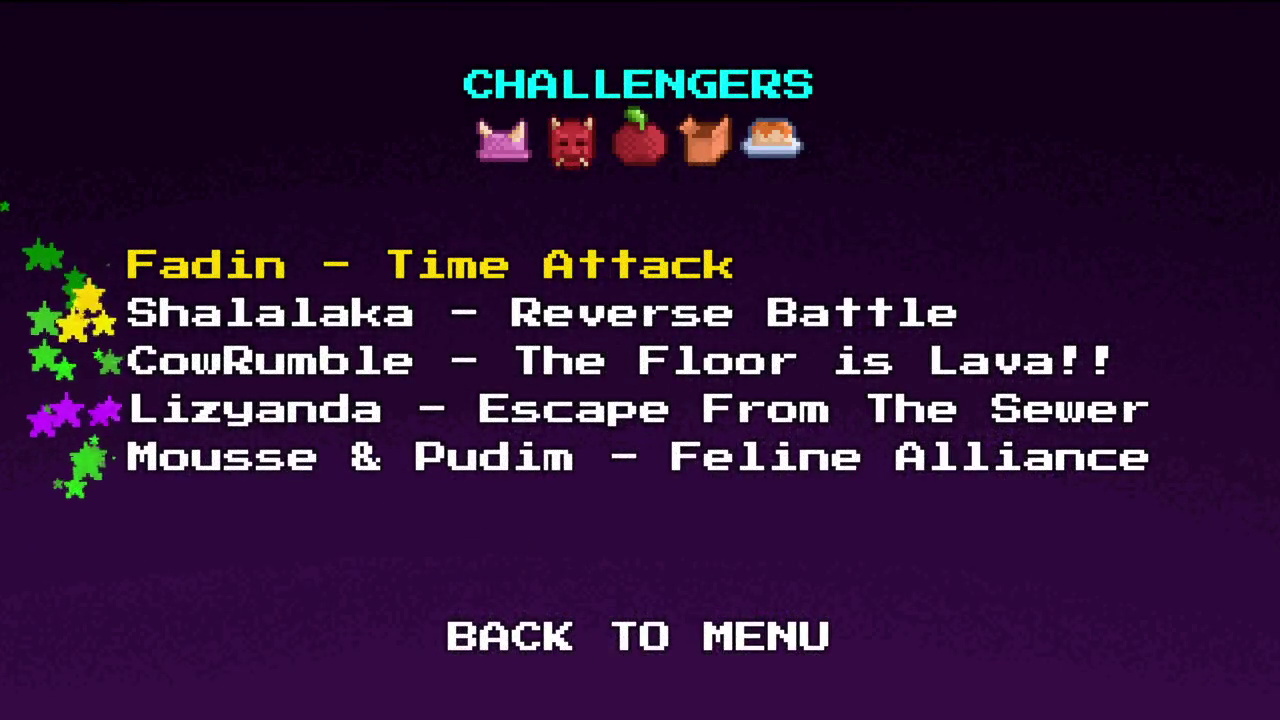
- Choose BACK TO MENU, pass the title screen, pick Load Game and confirm the Lizyanda Hard slot
{"action": "key", "text": "Down"}
{"action": "key", "text": "Down"}
{"action": "key", "text": "Down"}
{"action": "key", "text": "Down"}
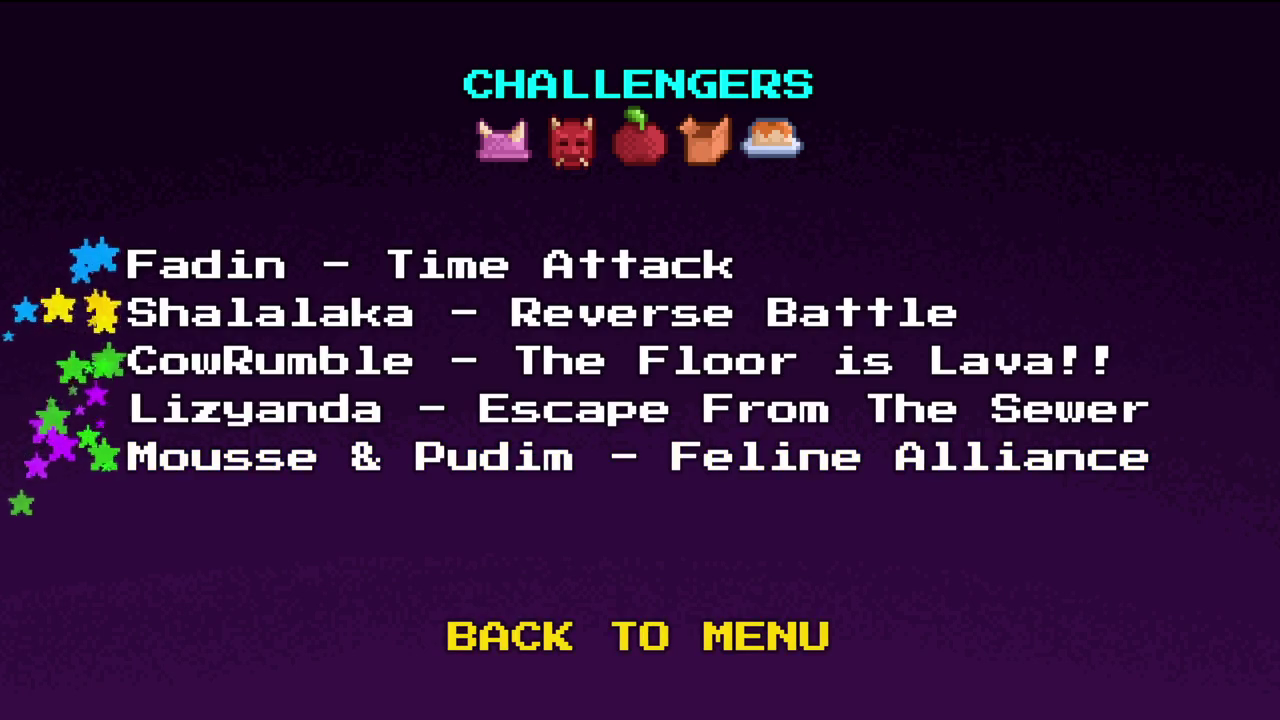
{"action": "key", "text": "Return"}
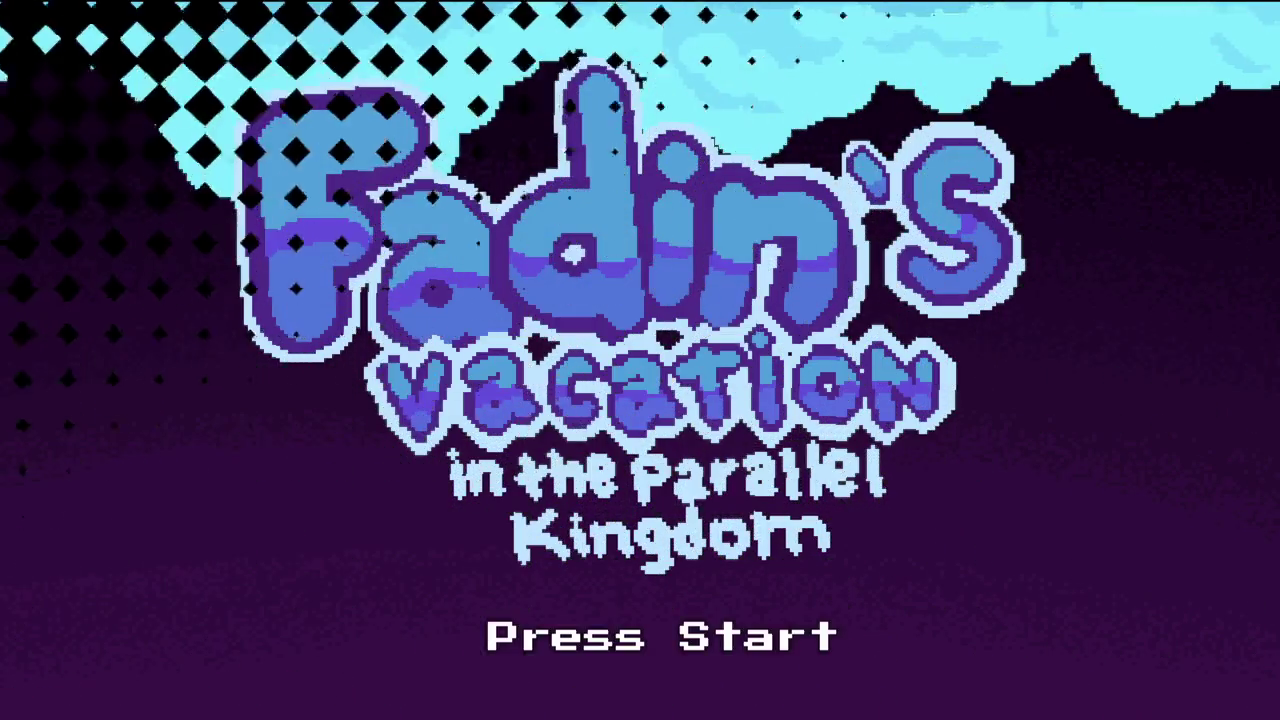
{"action": "key", "text": "Return"}
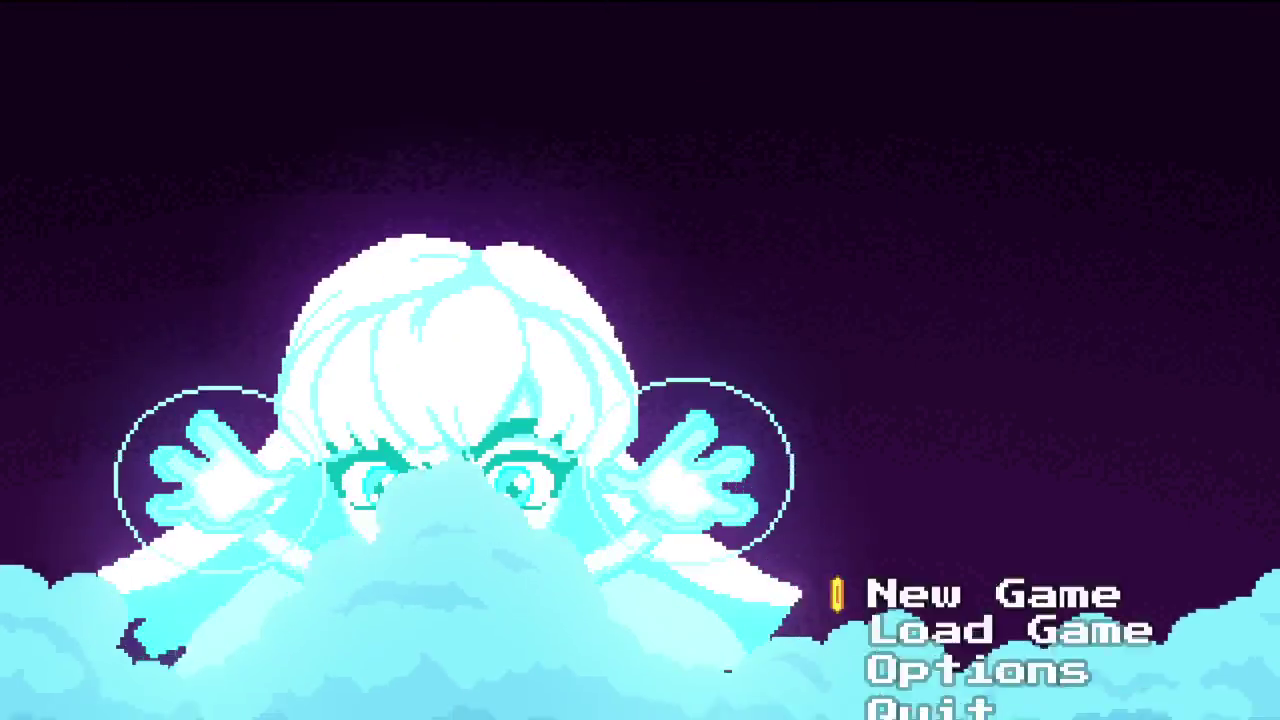
{"action": "key", "text": "Return"}
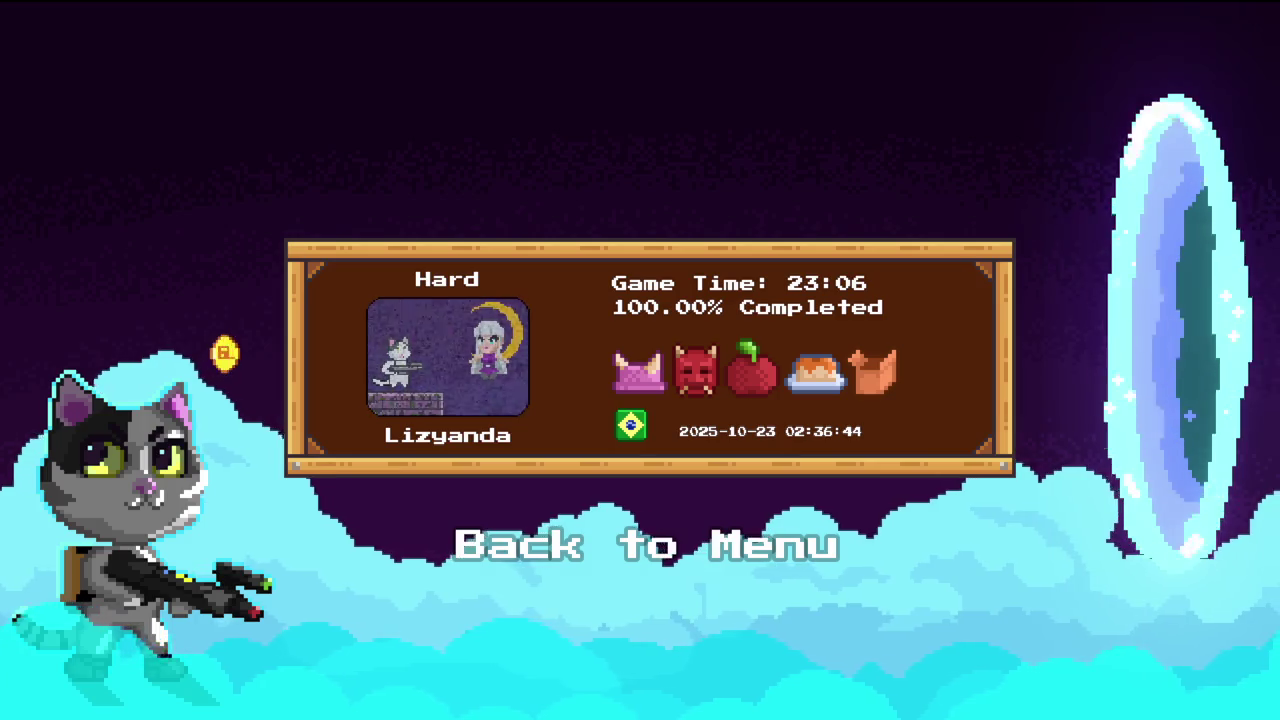
{"action": "key", "text": "Return"}
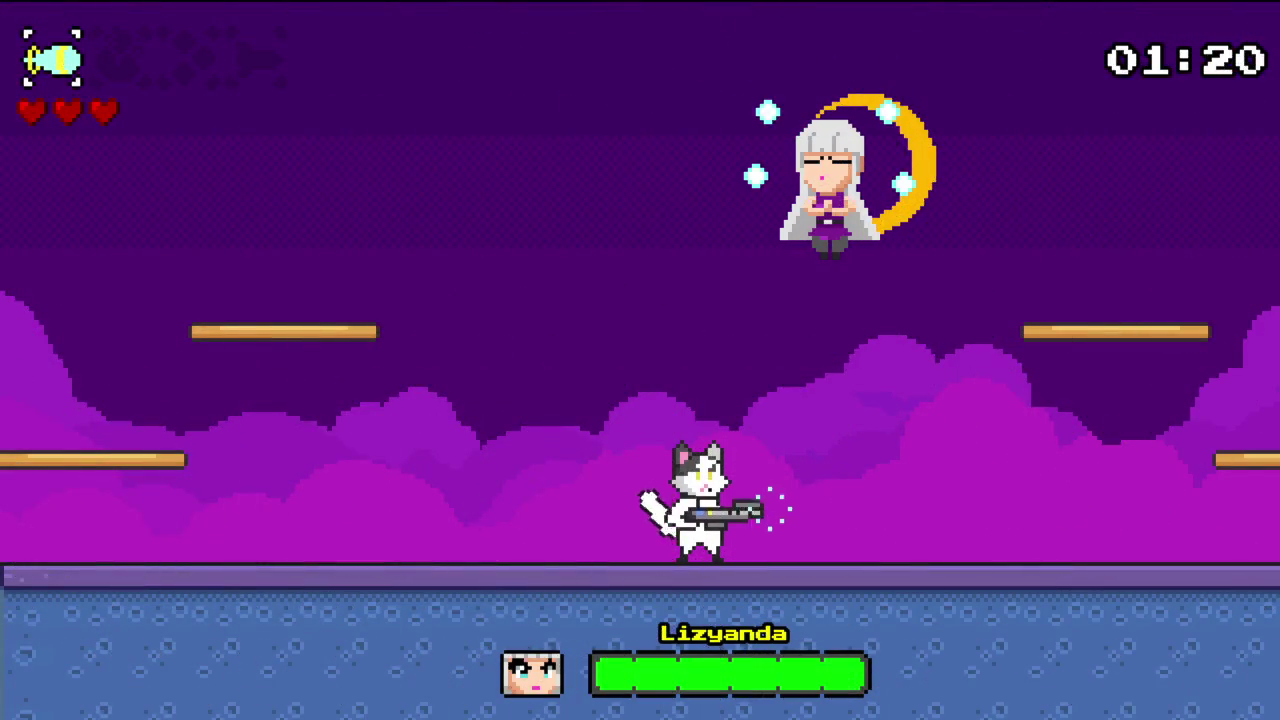
- Dodge Lizyanda's opening attacks by dashing, jumping and sliding while firing at her
{"action": "key", "text": "Left"}
{"action": "key", "text": "space"}
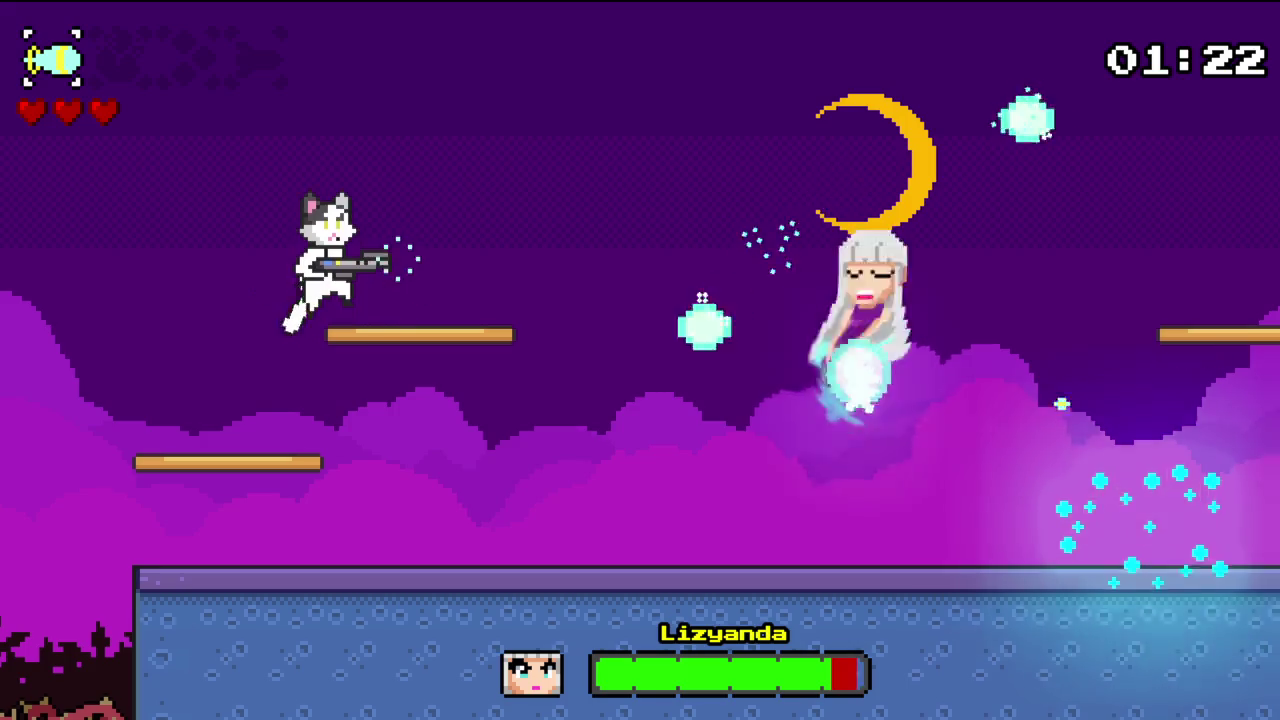
{"action": "key", "text": "space"}
{"action": "key", "text": "Right"}
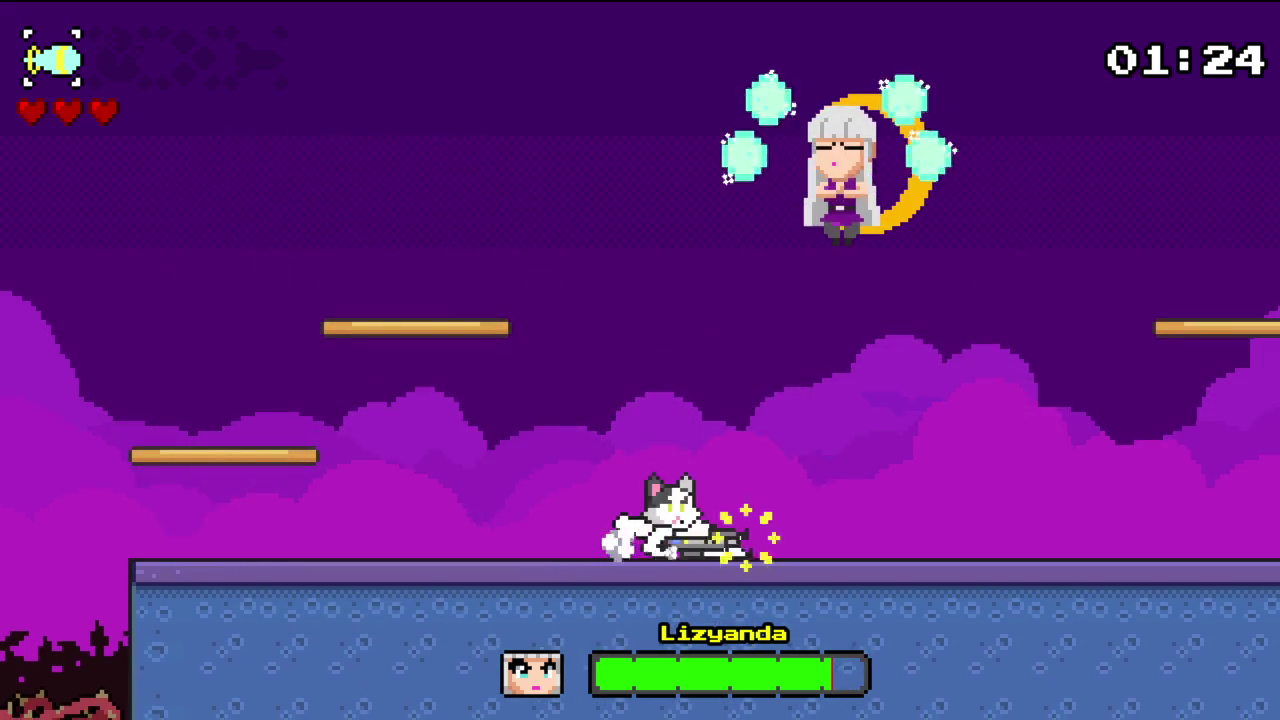
{"action": "key", "text": "space"}
{"action": "key", "text": "space"}
{"action": "key", "text": "Left"}
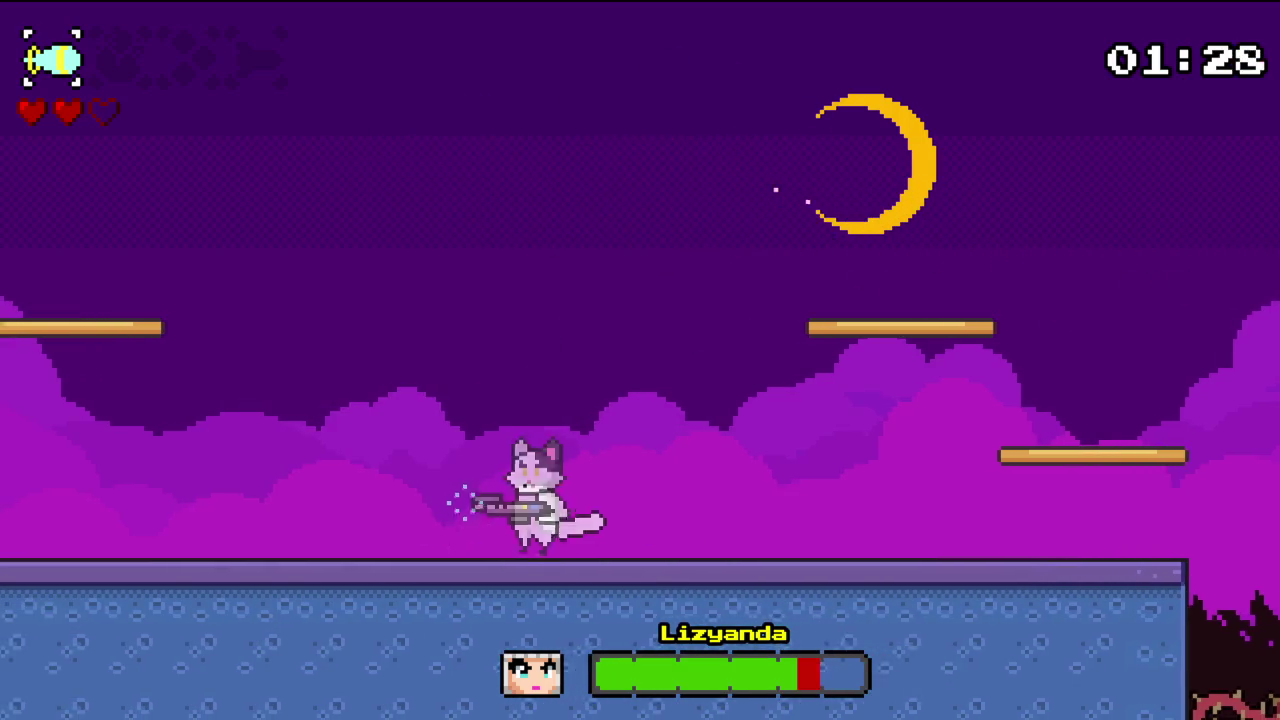
{"action": "key", "text": "Right"}
{"action": "key", "text": "space"}
{"action": "key", "text": "Left"}
{"action": "key", "text": "Right"}
{"action": "key", "text": "space"}
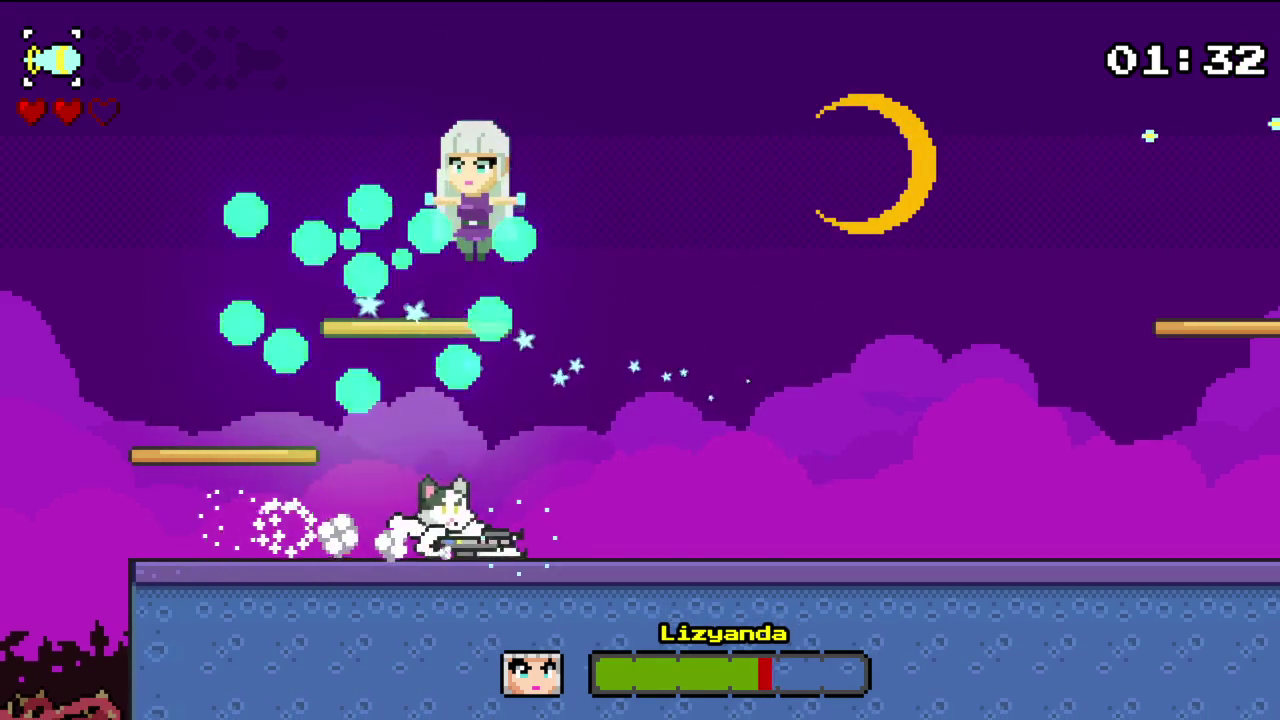
- Keep jumping between platforms and shooting Lizyanda, switching to the other weapon
{"action": "key", "text": "space"}
{"action": "key", "text": "Left"}
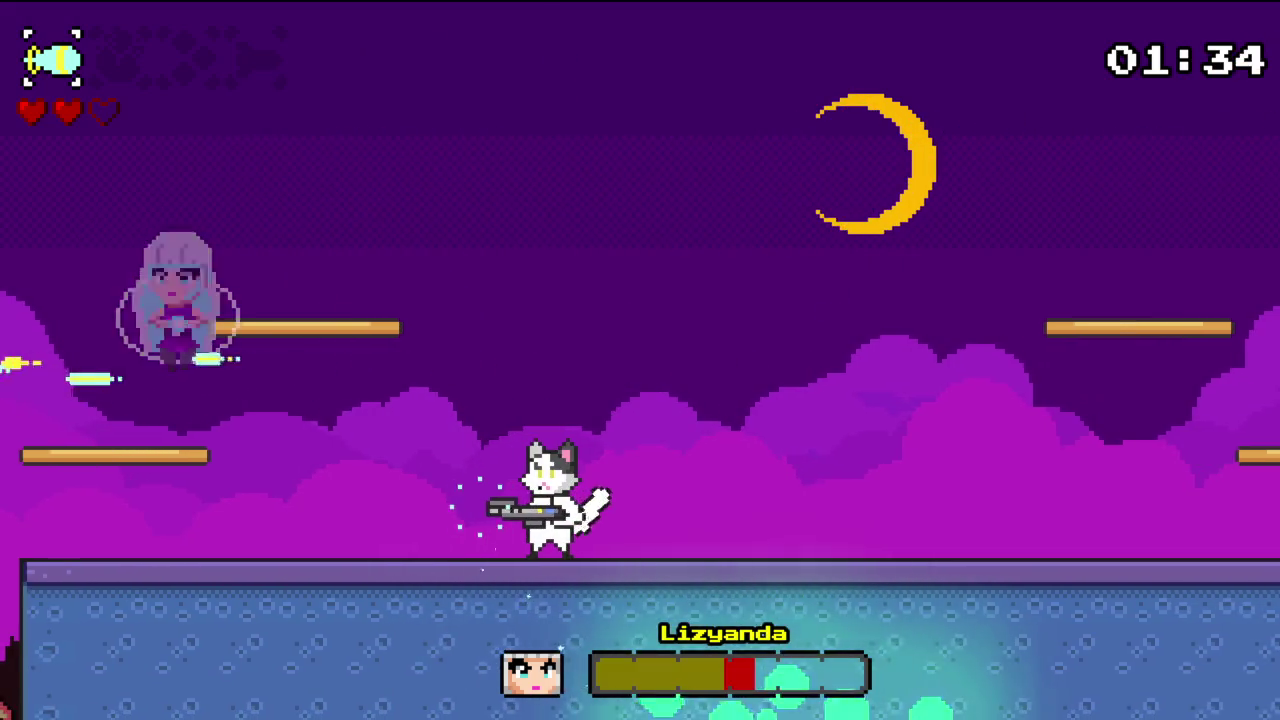
{"action": "key", "text": "space"}
{"action": "key", "text": "Left"}
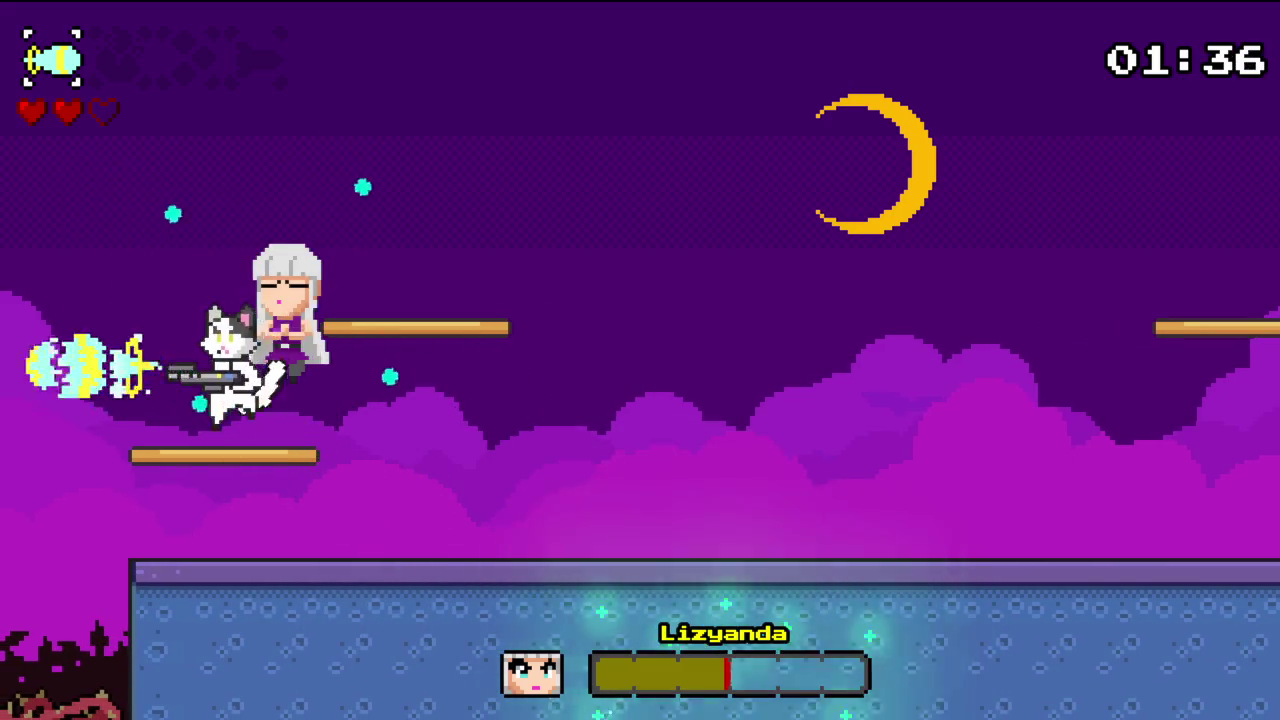
{"action": "key", "text": "space"}
{"action": "key", "text": "Right"}
{"action": "key", "text": "space"}
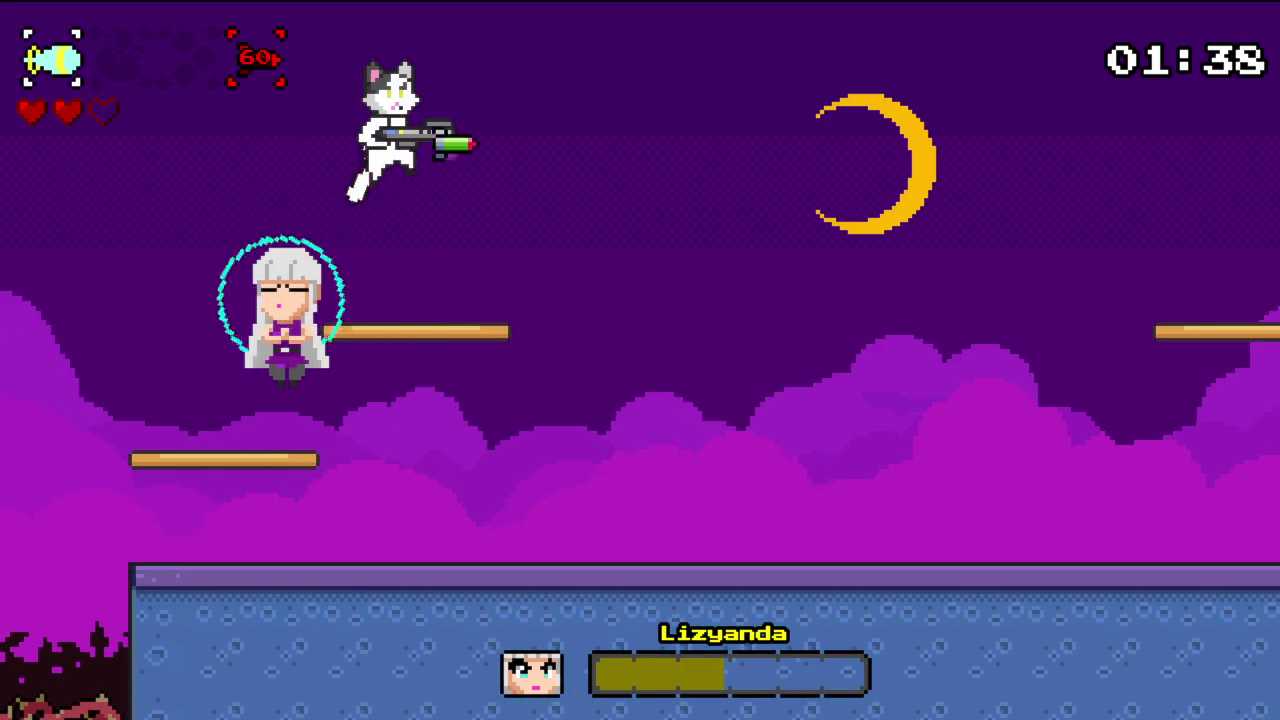
{"action": "key", "text": "space"}
{"action": "key", "text": "Left"}
{"action": "key", "text": "Right"}
{"action": "key", "text": "space"}
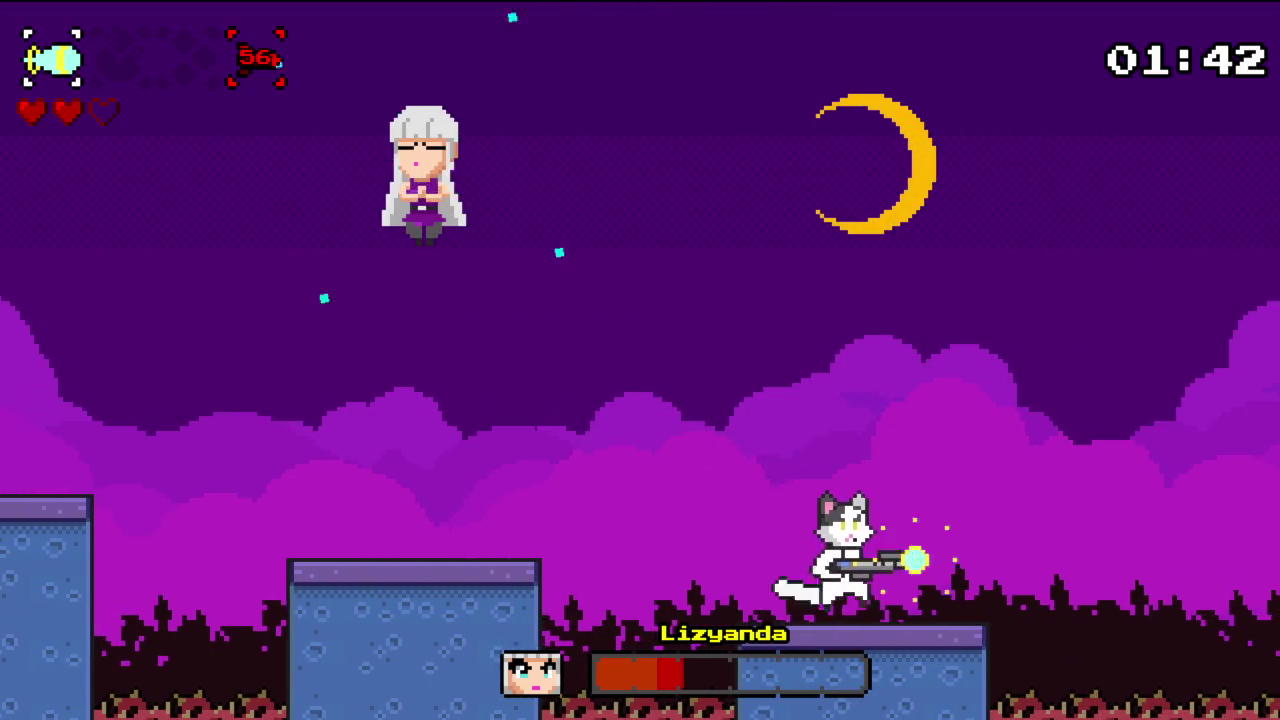
- Finish off Lizyanda with more jumps and shots until her health bar empties
{"action": "key", "text": "Left"}
{"action": "key", "text": "space"}
{"action": "key", "text": "space"}
{"action": "key", "text": "Right"}
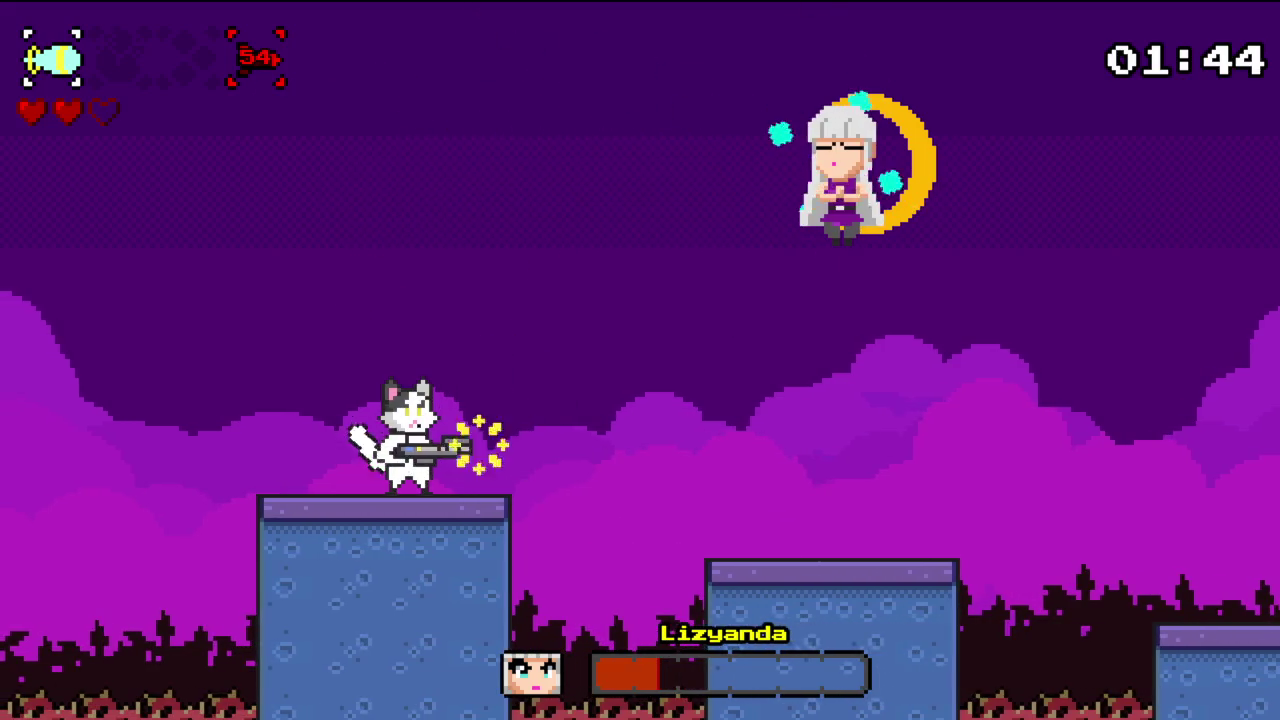
{"action": "key", "text": "Left"}
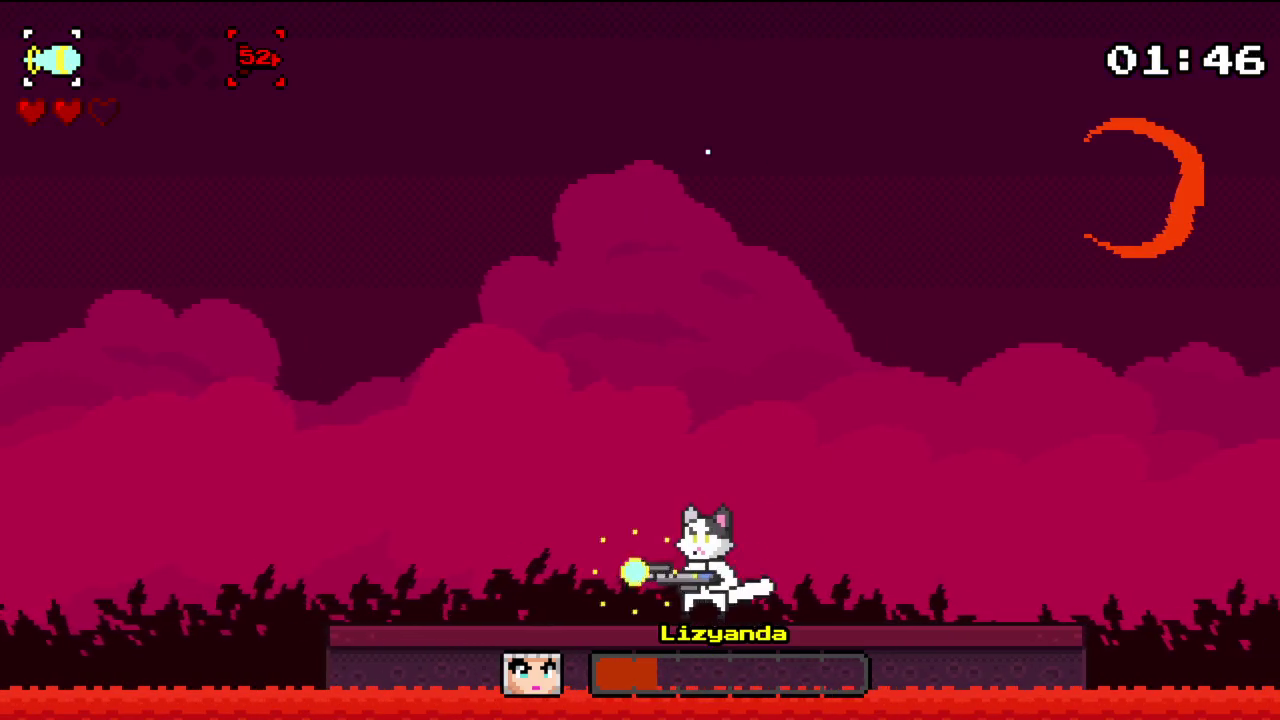
{"action": "key", "text": "Right"}
{"action": "key", "text": "space"}
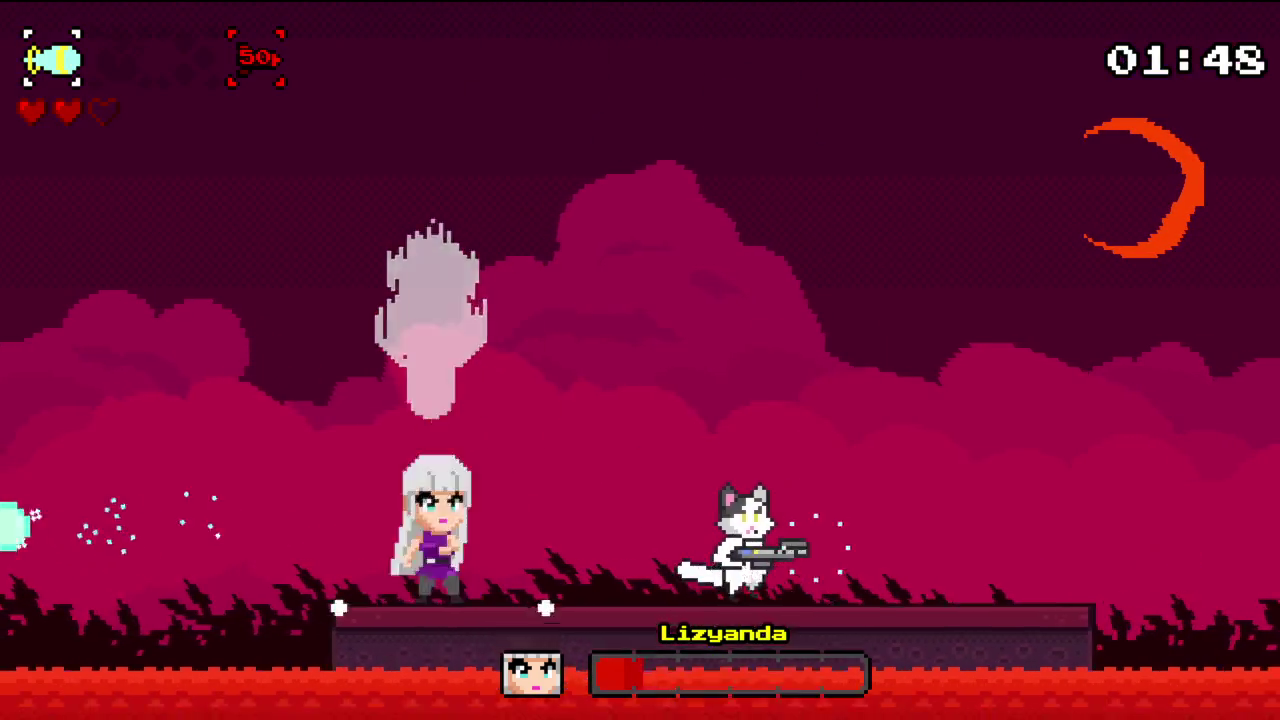
{"action": "key", "text": "Left"}
{"action": "key", "text": "space"}
{"action": "key", "text": "Right"}
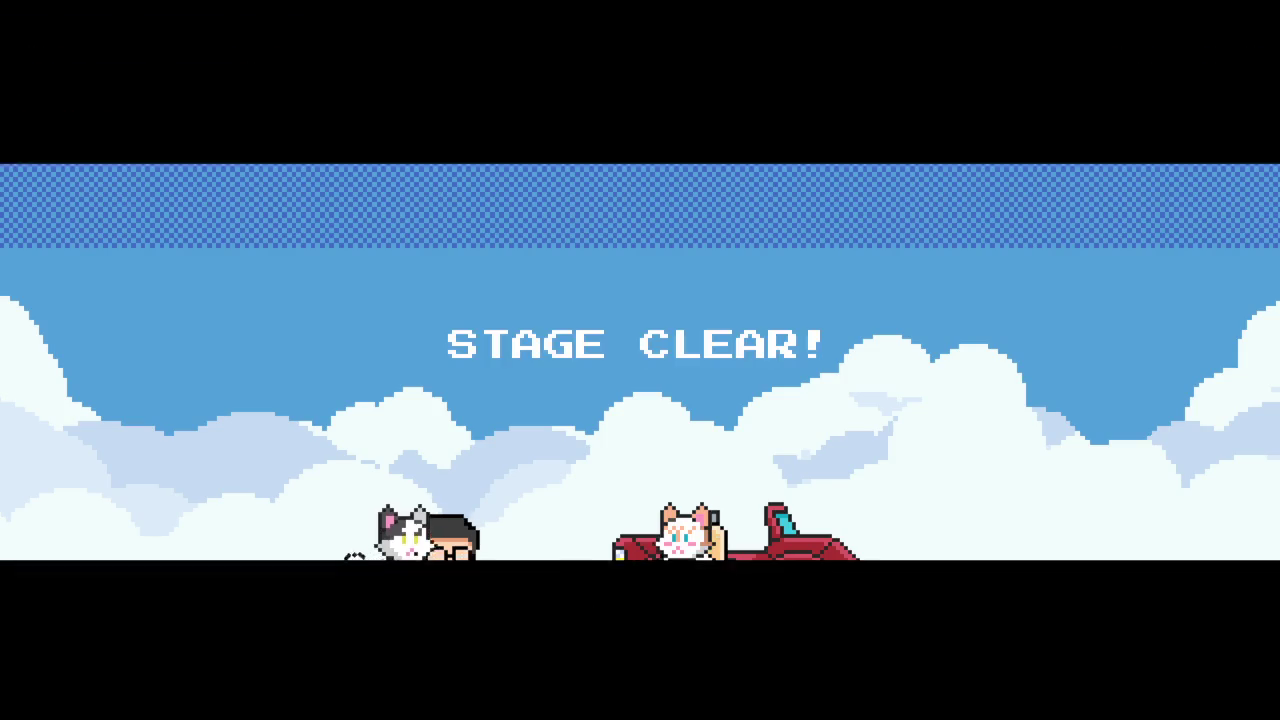
{"action": "key", "text": "Escape"}
{"action": "key", "text": "Escape"}
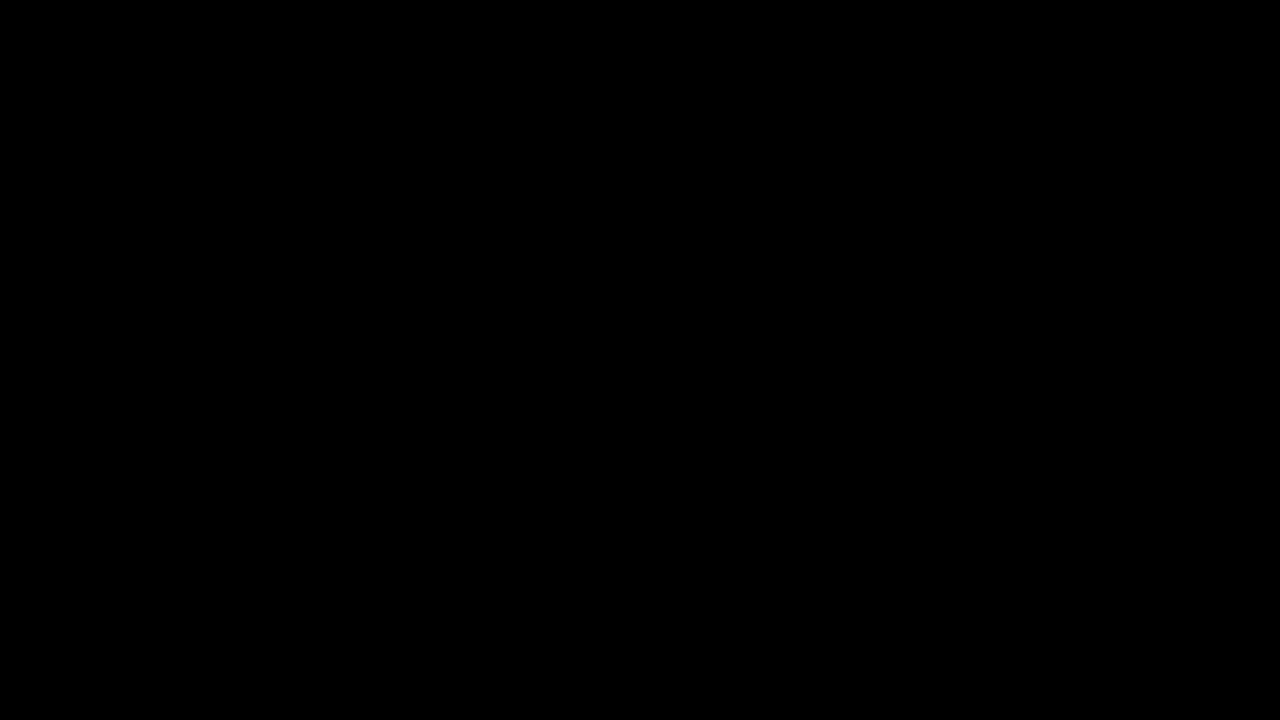